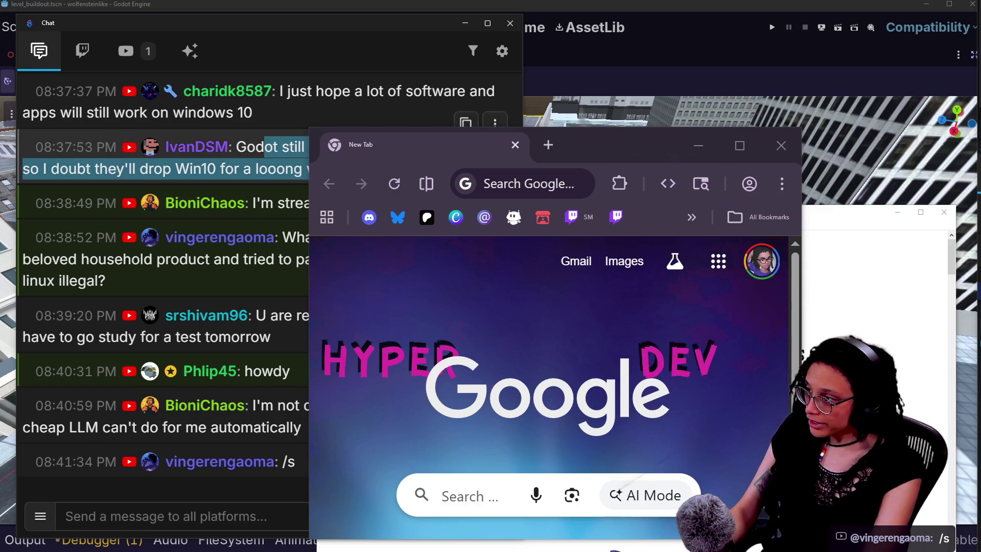
- Widen Chrome, search 'fdroid', and follow f-droid.org's banner to keepandroidopen.org, maximized
{"action": "left_click_drag", "start_coordinate": [311, 184], "coordinate": [159, 183]}
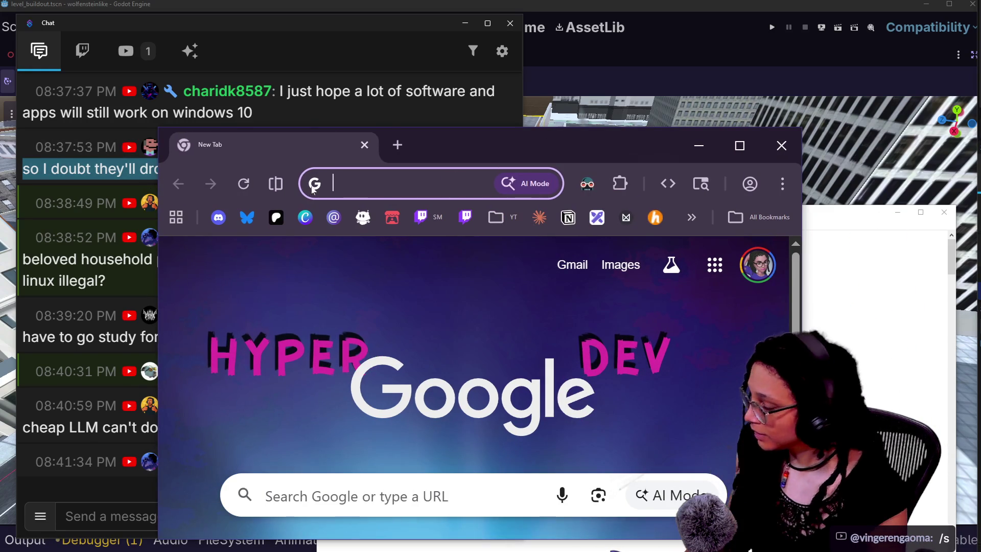
{"action": "left_click", "coordinate": [311, 186]}
{"action": "type", "text": "fdroid"}
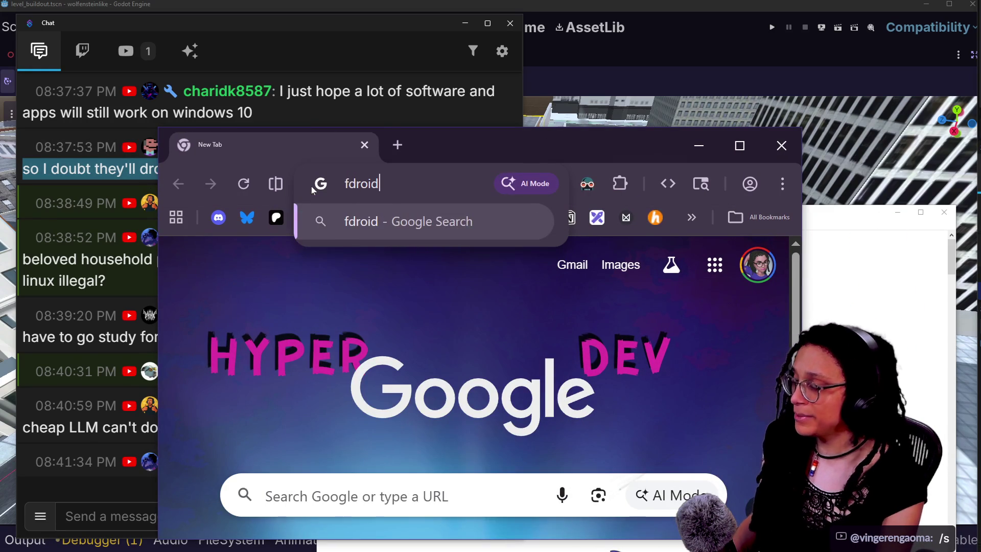
{"action": "key", "text": "Return"}
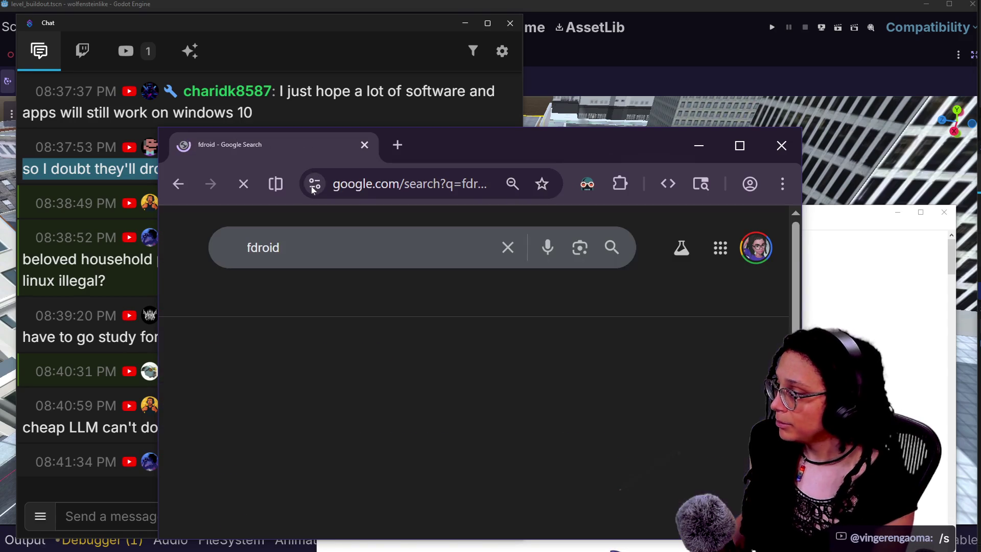
{"action": "left_click", "coordinate": [286, 437]}
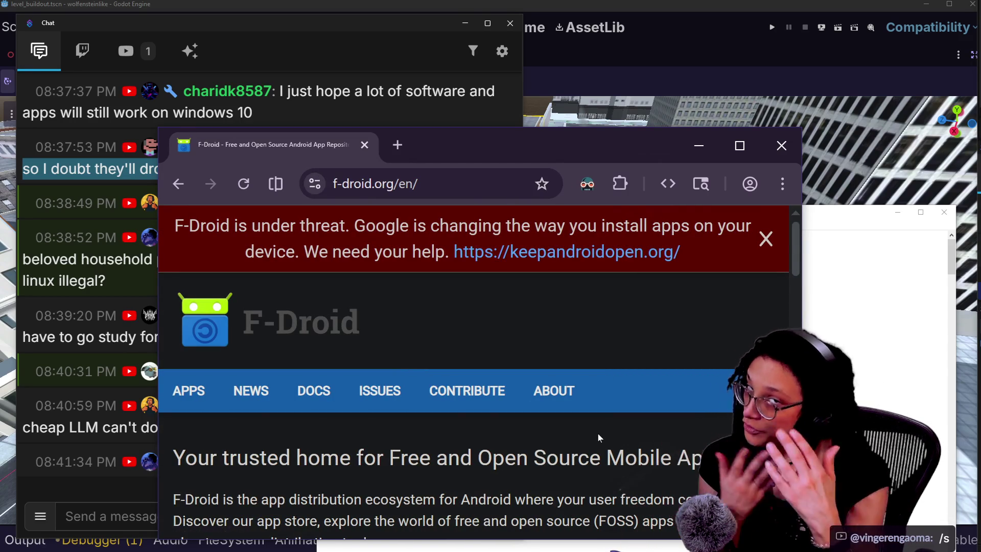
{"action": "left_click", "coordinate": [608, 252]}
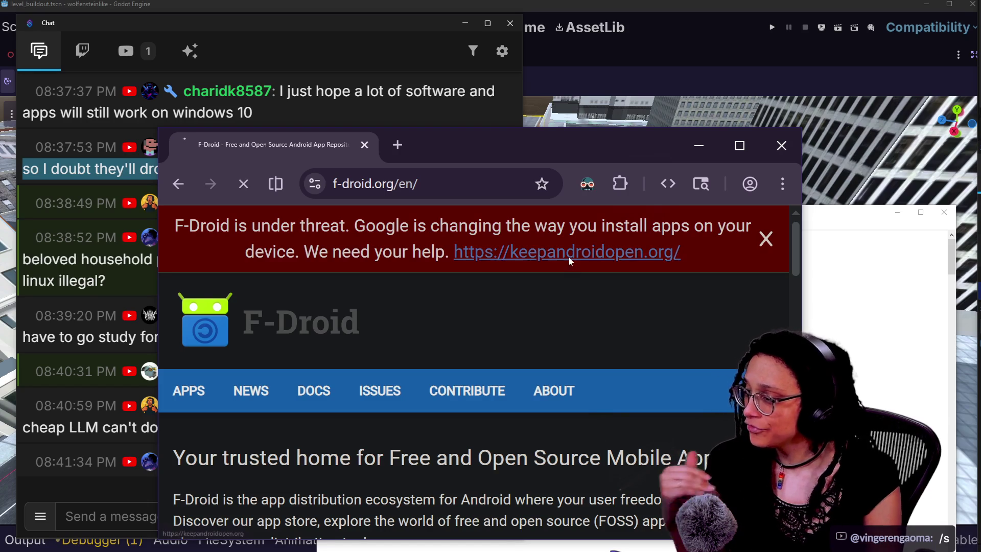
{"action": "double_click", "coordinate": [618, 137]}
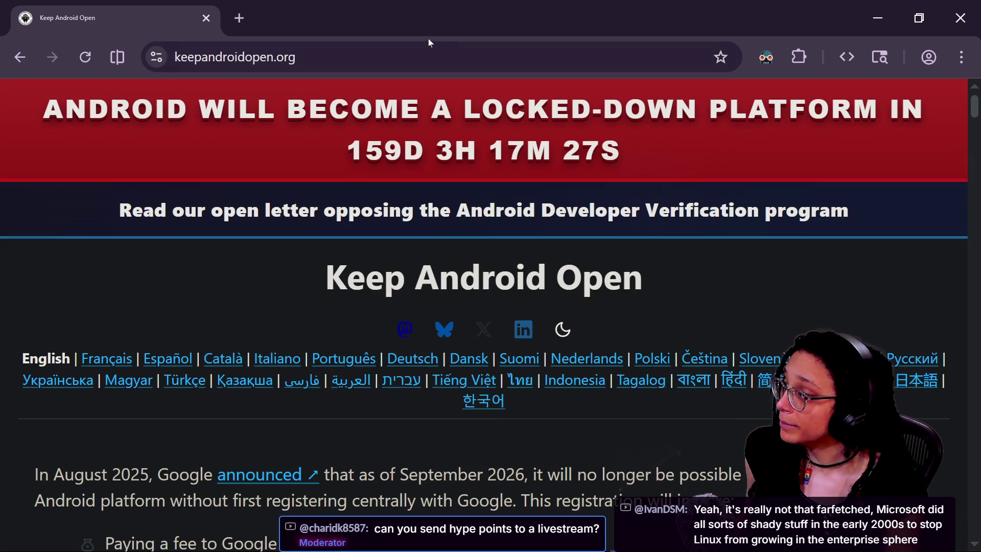
{"action": "left_click", "coordinate": [429, 57]}
{"action": "left_click", "coordinate": [774, 279]}
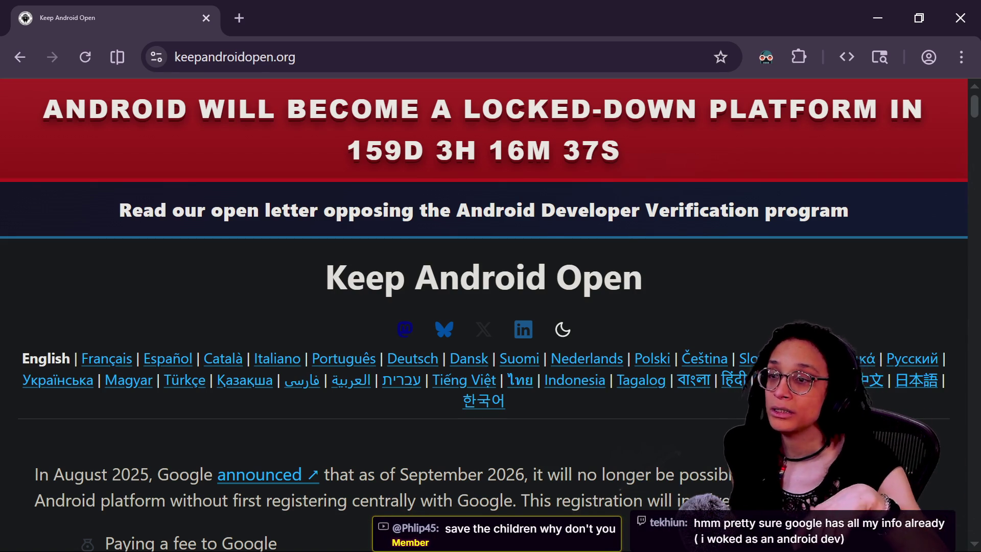
- Paste and send the keepandroidopen.org link in Chat, then go back to the browser
{"action": "key", "text": "alt+Tab"}
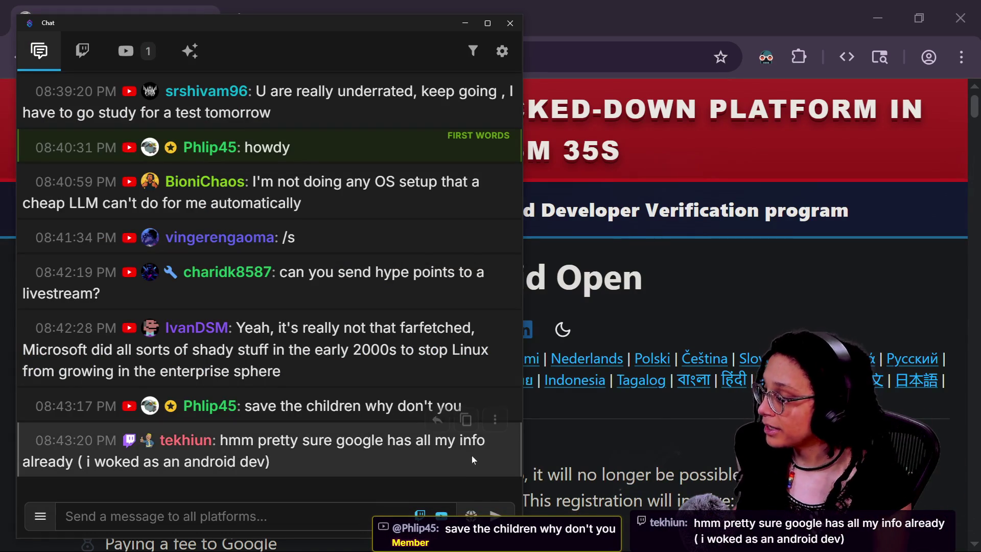
{"action": "type", "text": "https://keepandroidopen.org/"}
{"action": "key", "text": "Return"}
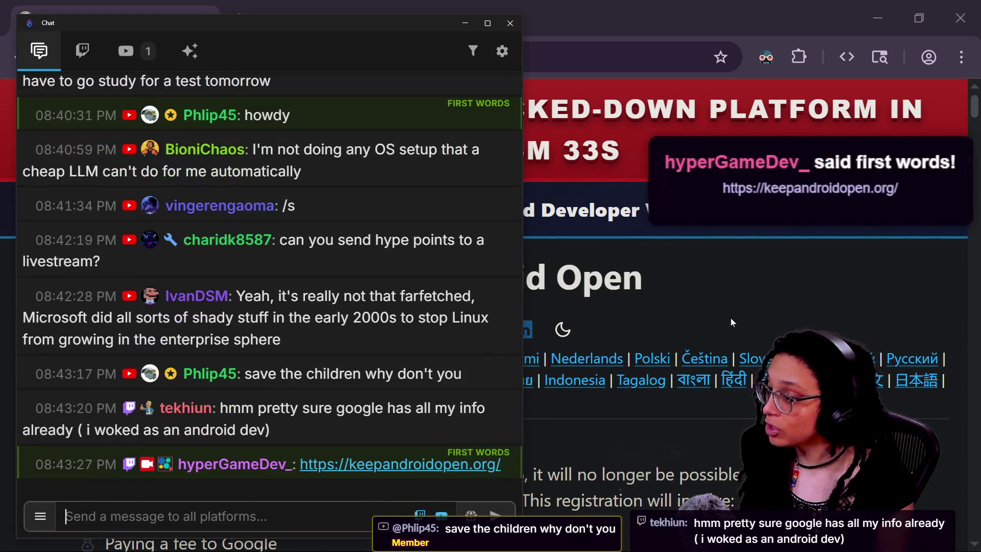
{"action": "left_click", "coordinate": [731, 318]}
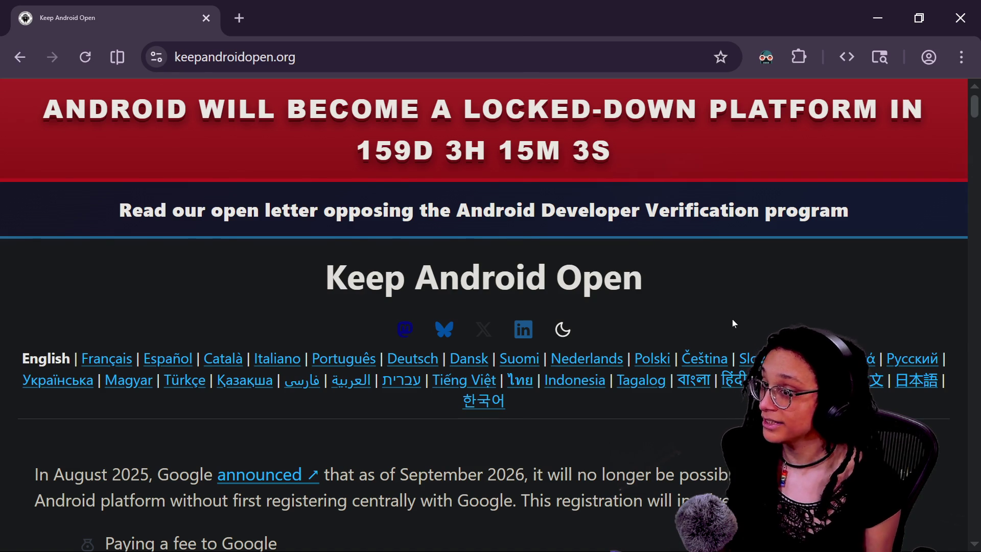
- Bring Chat forward and scroll back through older messages, highlighting text across two of them
{"action": "key", "text": "alt+Tab"}
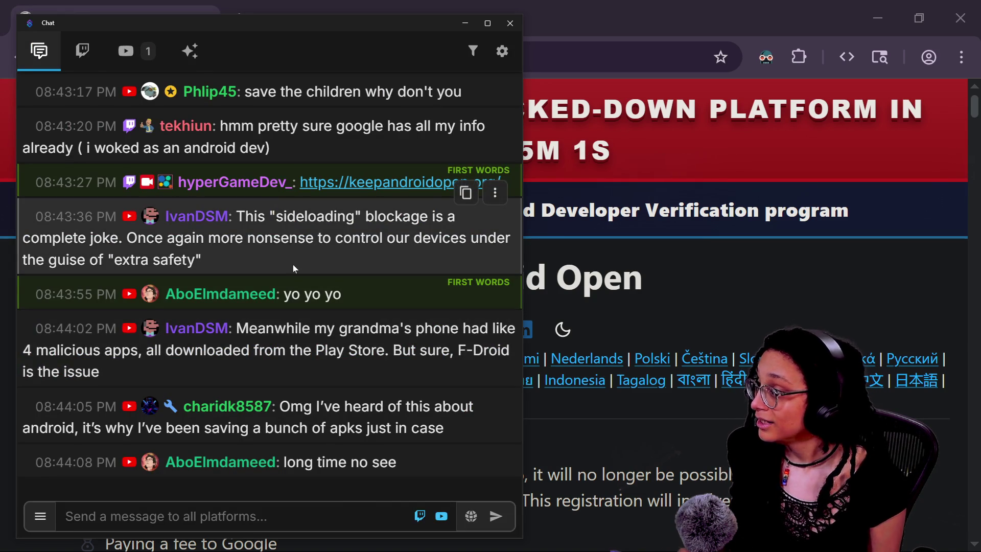
{"action": "scroll", "coordinate": [294, 266], "scroll_direction": "up", "scroll_amount": 5}
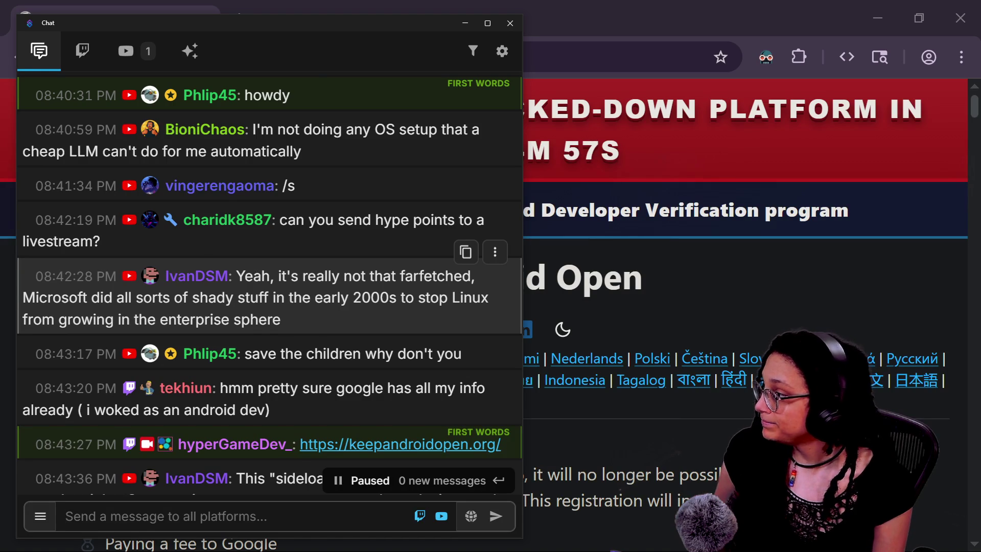
{"action": "scroll", "coordinate": [294, 296], "scroll_direction": "up", "scroll_amount": 3}
{"action": "scroll", "coordinate": [294, 297], "scroll_direction": "up", "scroll_amount": 2}
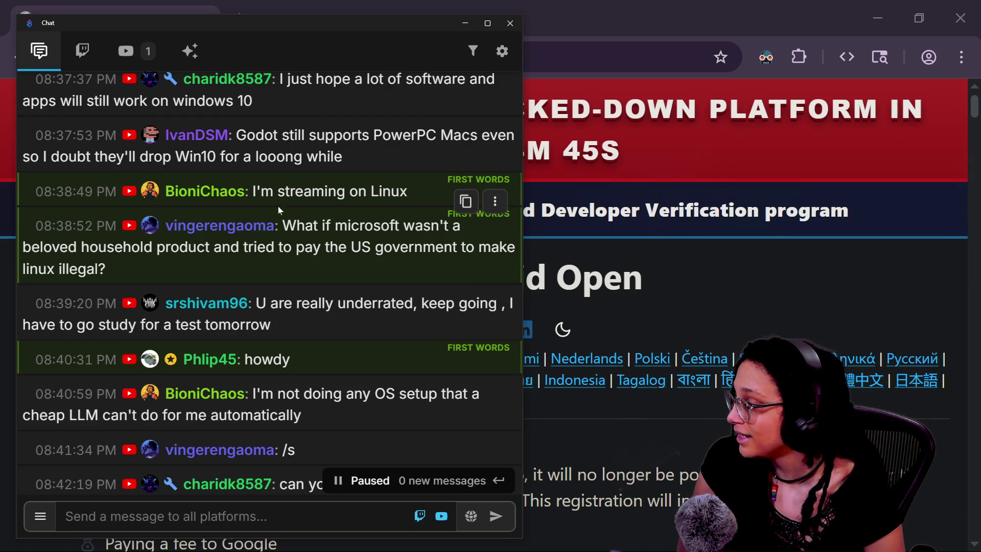
{"action": "left_click_drag", "start_coordinate": [278, 207], "coordinate": [349, 291]}
{"action": "left_click", "coordinate": [347, 265]}
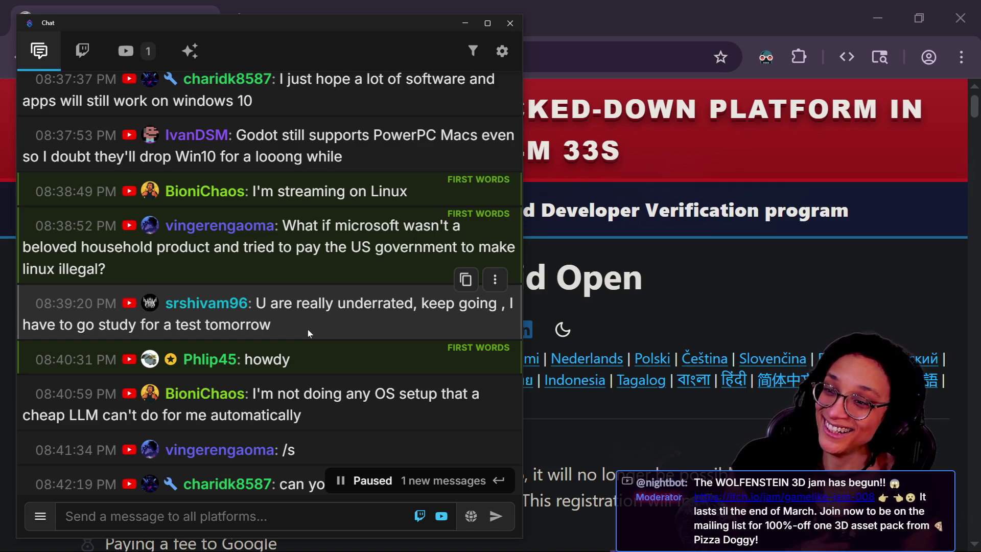
- Scroll down, highlighting the OS setup/LLMs message and the question about sending hype points
{"action": "scroll", "coordinate": [317, 368], "scroll_direction": "down", "scroll_amount": 2}
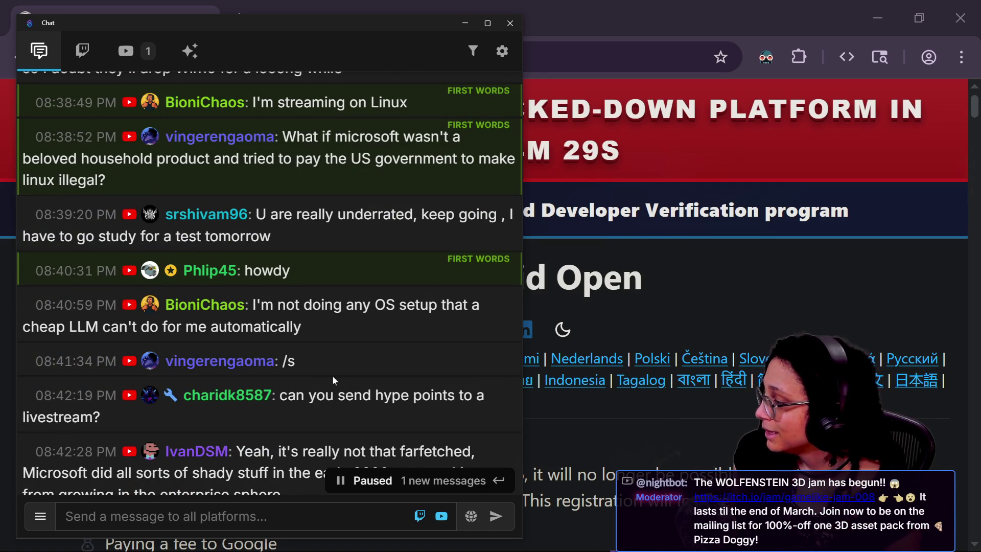
{"action": "left_click_drag", "start_coordinate": [285, 304], "coordinate": [359, 330]}
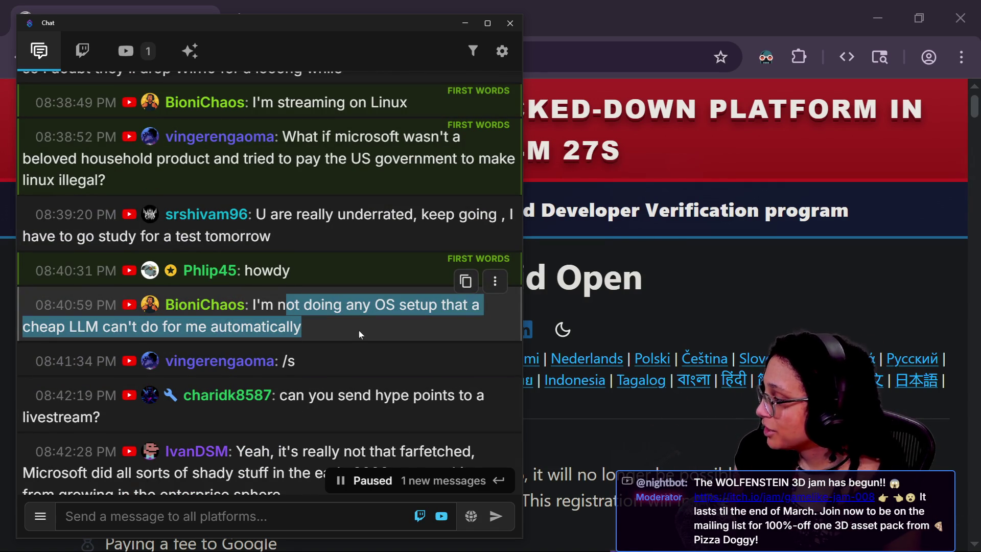
{"action": "left_click", "coordinate": [358, 330]}
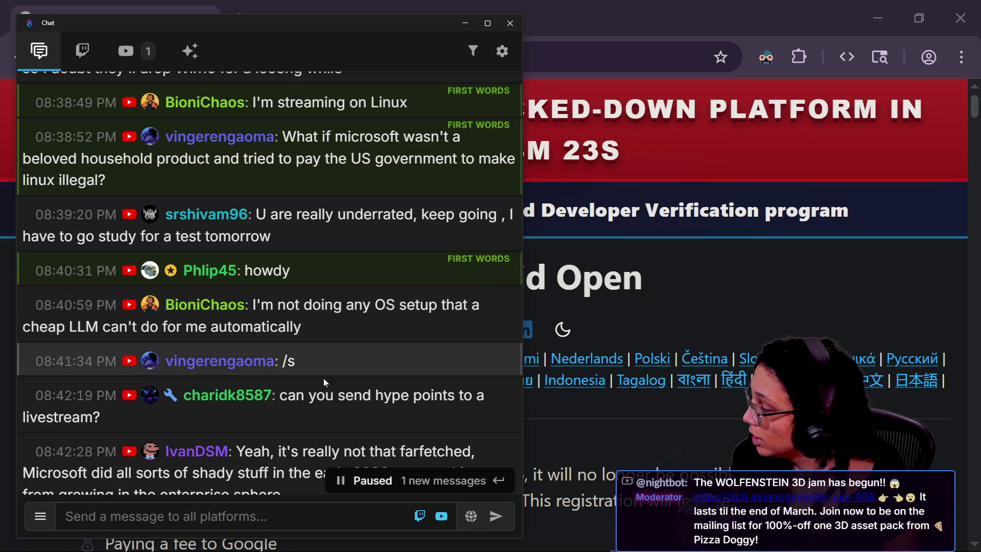
{"action": "scroll", "coordinate": [322, 382], "scroll_direction": "down", "scroll_amount": 3}
{"action": "mouse_move", "coordinate": [288, 232]}
{"action": "left_mouse_down"}
{"action": "mouse_move", "coordinate": [77, 225]}
{"action": "mouse_move", "coordinate": [325, 244]}
{"action": "left_mouse_up"}
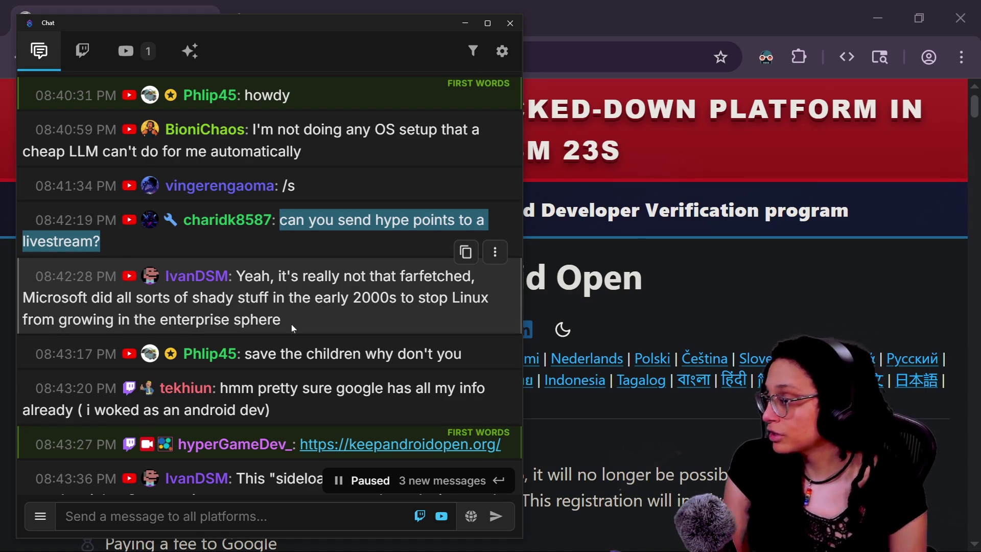
{"action": "left_click", "coordinate": [292, 324]}
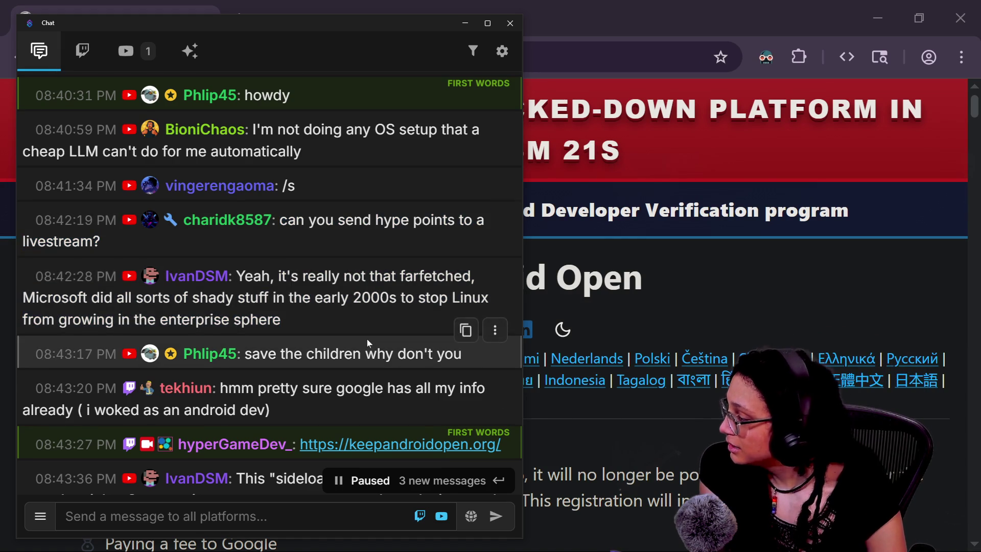
{"action": "scroll", "coordinate": [229, 271], "scroll_direction": "down", "scroll_amount": 3}
{"action": "mouse_move", "coordinate": [248, 266]}
{"action": "left_mouse_down"}
{"action": "mouse_move", "coordinate": [480, 328]}
{"action": "mouse_move", "coordinate": [480, 460]}
{"action": "mouse_move", "coordinate": [463, 268]}
{"action": "left_mouse_up"}
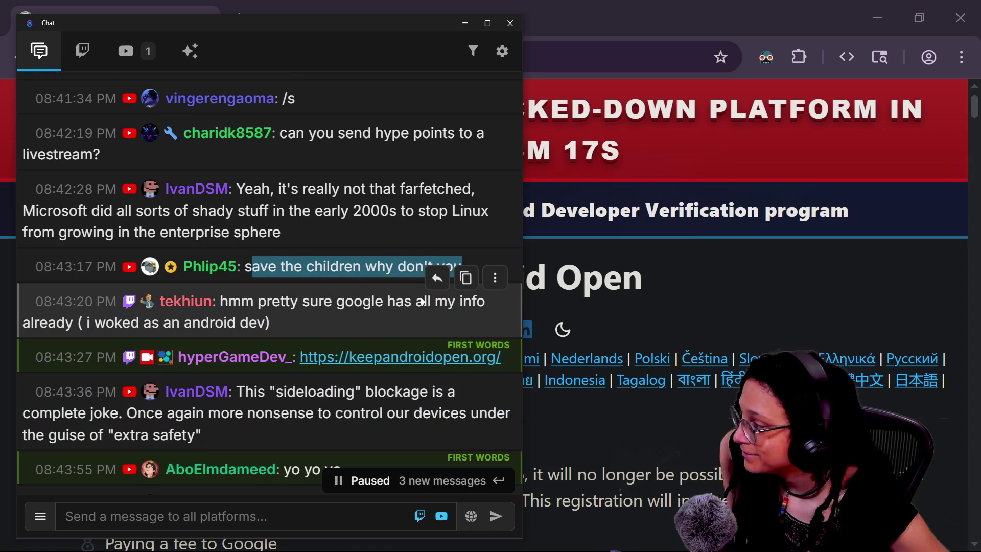
{"action": "left_click_drag", "start_coordinate": [220, 301], "coordinate": [327, 316]}
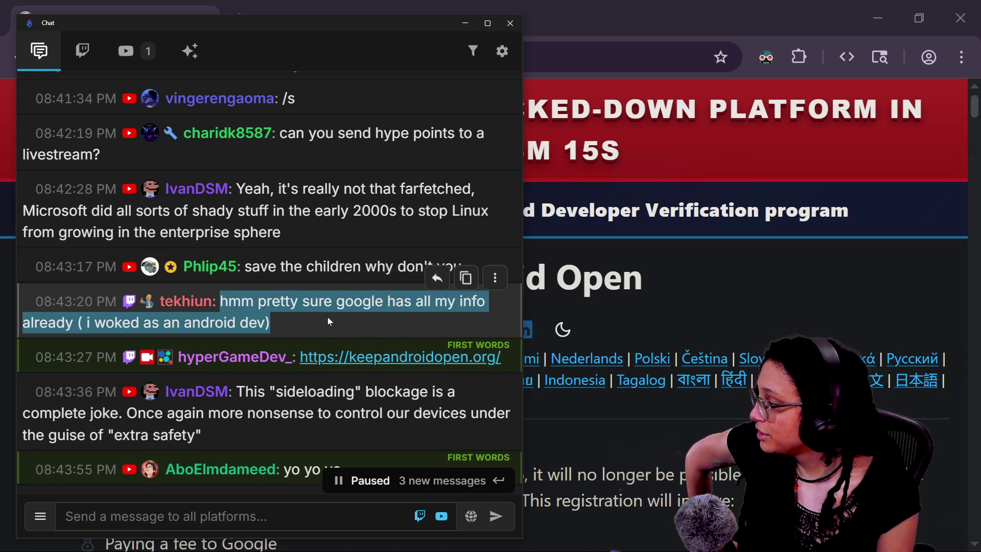
{"action": "scroll", "coordinate": [334, 319], "scroll_direction": "down", "scroll_amount": 3}
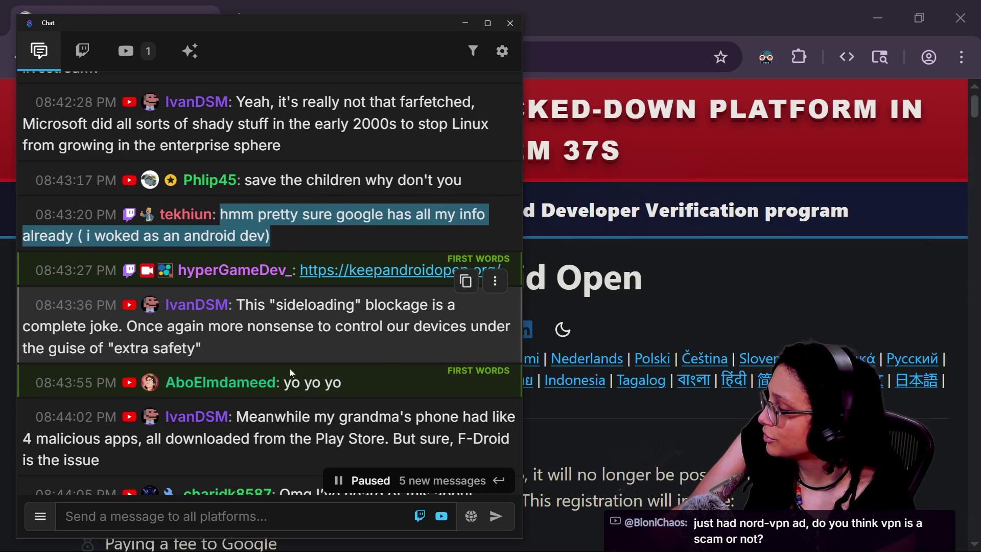
{"action": "scroll", "coordinate": [203, 352], "scroll_direction": "down", "scroll_amount": 5}
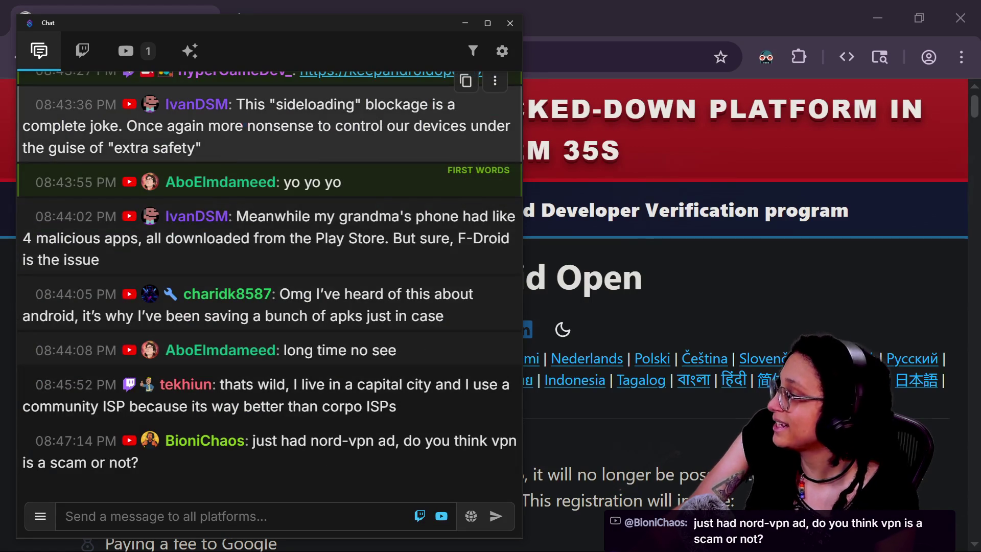
{"action": "left_click_drag", "start_coordinate": [245, 122], "coordinate": [317, 145]}
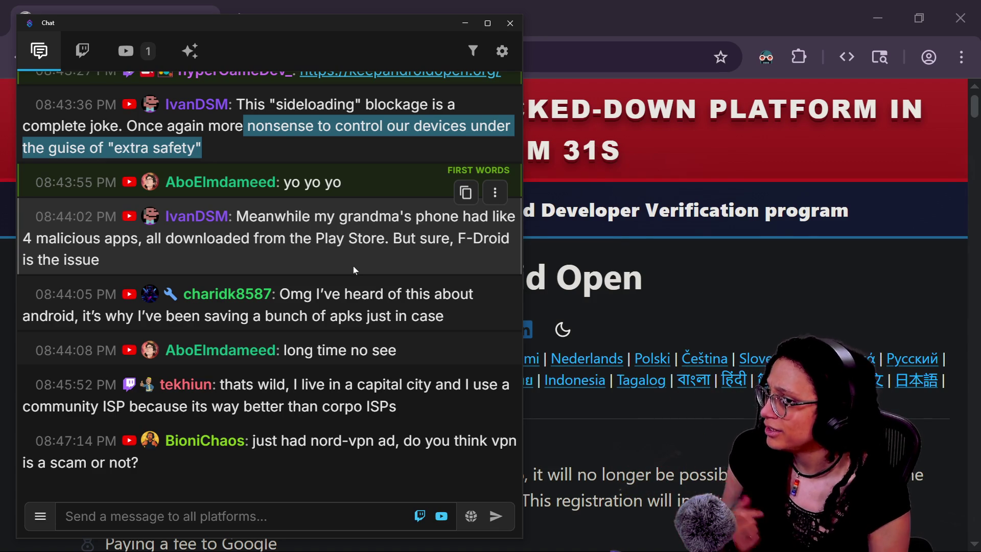
{"action": "triple_click", "coordinate": [308, 262]}
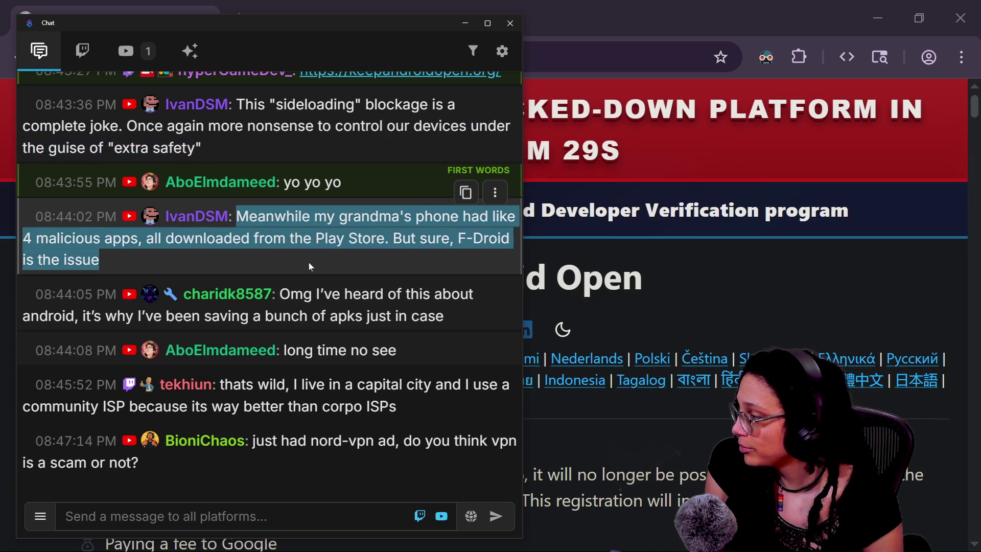
{"action": "left_click", "coordinate": [400, 330]}
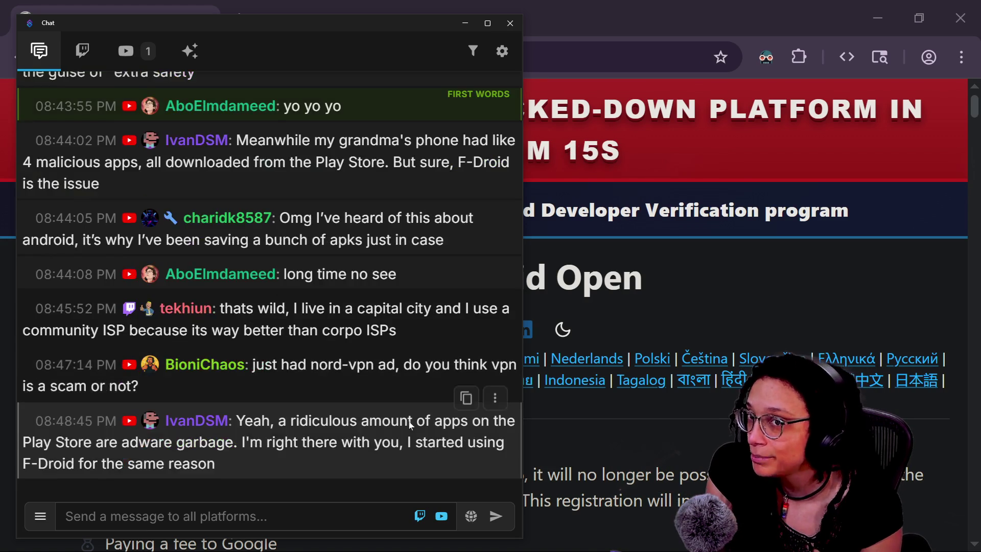
{"action": "left_click", "coordinate": [409, 421]}
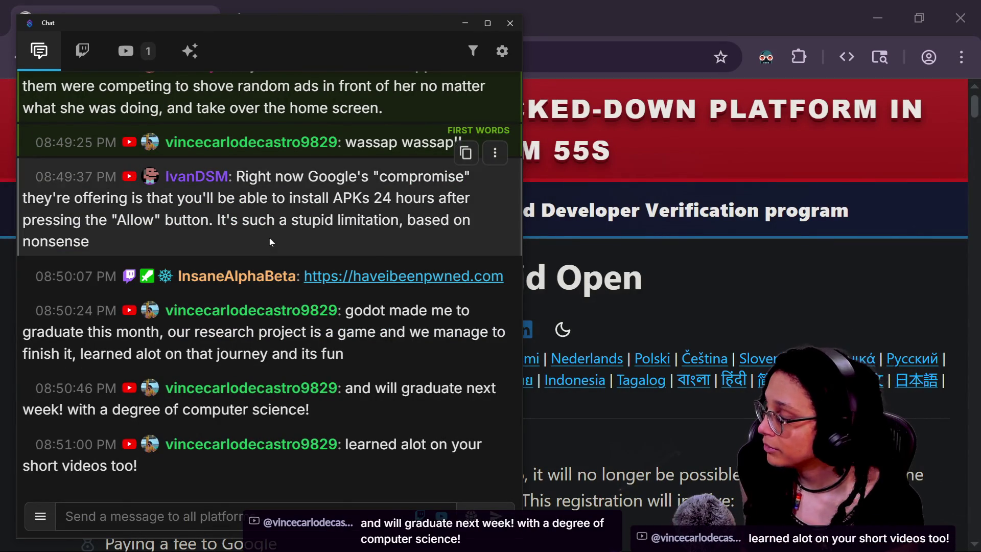
- Reread the adware and APK-install messages, then scroll Chat down to the newest messages
{"action": "scroll", "coordinate": [270, 242], "scroll_direction": "up", "scroll_amount": 2}
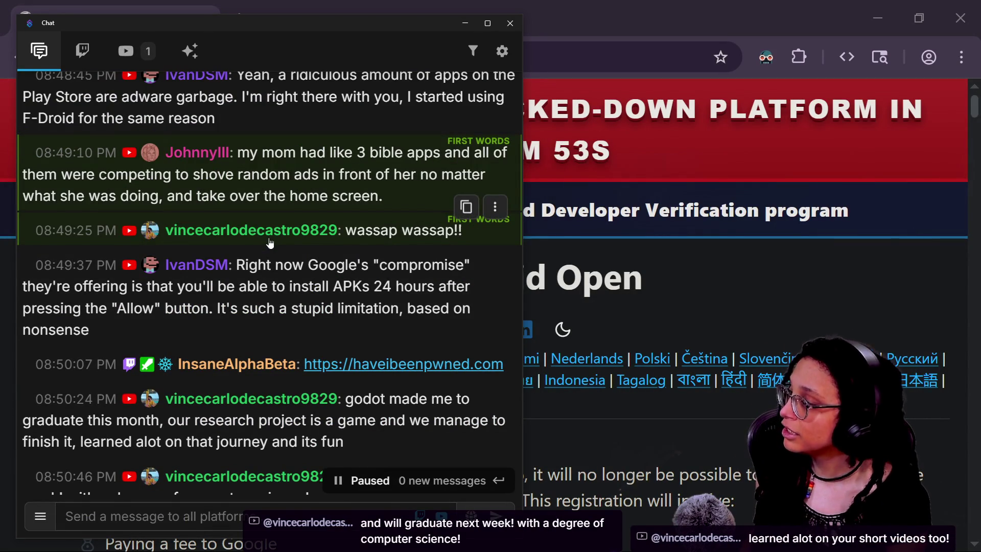
{"action": "scroll", "coordinate": [270, 241], "scroll_direction": "up", "scroll_amount": 2}
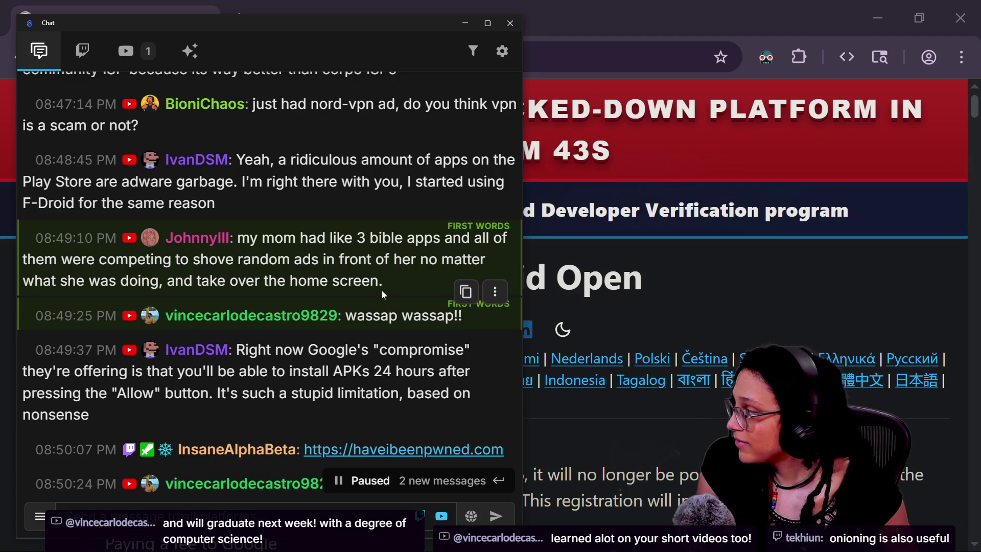
{"action": "mouse_move", "coordinate": [275, 159]}
{"action": "left_mouse_down"}
{"action": "mouse_move", "coordinate": [376, 209]}
{"action": "mouse_move", "coordinate": [385, 204]}
{"action": "left_mouse_up"}
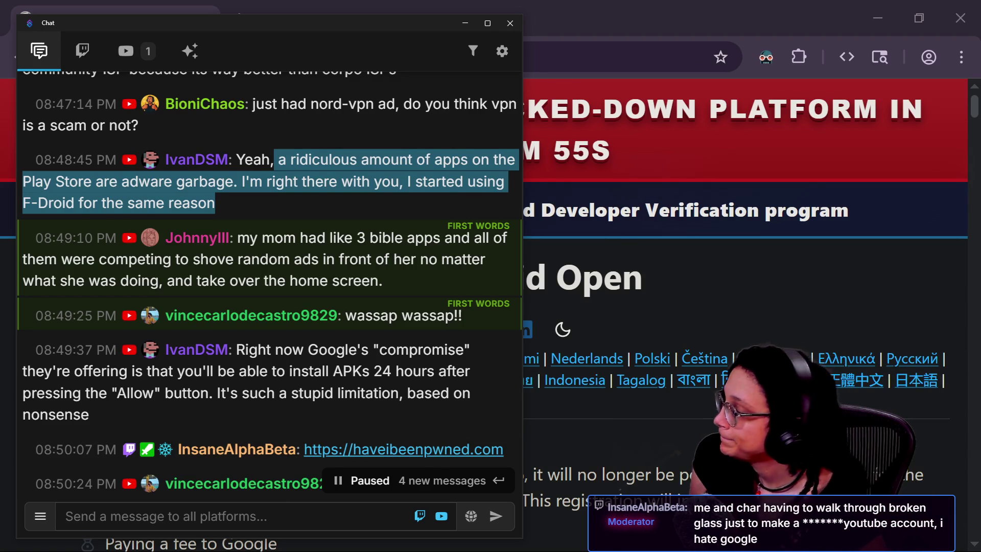
{"action": "left_click", "coordinate": [433, 305]}
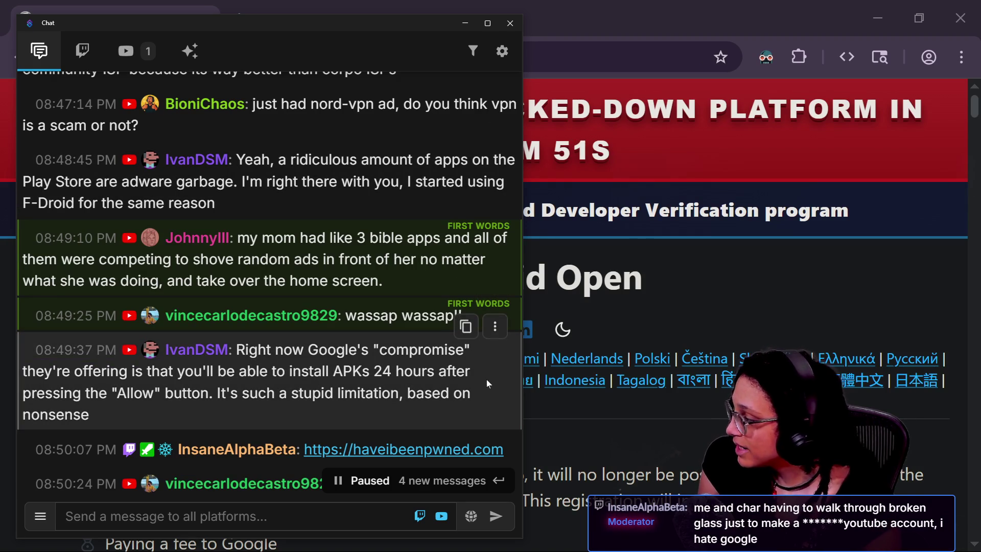
{"action": "left_click_drag", "start_coordinate": [247, 371], "coordinate": [391, 405]}
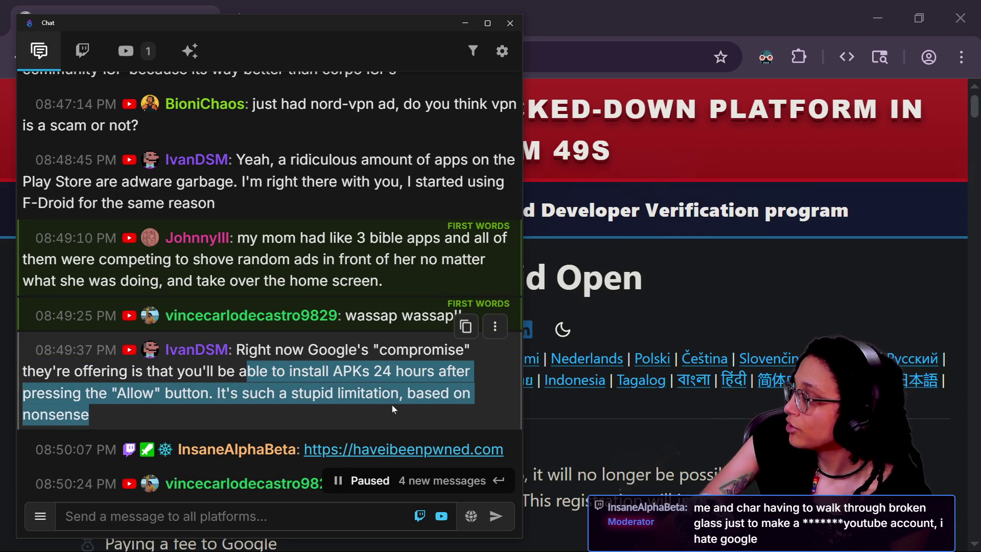
{"action": "scroll", "coordinate": [362, 361], "scroll_direction": "down", "scroll_amount": 2}
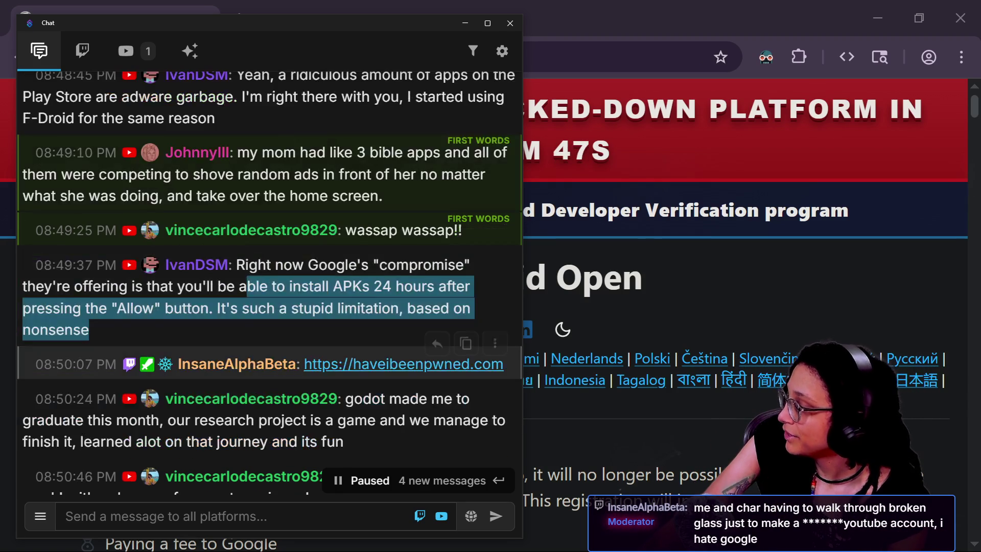
{"action": "scroll", "coordinate": [362, 360], "scroll_direction": "down", "scroll_amount": 3}
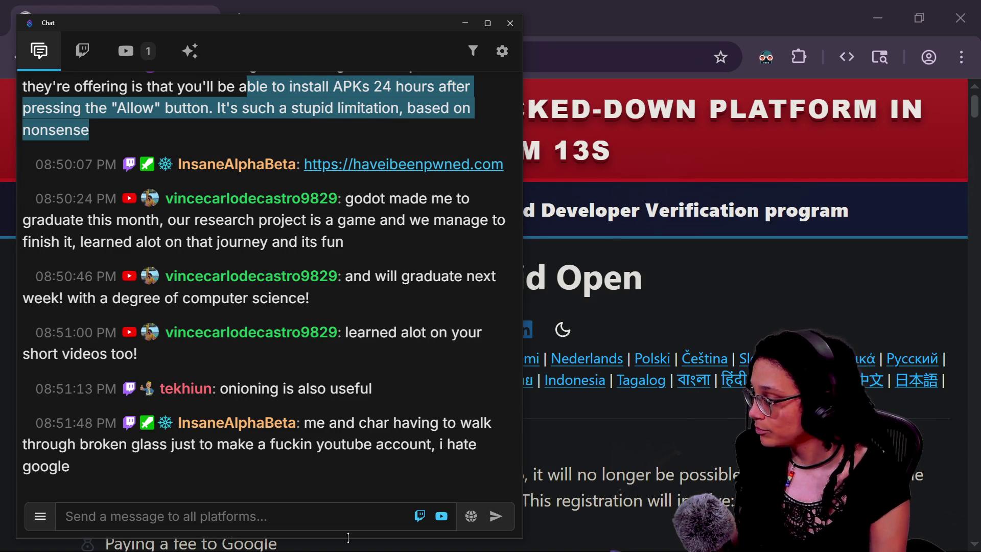
- In a new Chrome tab, go from the Hyper Game Dev bookmark via Join the Live Queue to Game Feedback Queue
{"action": "left_click", "coordinate": [598, 26]}
{"action": "key", "text": "ctrl+t"}
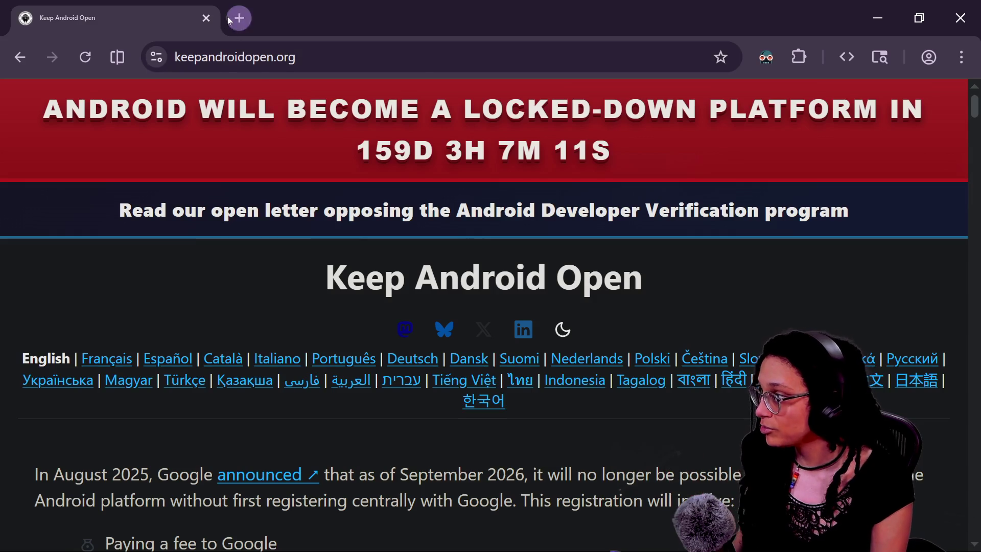
{"action": "left_click", "coordinate": [690, 91]}
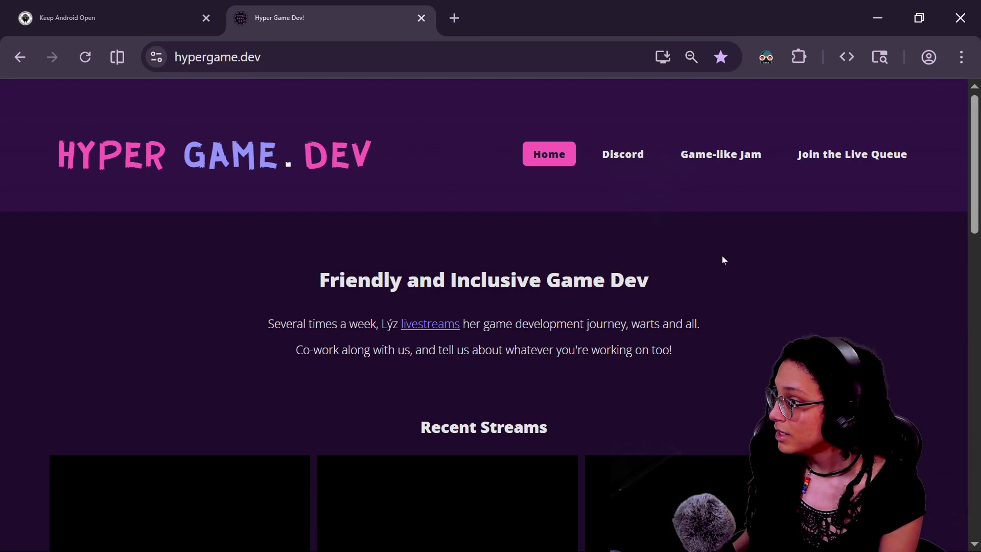
{"action": "left_click", "coordinate": [830, 166]}
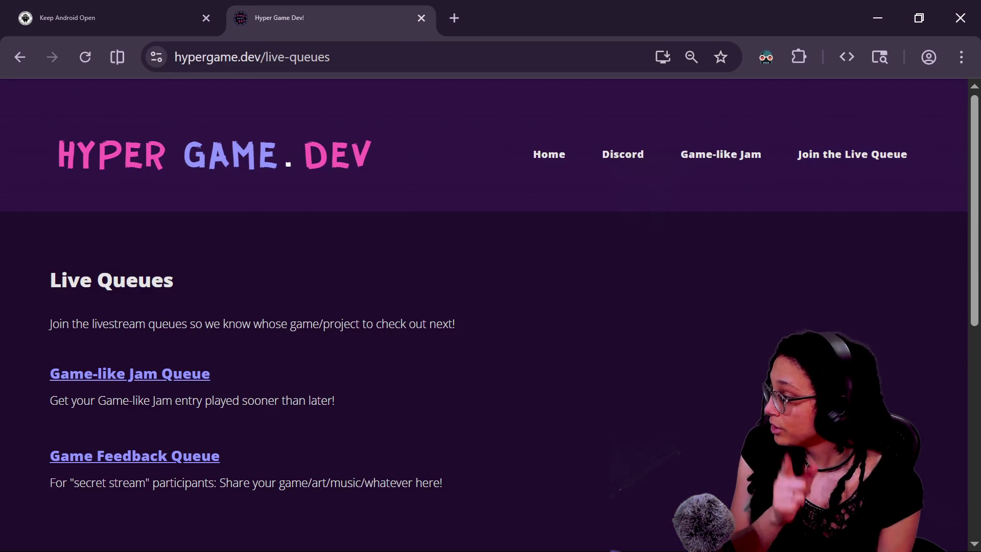
{"action": "left_click", "coordinate": [143, 455]}
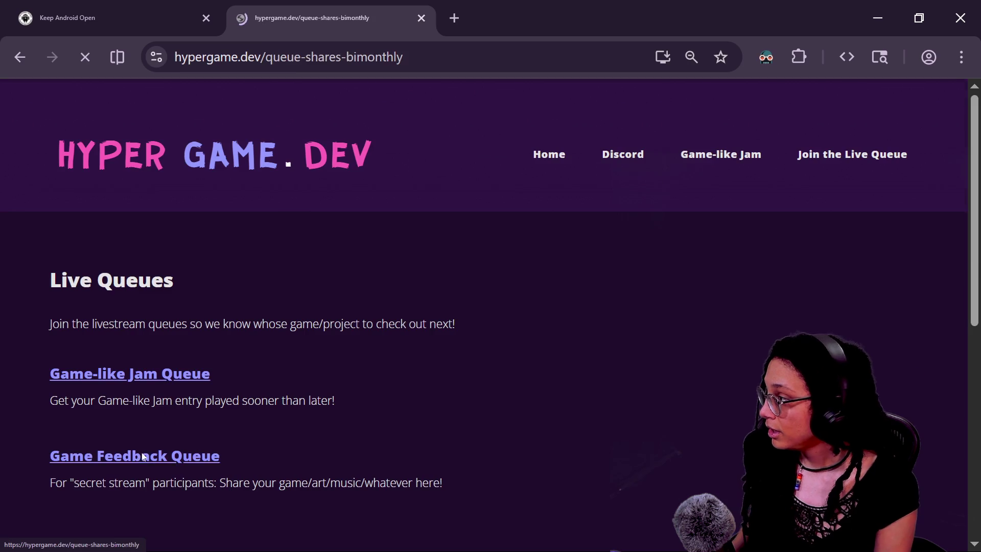
{"action": "left_click", "coordinate": [296, 57]}
{"action": "key", "text": "alt+Tab"}
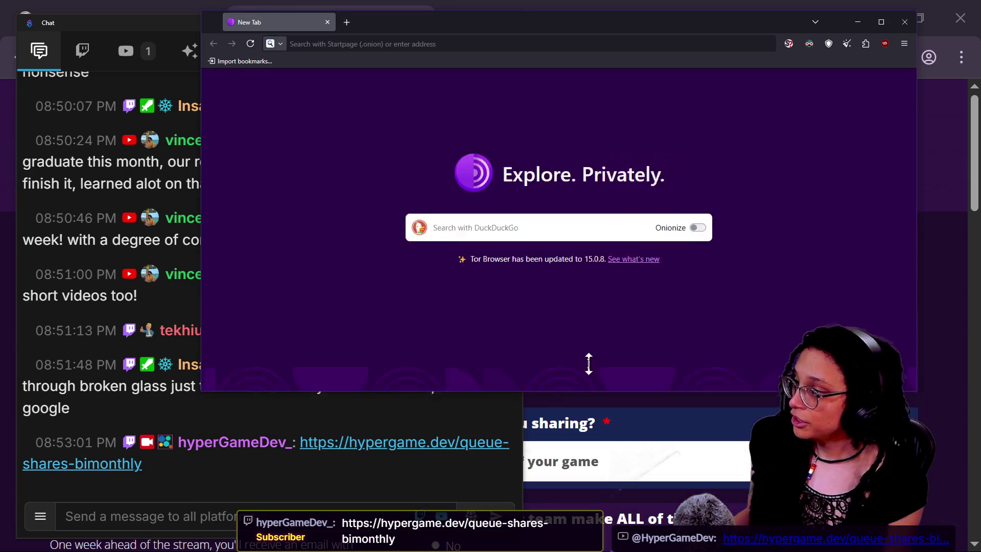
- Make Tor Browser taller and search for 'this food', then bring Chat and the Hyper Game Dev window forward
{"action": "mouse_move", "coordinate": [547, 271]}
{"action": "left_mouse_down"}
{"action": "mouse_move", "coordinate": [557, 416]}
{"action": "mouse_move", "coordinate": [593, 537]}
{"action": "left_mouse_up"}
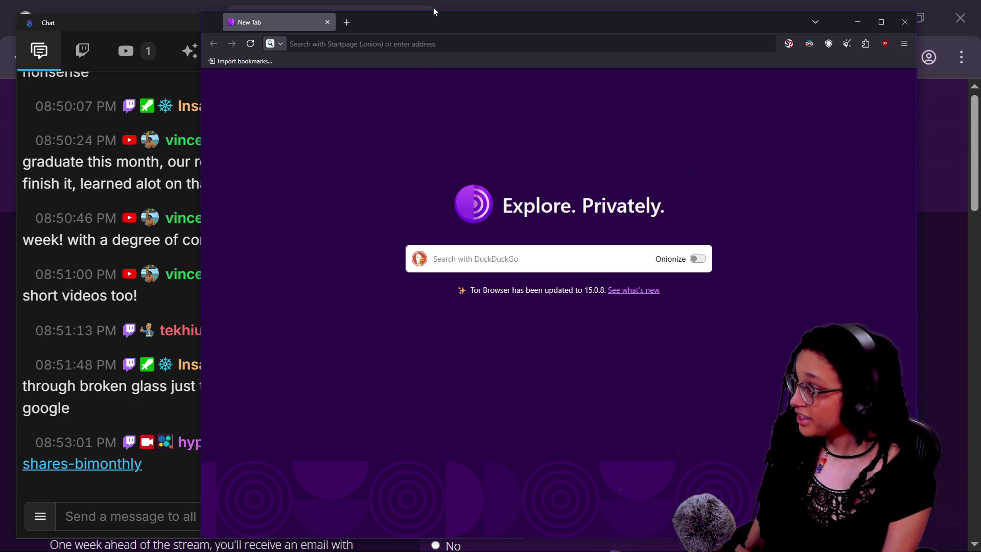
{"action": "left_click", "coordinate": [433, 44]}
{"action": "type", "text": "this food"}
{"action": "key", "text": "Return"}
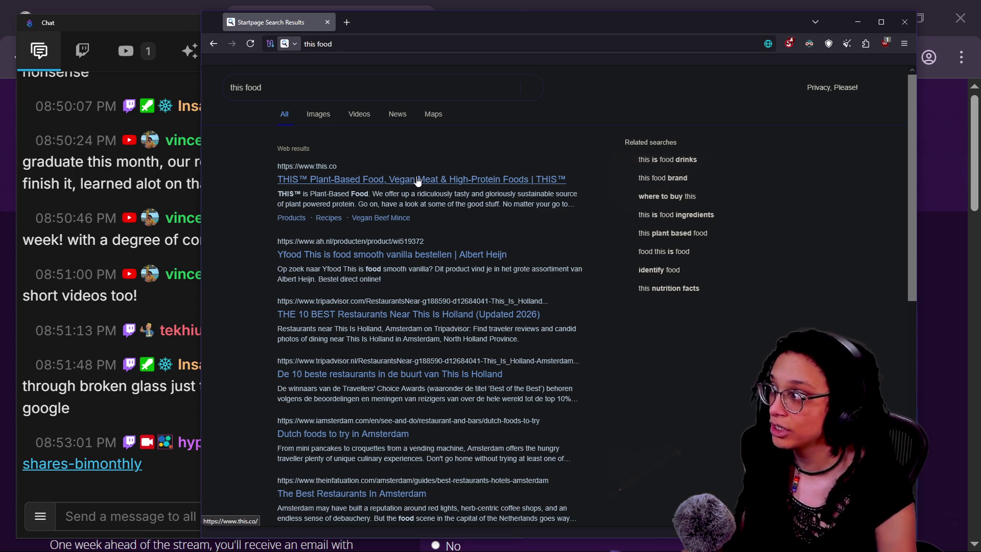
{"action": "left_click", "coordinate": [168, 505]}
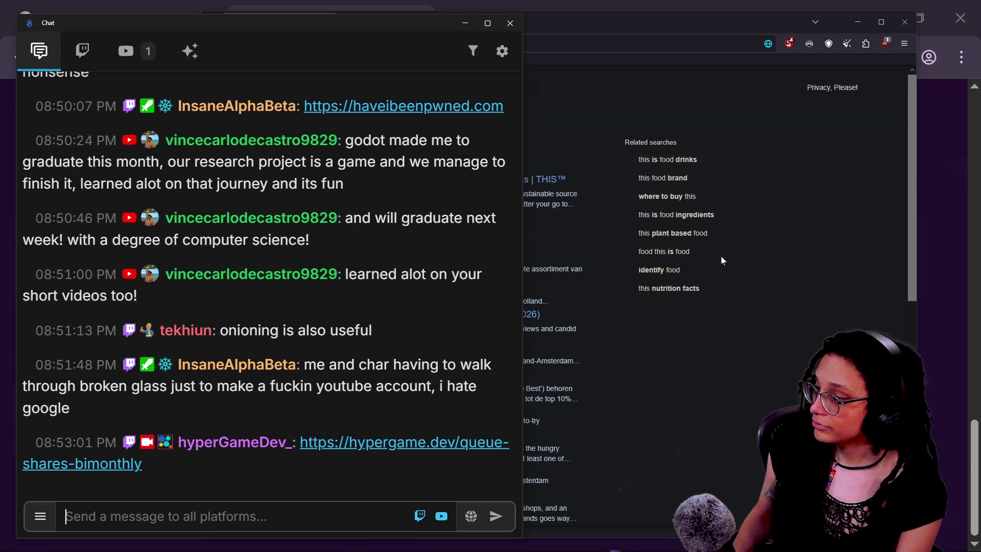
{"action": "left_click", "coordinate": [943, 240]}
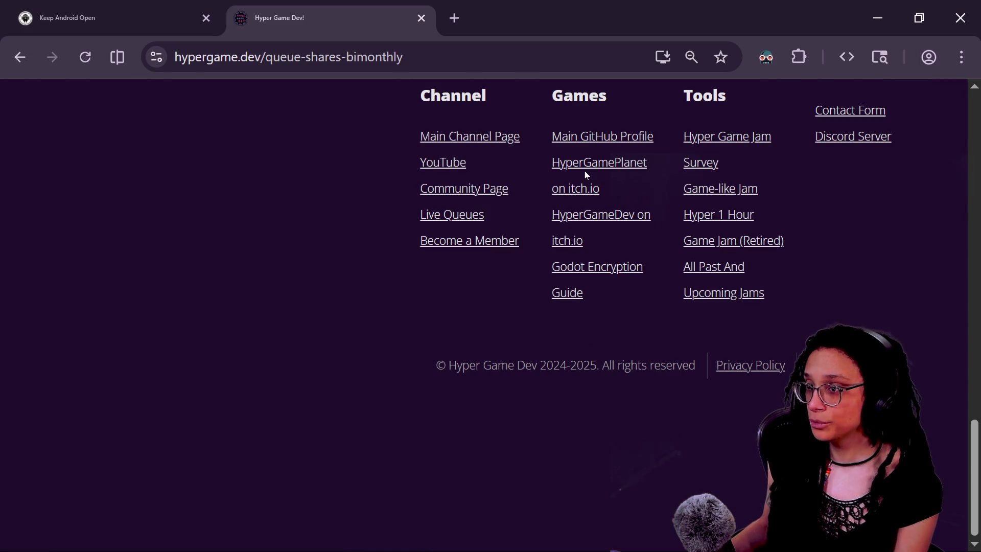
- Switch to Godot and fly the 3D camera into a top-down view of the level_buildout city
{"action": "key", "text": "alt+Tab"}
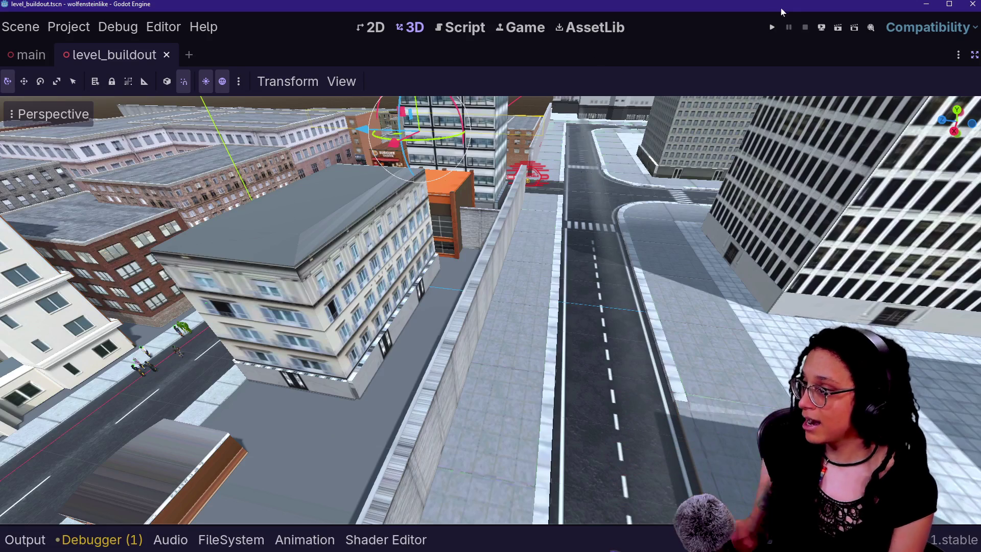
{"action": "scroll", "coordinate": [651, 254], "scroll_direction": "down", "scroll_amount": 5}
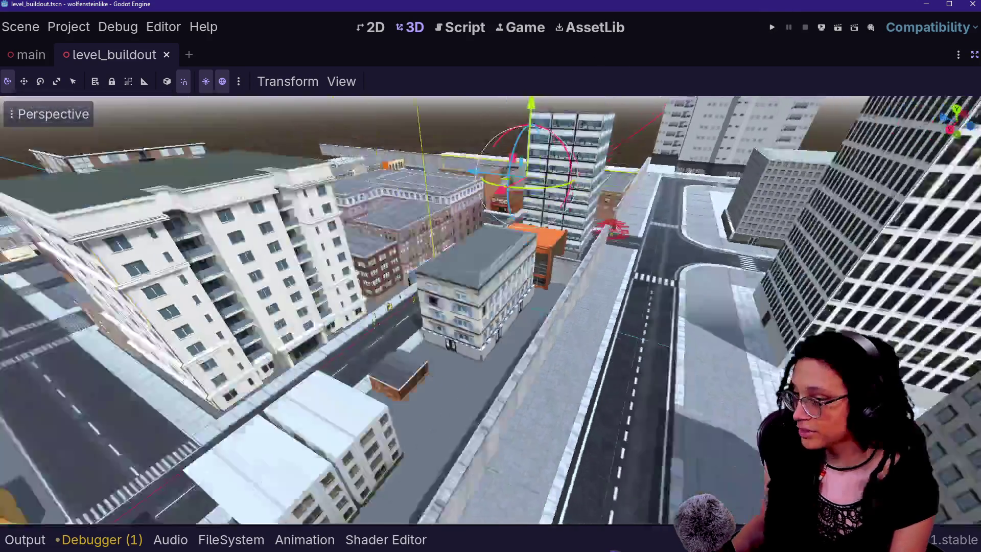
{"action": "key", "text": "w"}
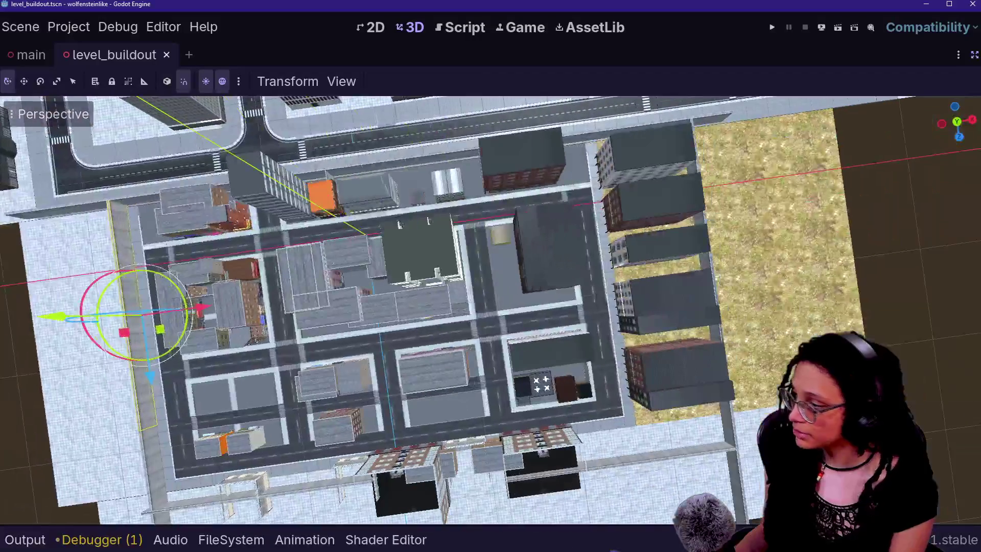
{"action": "scroll", "coordinate": [491, 310], "scroll_direction": "down", "scroll_amount": 2}
{"action": "key", "text": "w"}
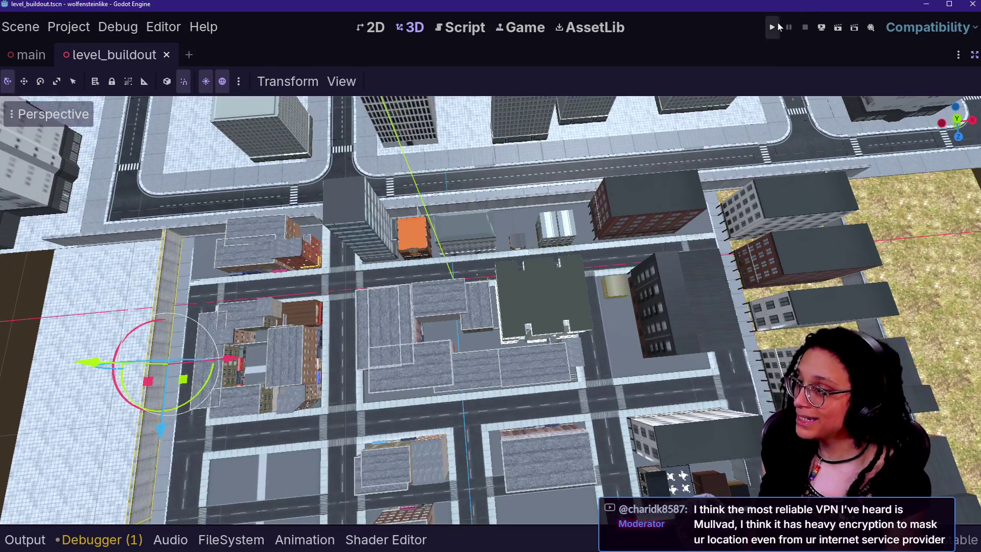
- Run the game, walk along the sidewalk to the pedestrians, and photograph an outlined agent
{"action": "left_click", "coordinate": [775, 26]}
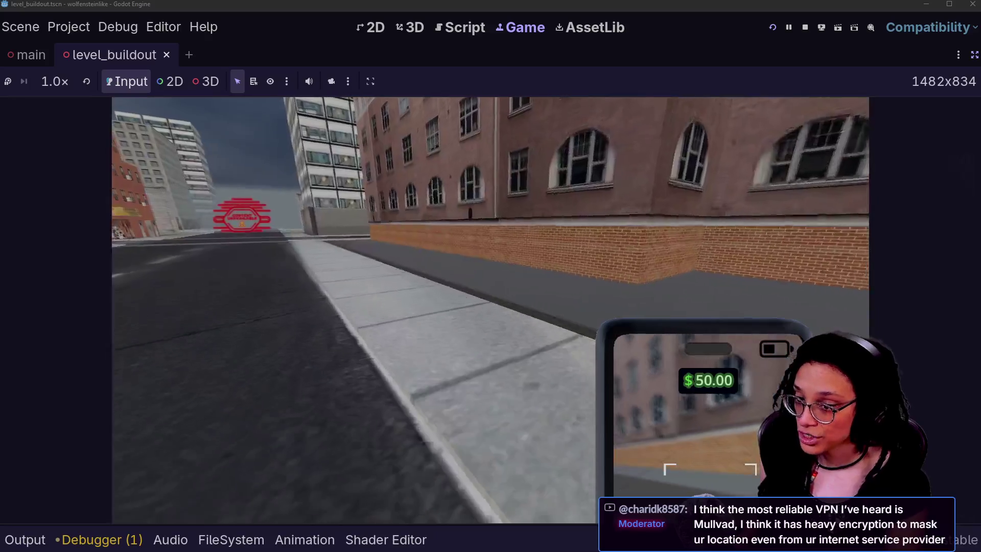
{"action": "key", "text": "w"}
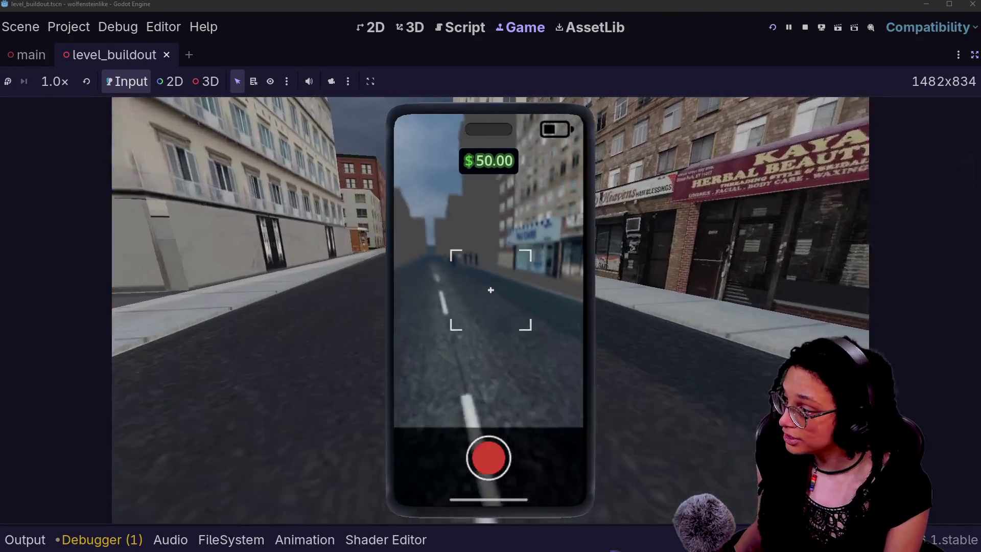
{"action": "key", "text": "w"}
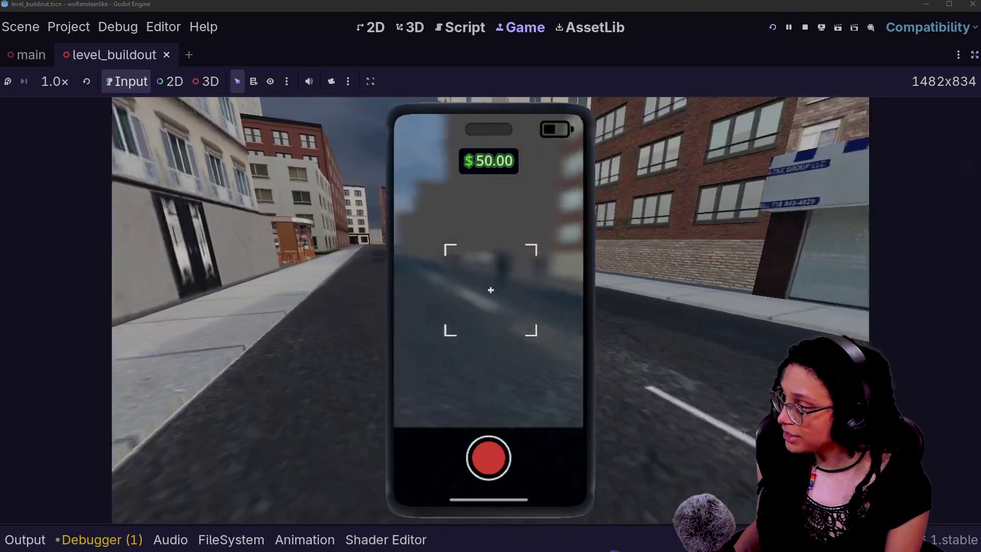
{"action": "key", "text": "w"}
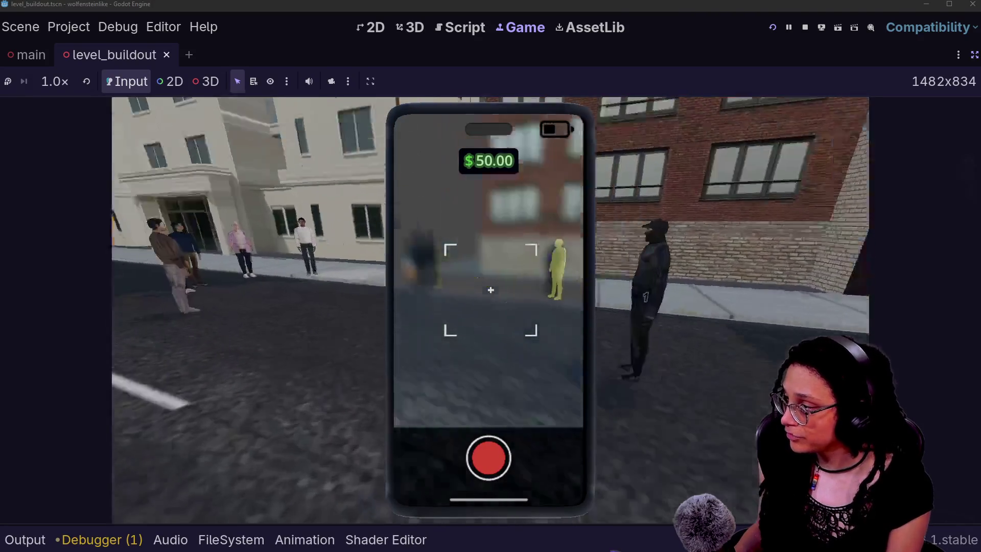
{"action": "mouse_move", "coordinate": [490, 290]}
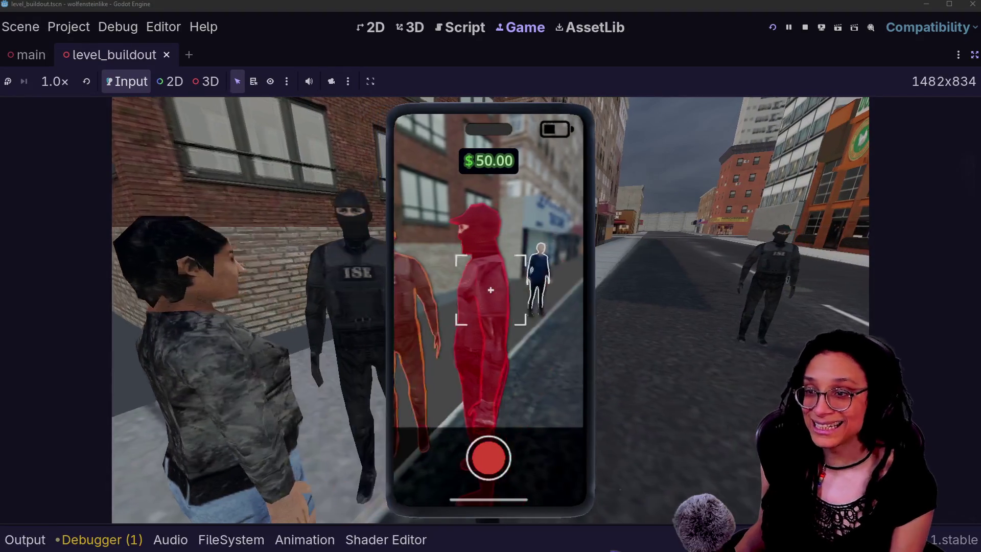
{"action": "left_click", "coordinate": [490, 290]}
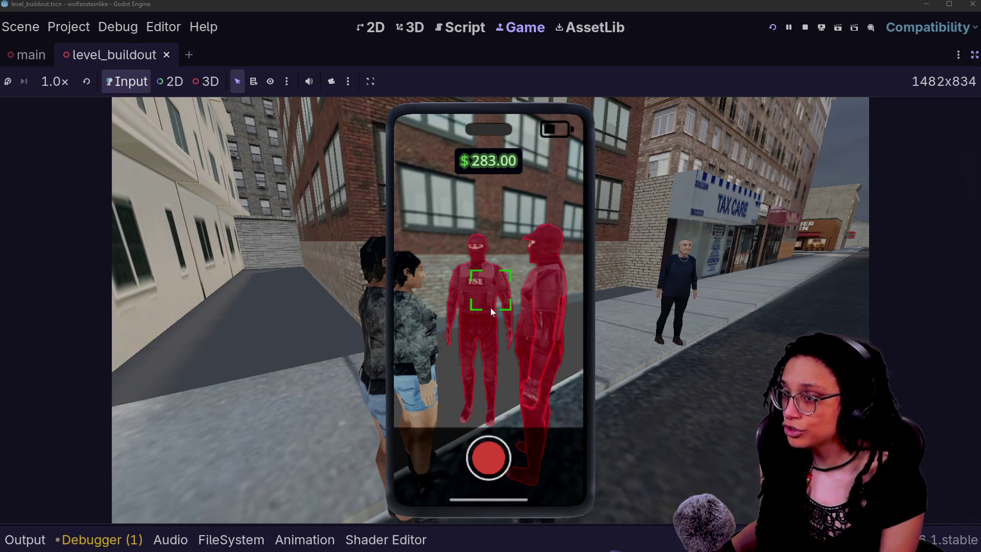
{"action": "key", "text": "alt+Tab"}
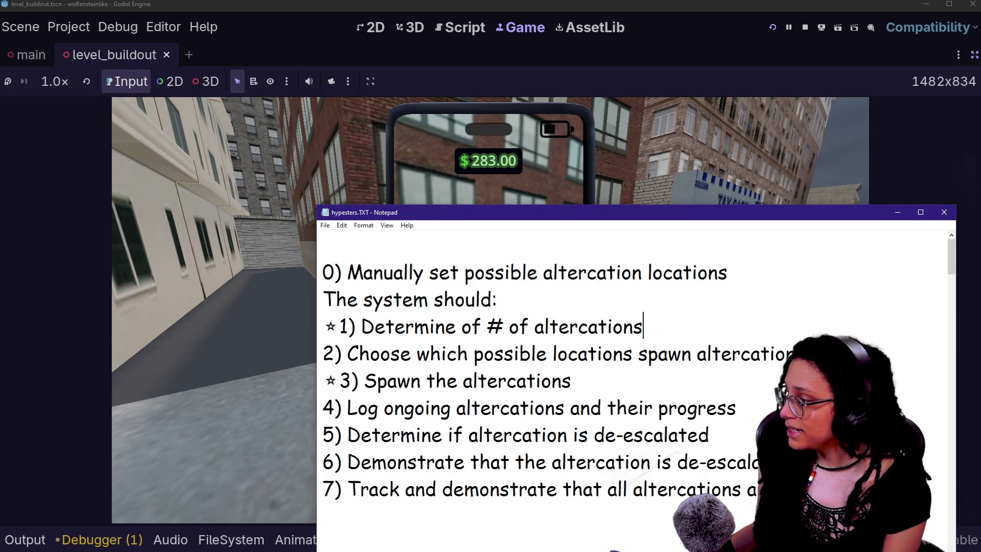
- Select and then deselect the first line of the altercation task list in Notepad
{"action": "left_click", "coordinate": [335, 271]}
{"action": "key", "text": "shift+End"}
{"action": "key", "text": "Right"}
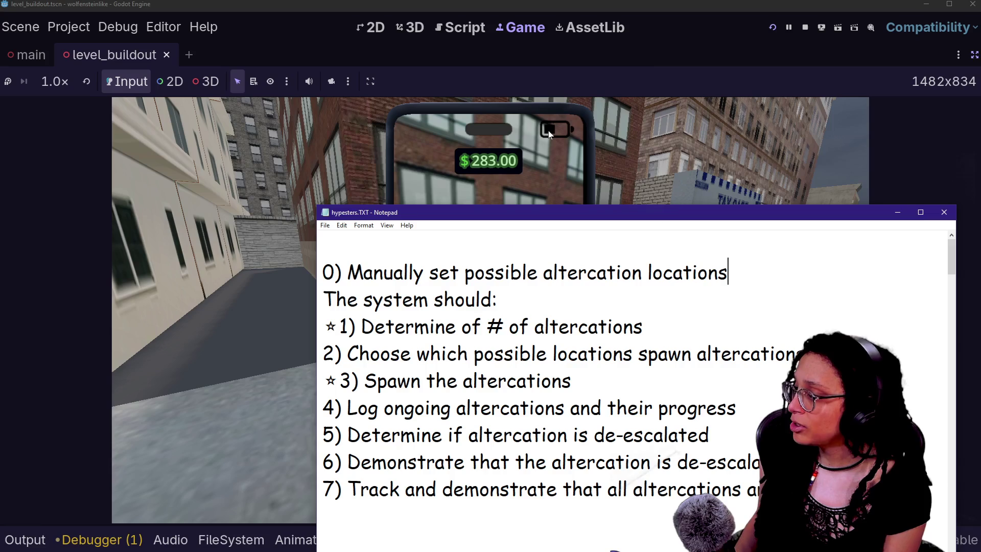
- Back in Godot, stop the running game and open a new empty scene tab
{"action": "left_click", "coordinate": [654, 48]}
{"action": "left_click", "coordinate": [801, 28]}
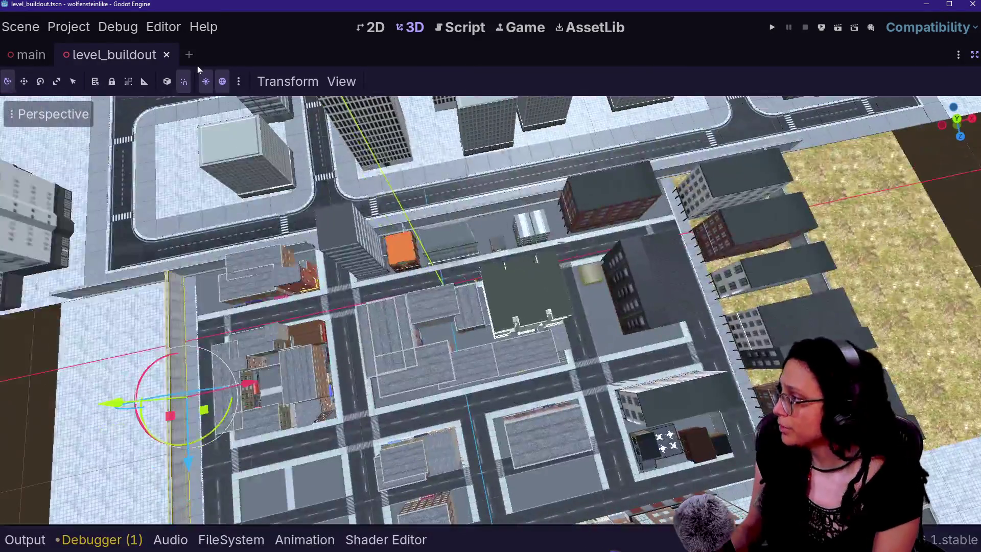
{"action": "left_click", "coordinate": [188, 54]}
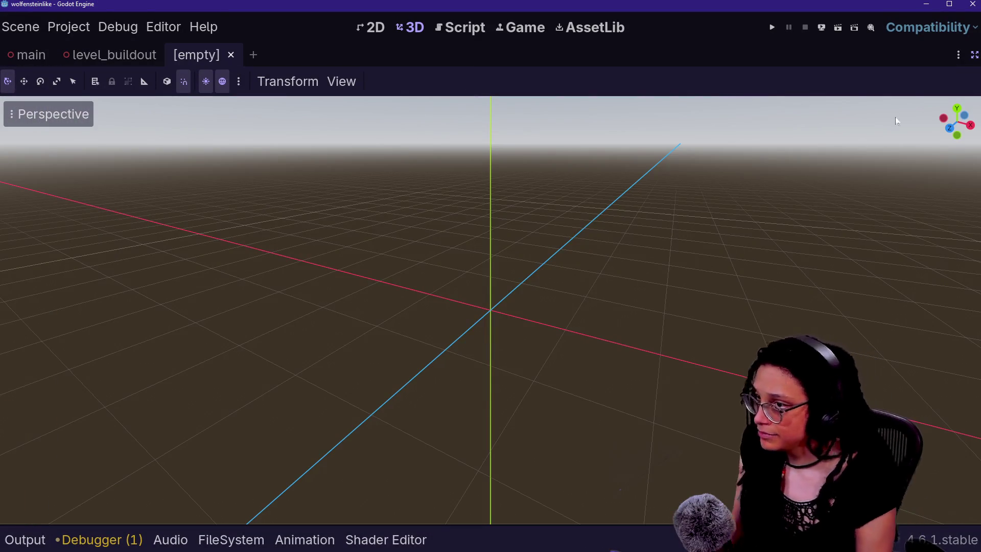
- Create a 3D scene with a Node3D root and remove a CSGMesh3D child added by mistake
{"action": "left_click", "coordinate": [975, 57]}
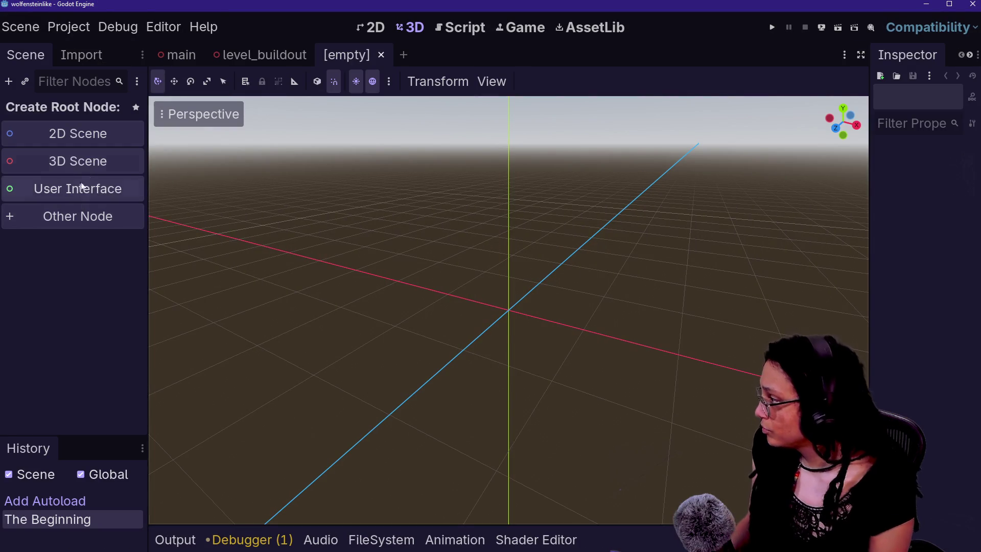
{"action": "left_click", "coordinate": [77, 160]}
{"action": "right_click", "coordinate": [62, 112]}
{"action": "left_click", "coordinate": [139, 124]}
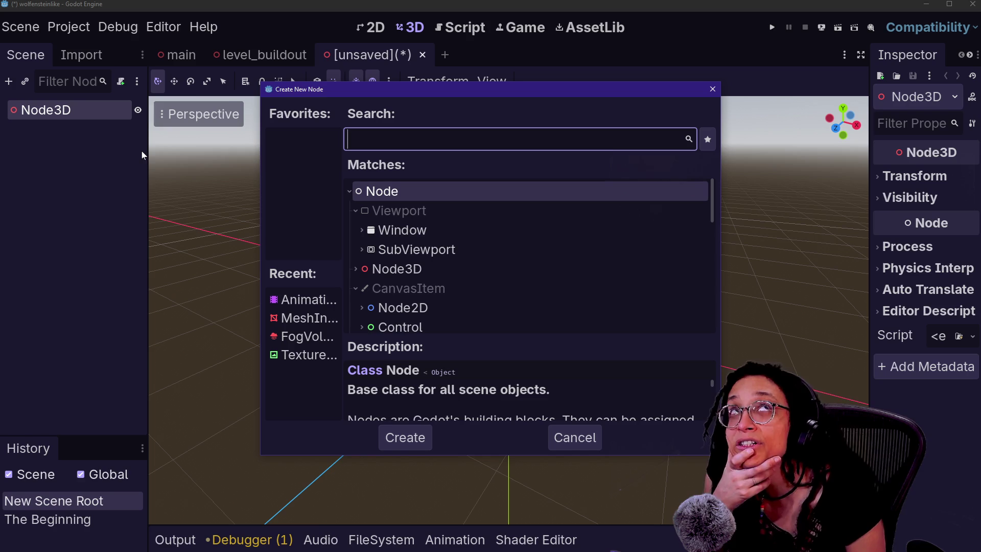
{"action": "type", "text": "mwah"}
{"action": "key", "text": "BackSpace"}
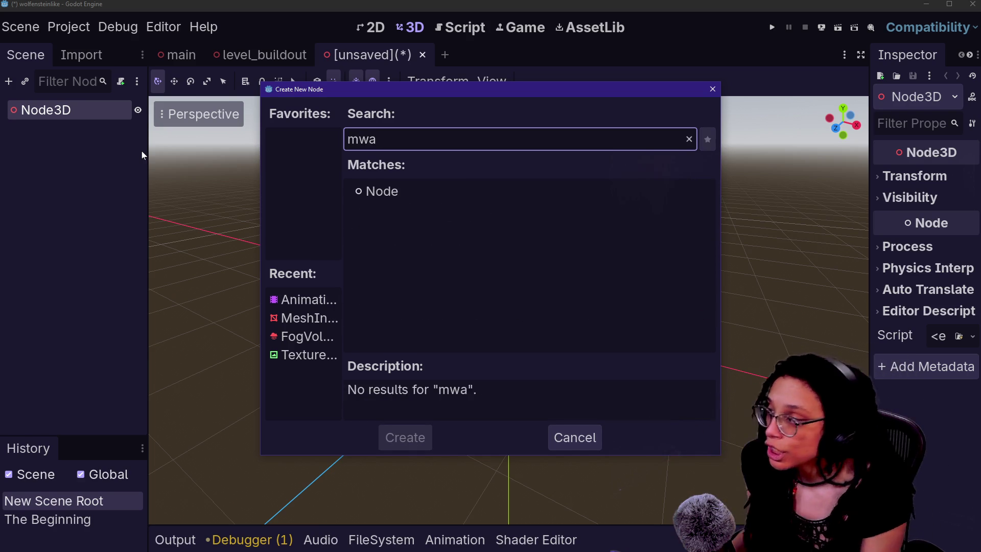
{"action": "key", "text": "BackSpace"}
{"action": "key", "text": "BackSpace"}
{"action": "type", "text": "esh"}
{"action": "key", "text": "BackSpace"}
{"action": "key", "text": "BackSpace"}
{"action": "key", "text": "BackSpace"}
{"action": "type", "text": "esh"}
{"action": "key", "text": "Return"}
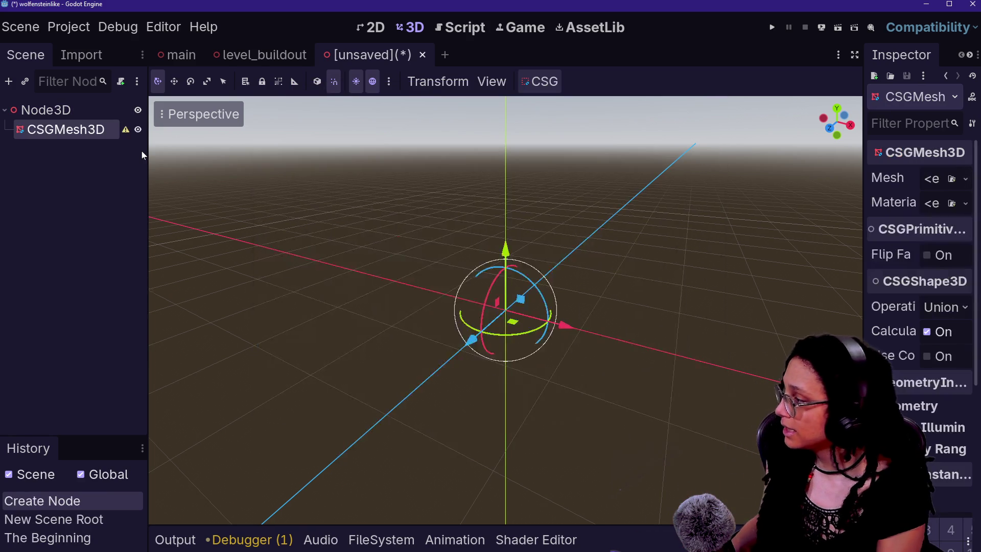
{"action": "key", "text": "Delete"}
{"action": "key", "text": "Return"}
- Add a MeshInstance3D child under Node3D via a 'meshi' search and widen the inspector
{"action": "right_click", "coordinate": [62, 119]}
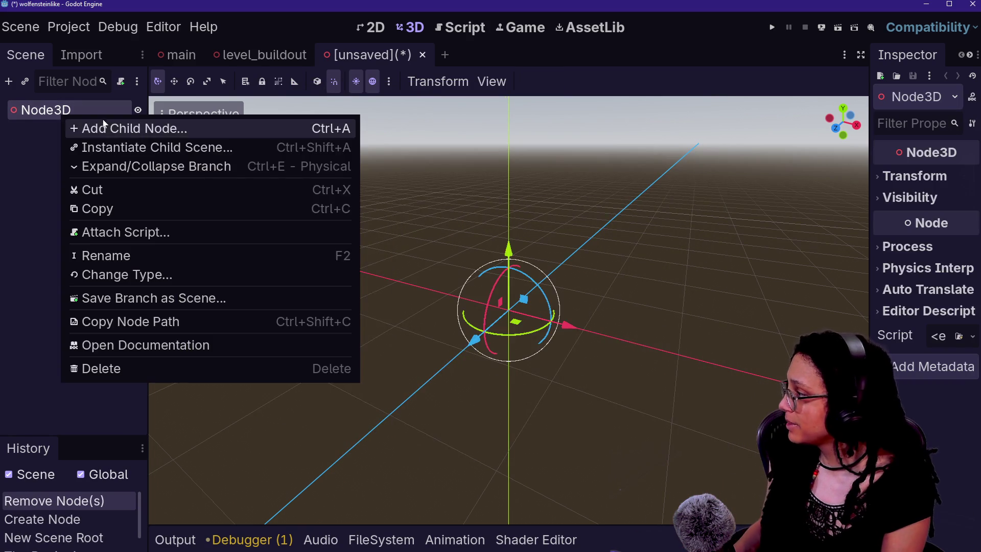
{"action": "left_click", "coordinate": [109, 129]}
{"action": "type", "text": "meshi"}
{"action": "key", "text": "Return"}
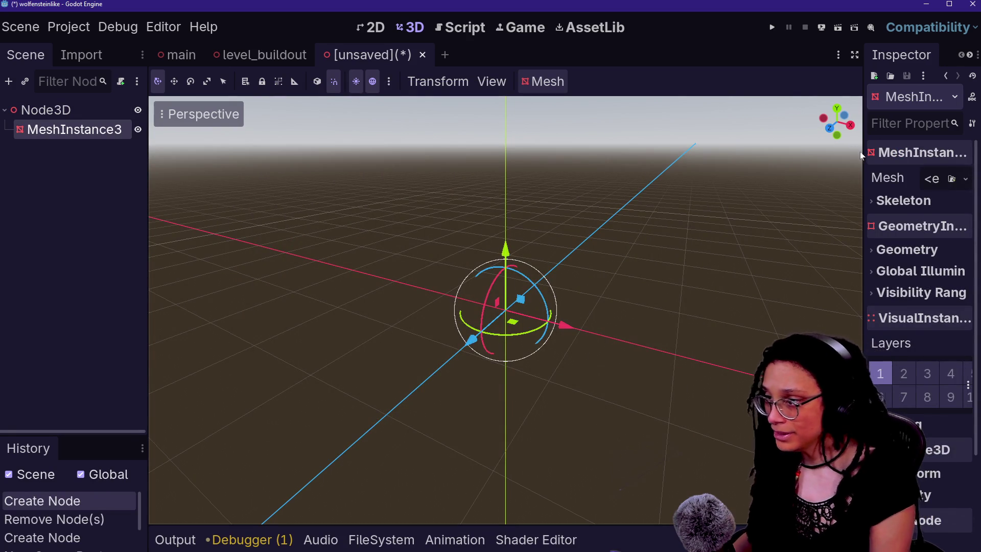
{"action": "left_click_drag", "start_coordinate": [864, 153], "coordinate": [813, 153]}
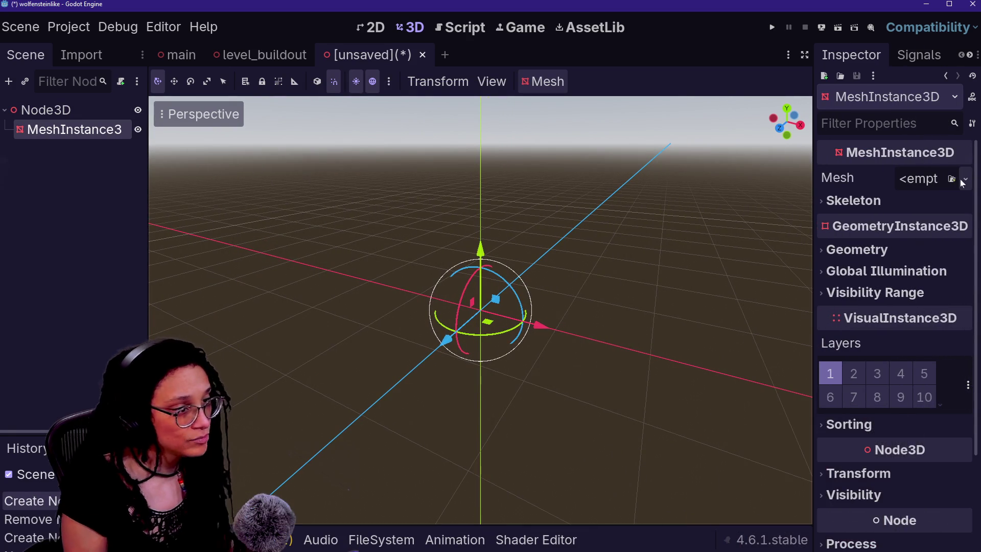
- Give the MeshInstance3D a new CapsuleMesh and frame it in the viewport
{"action": "left_click", "coordinate": [965, 178]}
{"action": "left_click", "coordinate": [921, 301]}
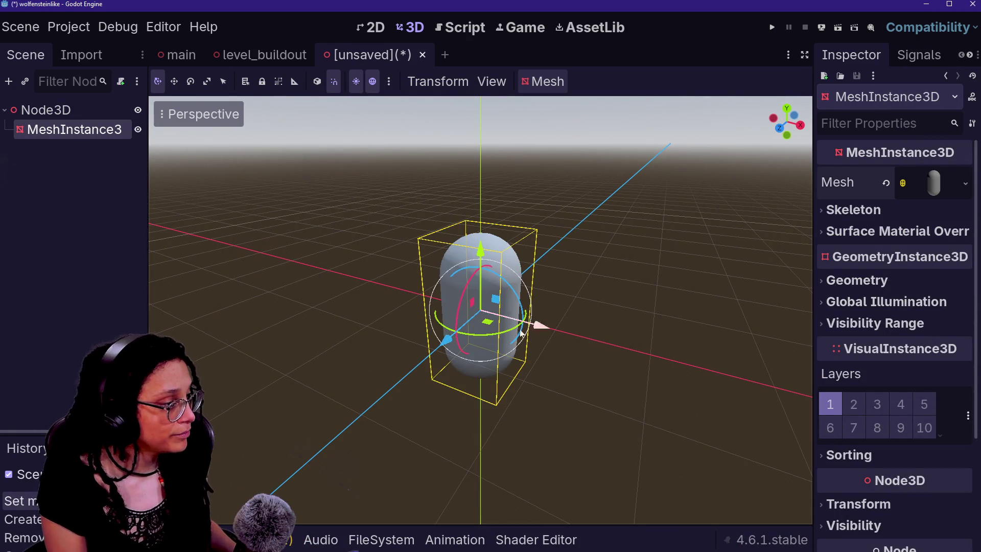
{"action": "scroll", "coordinate": [652, 305], "scroll_direction": "down", "scroll_amount": 5}
{"action": "left_click_drag", "start_coordinate": [652, 305], "coordinate": [660, 434]}
{"action": "scroll", "coordinate": [480, 306], "scroll_direction": "up", "scroll_amount": 5}
{"action": "left_click_drag", "start_coordinate": [480, 306], "coordinate": [511, 357]}
{"action": "left_click", "coordinate": [481, 307]}
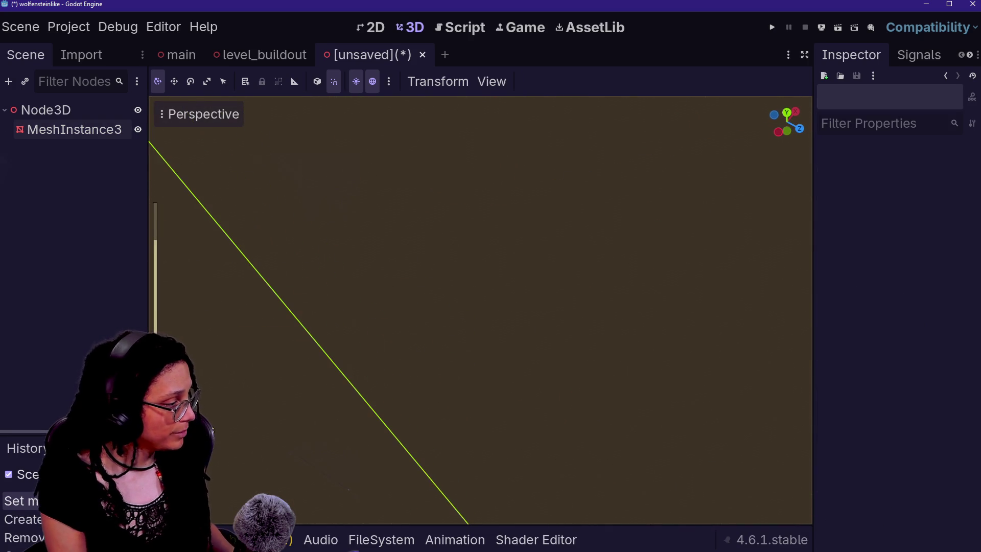
{"action": "key", "text": "KP_1"}
{"action": "key", "text": "KP_6"}
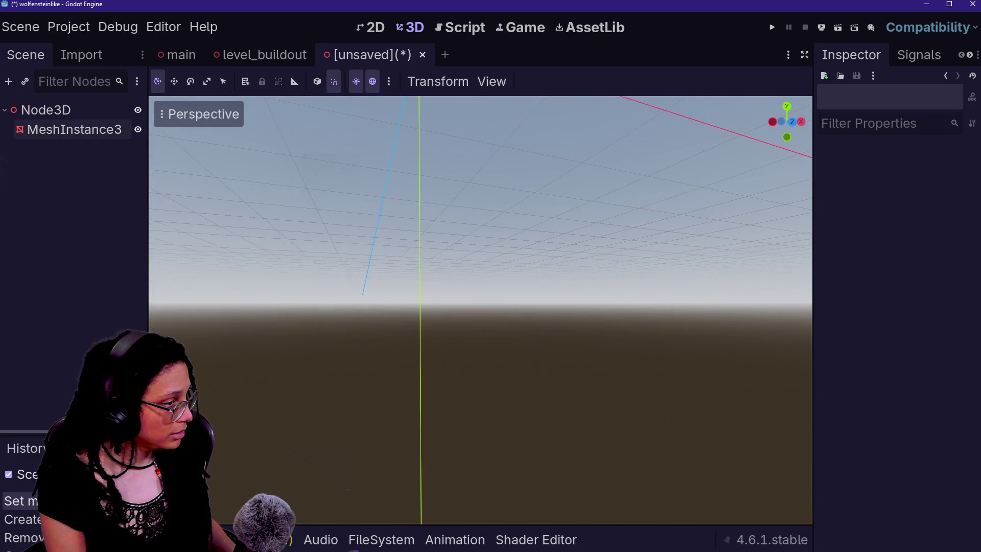
{"action": "left_click", "coordinate": [74, 129]}
{"action": "key", "text": "f"}
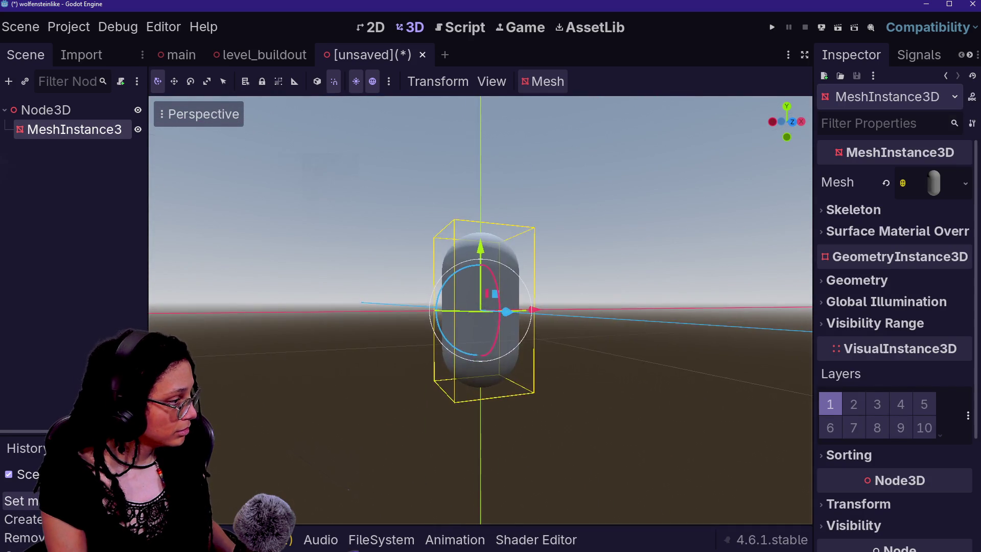
{"action": "key", "text": "KP_7"}
{"action": "key", "text": "KP_6"}
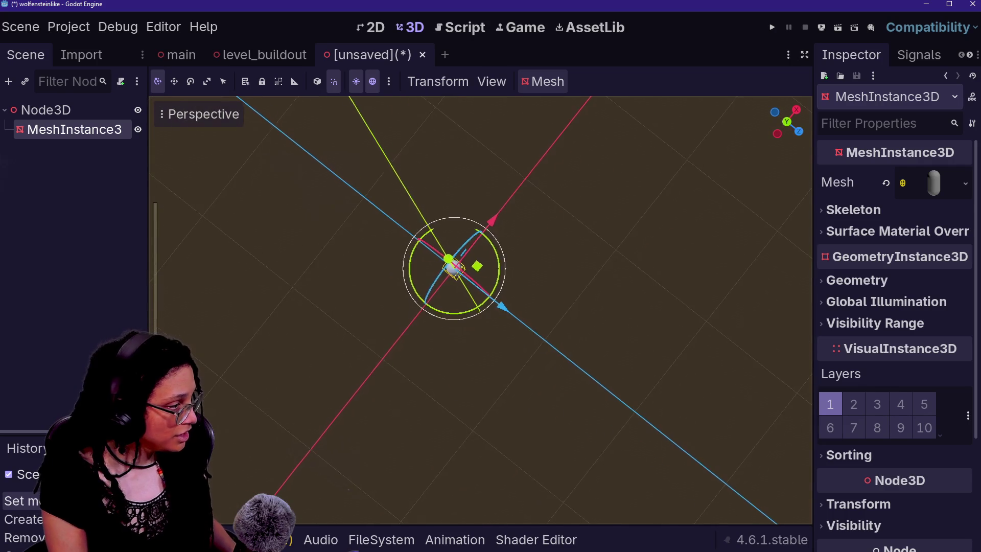
{"action": "key", "text": "KP_2"}
{"action": "key", "text": "KP_2"}
{"action": "key", "text": "KP_2"}
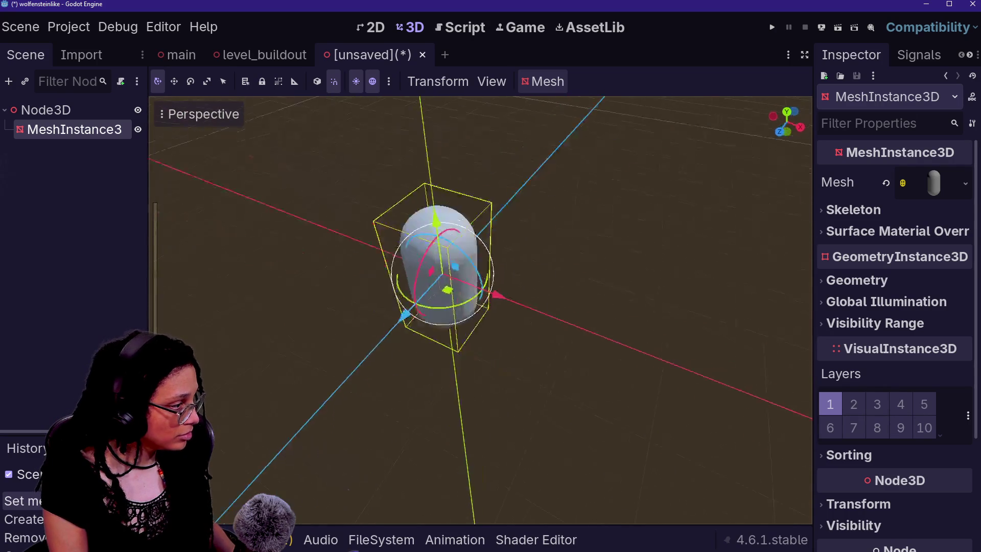
{"action": "scroll", "coordinate": [482, 301], "scroll_direction": "up", "scroll_amount": 2}
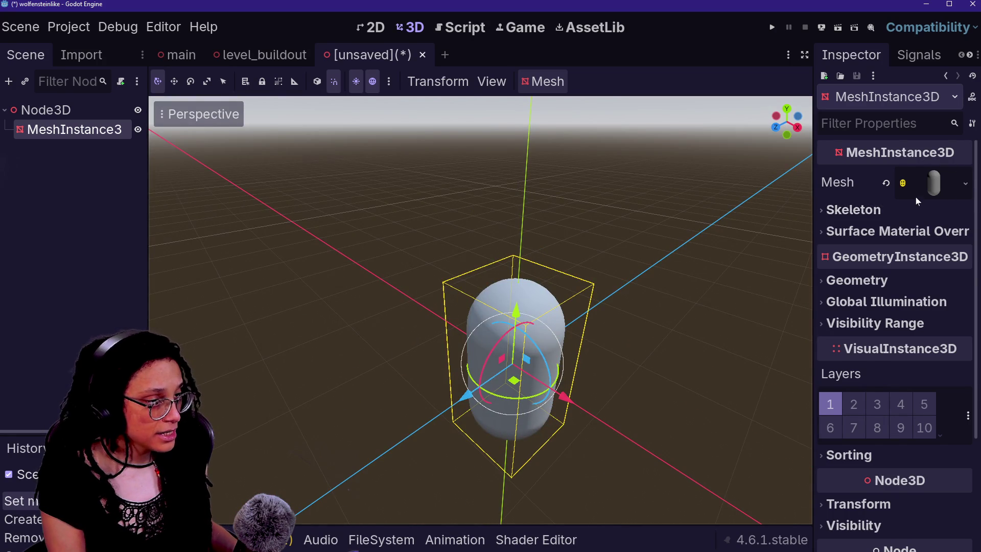
- Set the CapsuleMesh height to 30 m and its radius to 2 m
{"action": "left_click", "coordinate": [905, 183]}
{"action": "left_click_drag", "start_coordinate": [914, 316], "coordinate": [980, 316]}
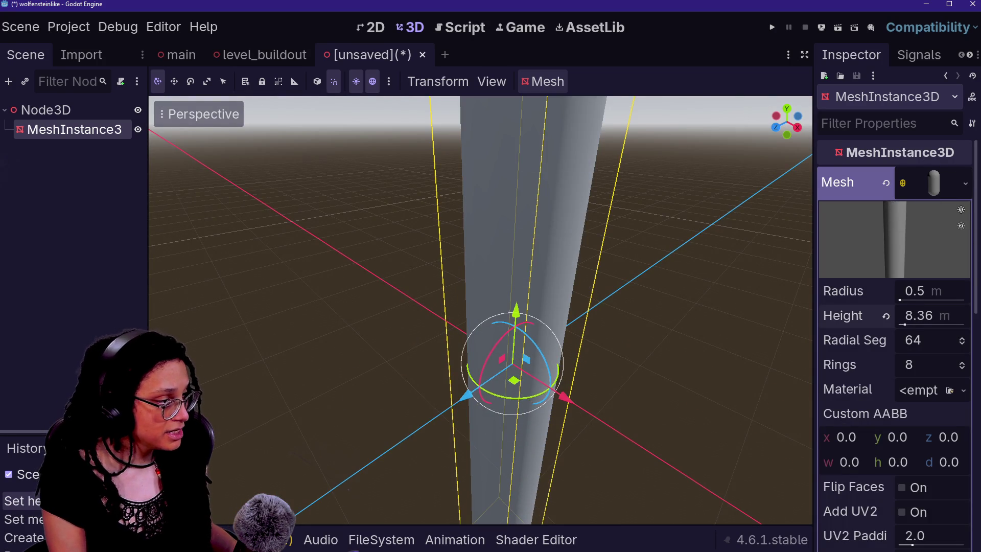
{"action": "scroll", "coordinate": [654, 337], "scroll_direction": "down", "scroll_amount": 5}
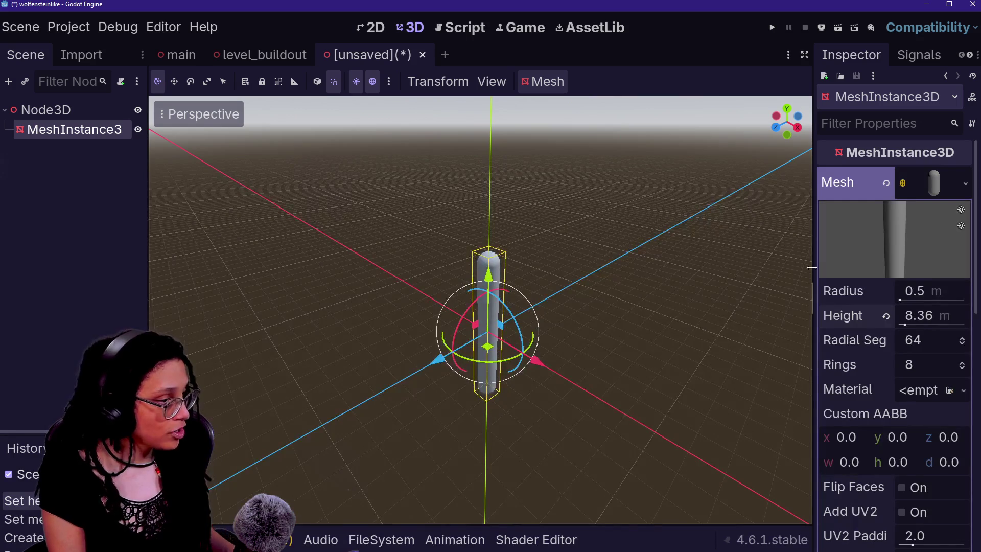
{"action": "left_click_drag", "start_coordinate": [905, 325], "coordinate": [918, 325]}
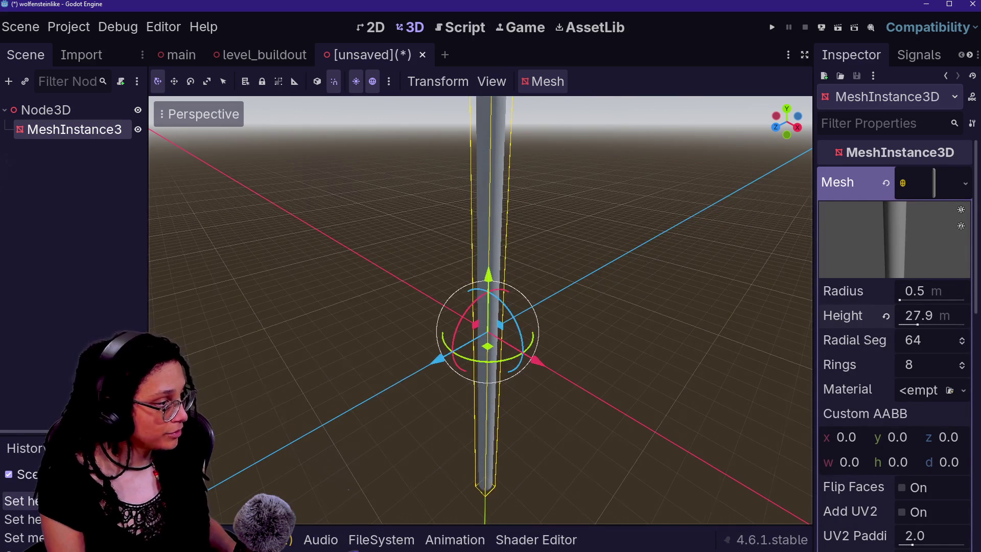
{"action": "scroll", "coordinate": [653, 337], "scroll_direction": "down", "scroll_amount": 5}
{"action": "scroll", "coordinate": [653, 337], "scroll_direction": "down", "scroll_amount": 3}
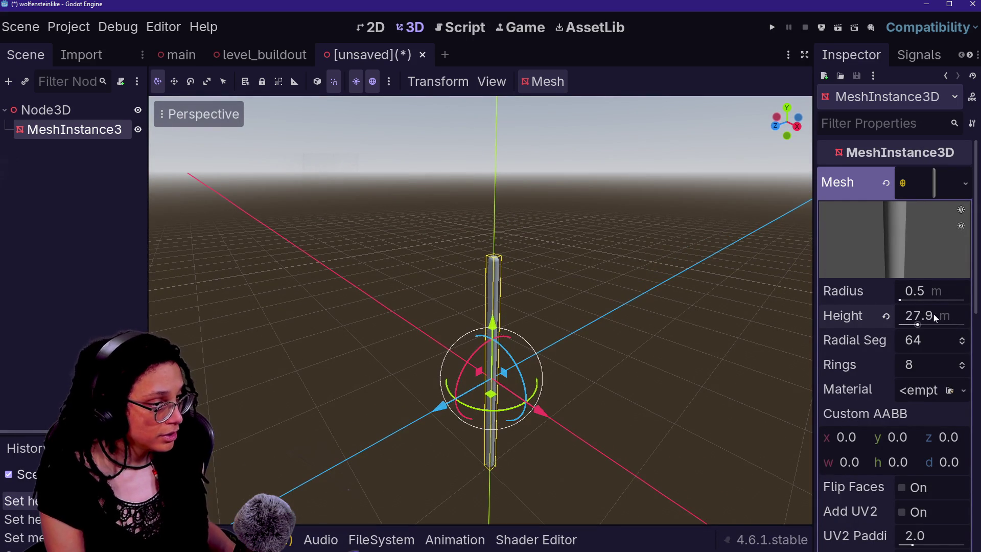
{"action": "type", "text": "30"}
{"action": "key", "text": "Return"}
{"action": "left_click", "coordinate": [915, 292]}
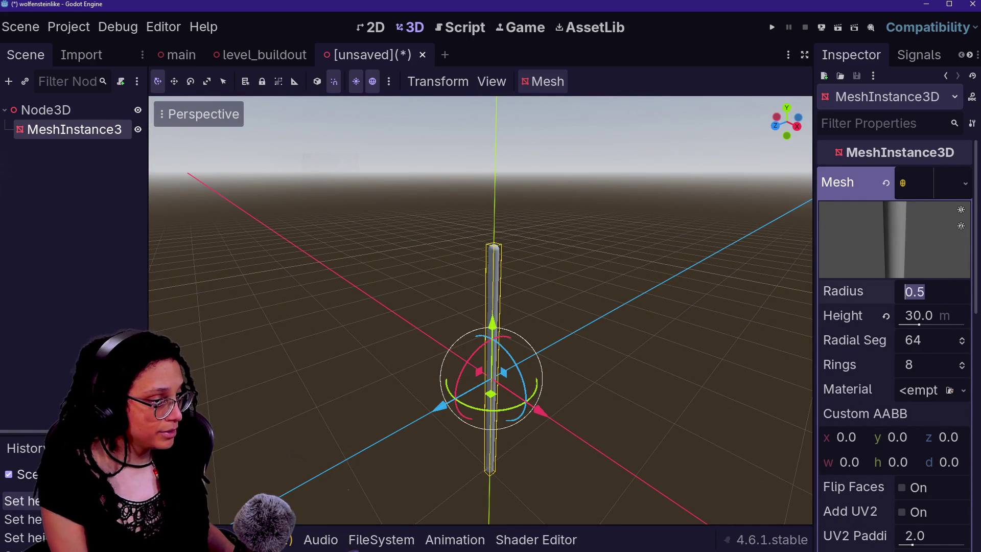
{"action": "type", "text": "15"}
{"action": "key", "text": "Return"}
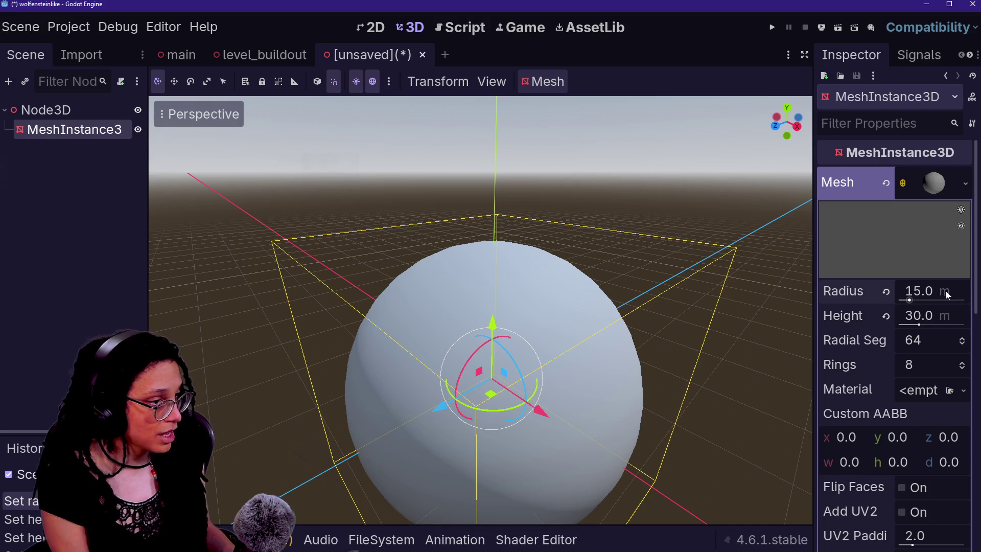
{"action": "left_click", "coordinate": [946, 294]}
{"action": "type", "text": "5"}
{"action": "key", "text": "Return"}
{"action": "left_click", "coordinate": [922, 291]}
{"action": "type", "text": "2"}
{"action": "key", "text": "Return"}
{"action": "left_click", "coordinate": [923, 291]}
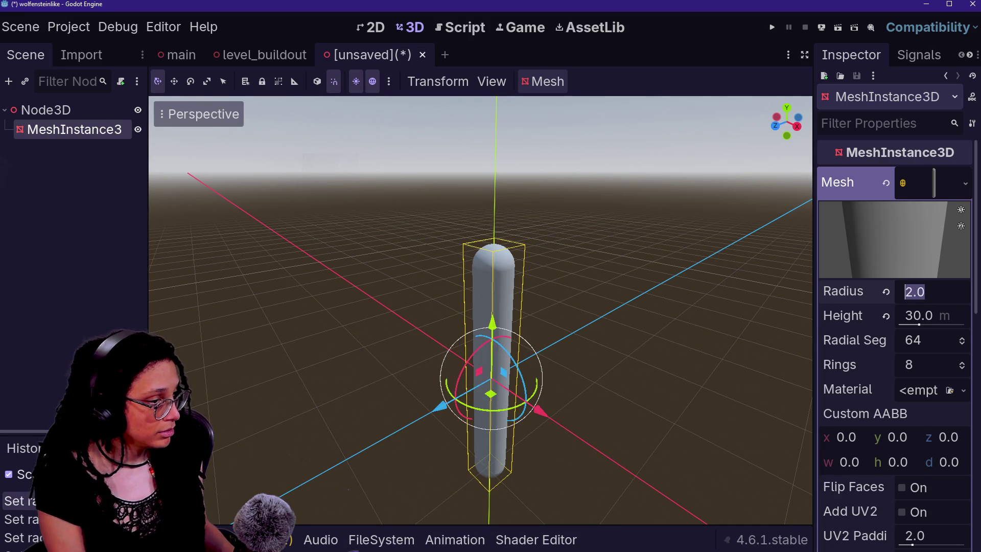
- Raise the capsule along Y in Front view so it stands on the ground
{"action": "left_click", "coordinate": [613, 358]}
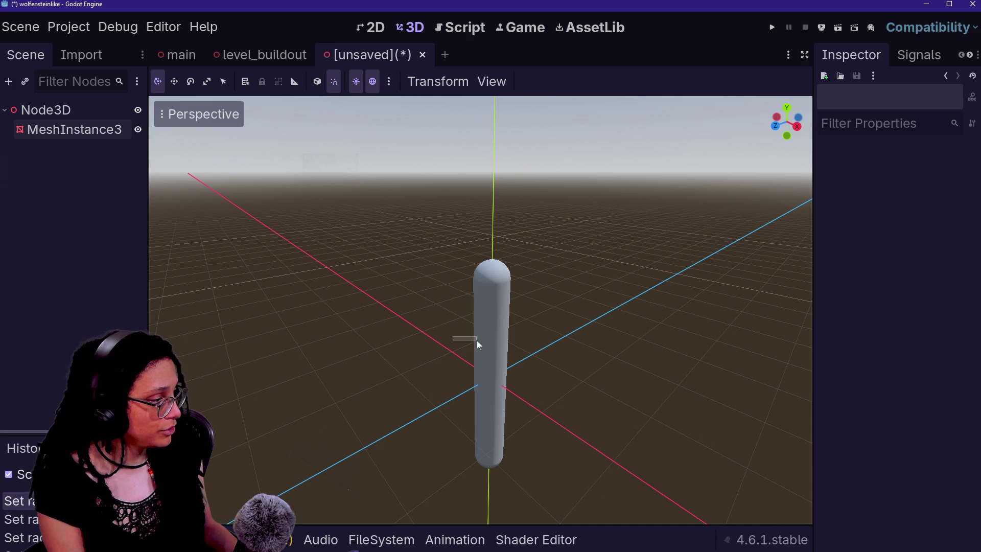
{"action": "left_click", "coordinate": [507, 354]}
{"action": "left_click_drag", "start_coordinate": [499, 308], "coordinate": [498, 165]}
{"action": "left_click", "coordinate": [775, 126]}
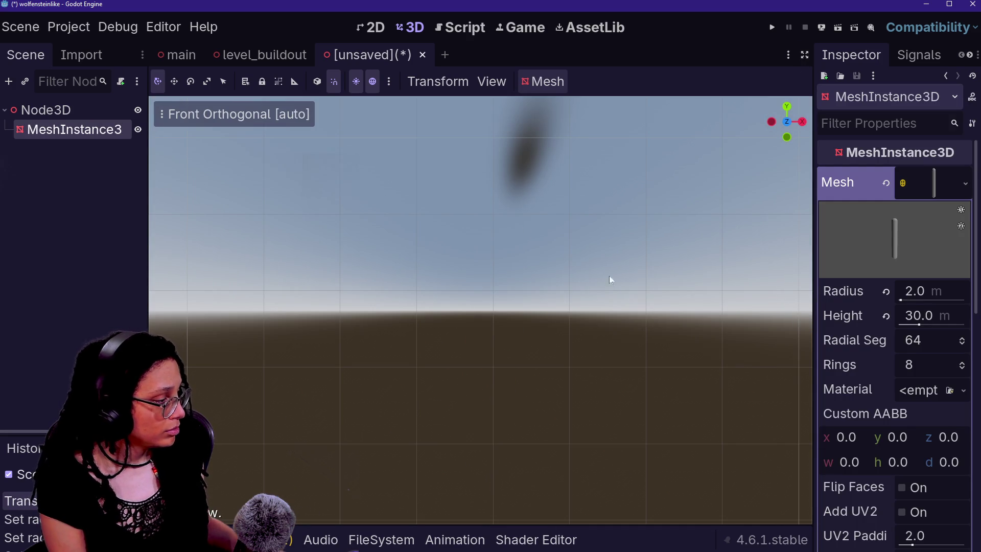
{"action": "key", "text": "f"}
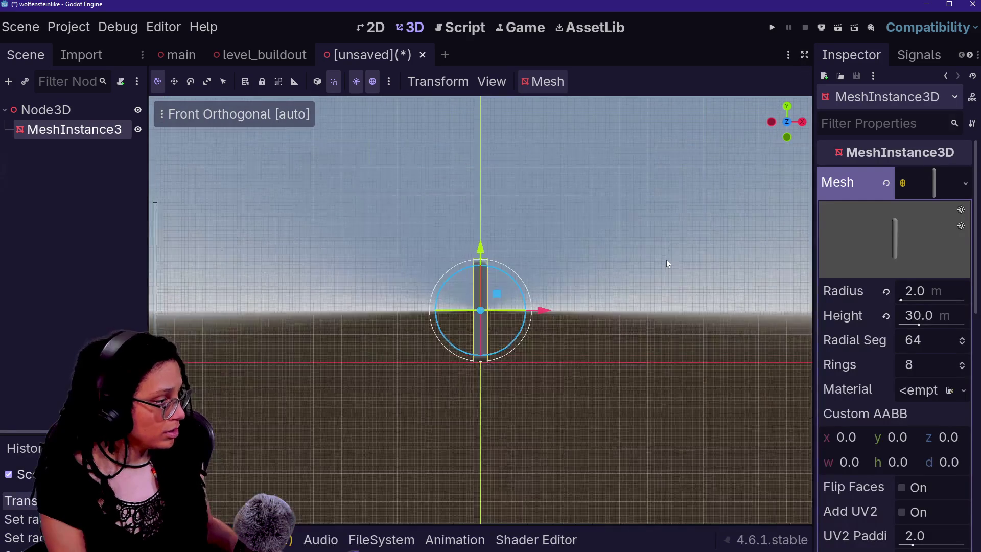
{"action": "scroll", "coordinate": [666, 259], "scroll_direction": "up", "scroll_amount": 5}
{"action": "left_click_drag", "start_coordinate": [480, 258], "coordinate": [480, 252]}
{"action": "left_click", "coordinate": [372, 260]}
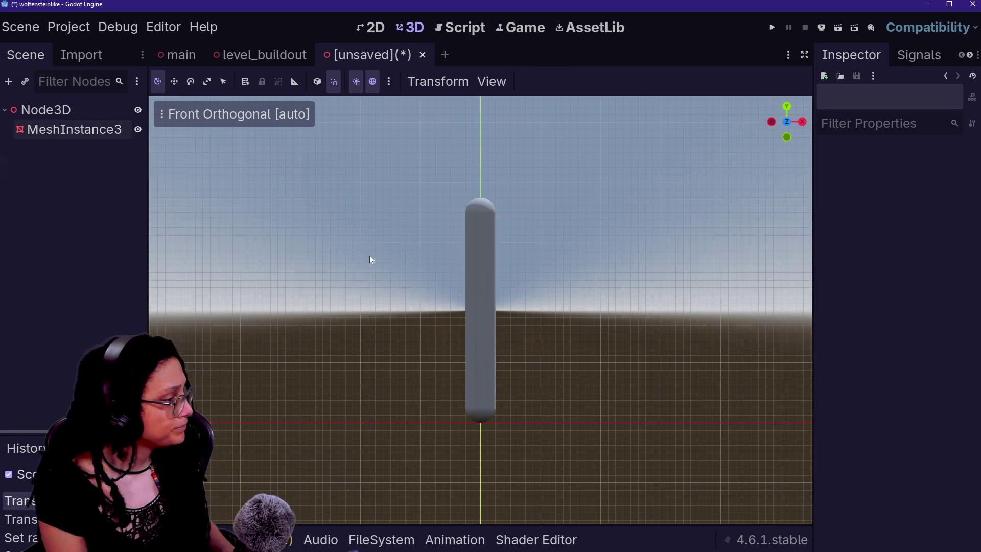
{"action": "key", "text": "ctrl+z"}
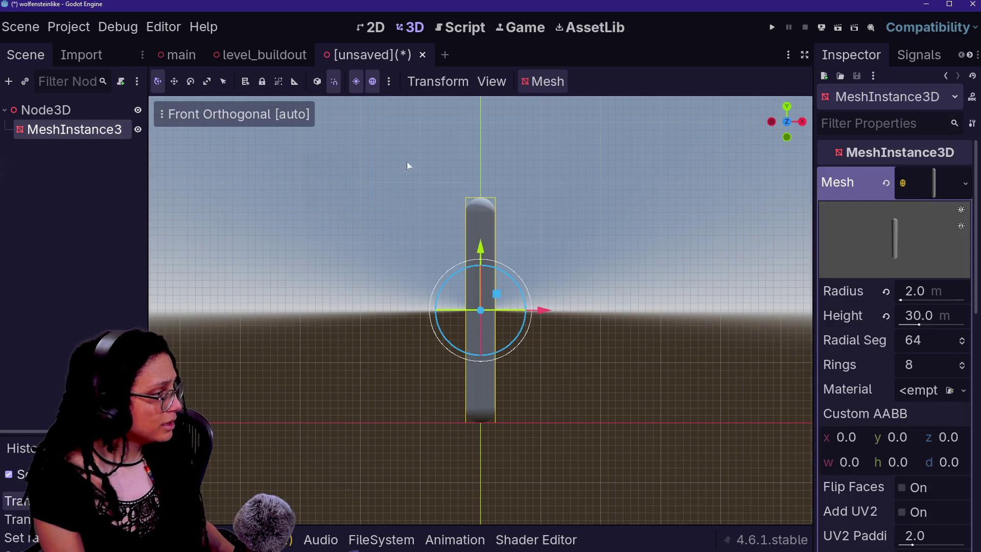
- Give the capsule mesh a new StandardMaterial3D and leave the surface material override empty
{"action": "scroll", "coordinate": [826, 363], "scroll_direction": "down", "scroll_amount": 2}
{"action": "left_click", "coordinate": [964, 338]}
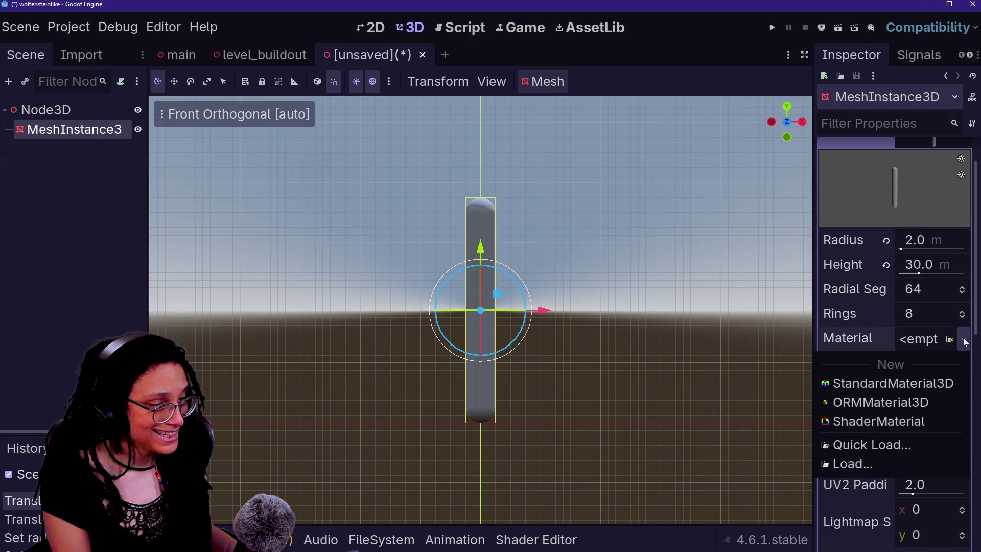
{"action": "left_click", "coordinate": [937, 382]}
{"action": "scroll", "coordinate": [873, 455], "scroll_direction": "down", "scroll_amount": 4}
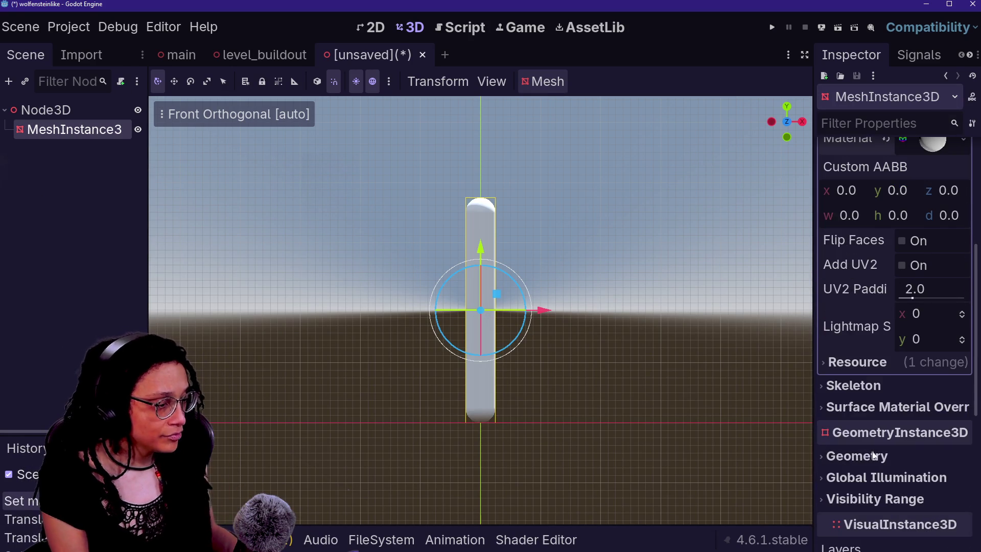
{"action": "left_click", "coordinate": [899, 407]}
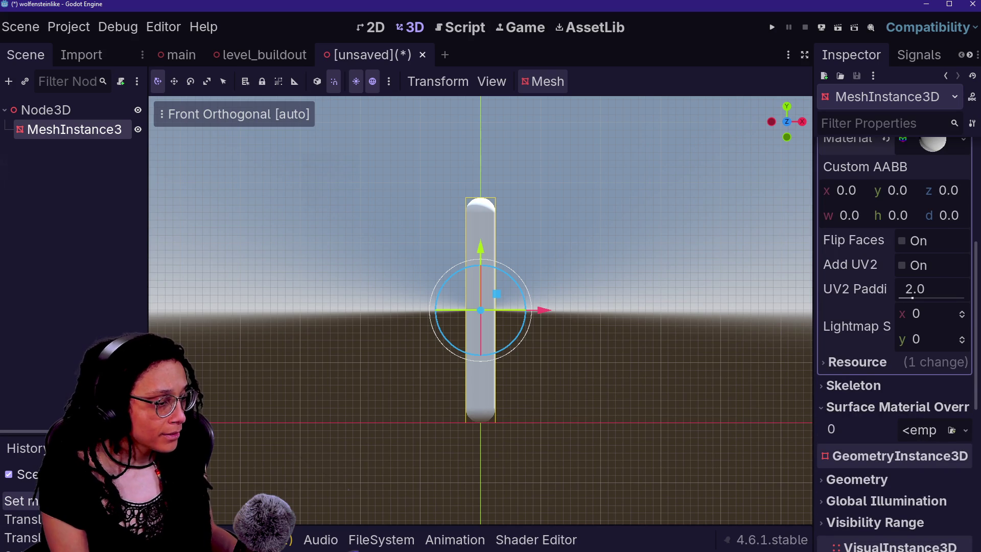
{"action": "left_click", "coordinate": [965, 430]}
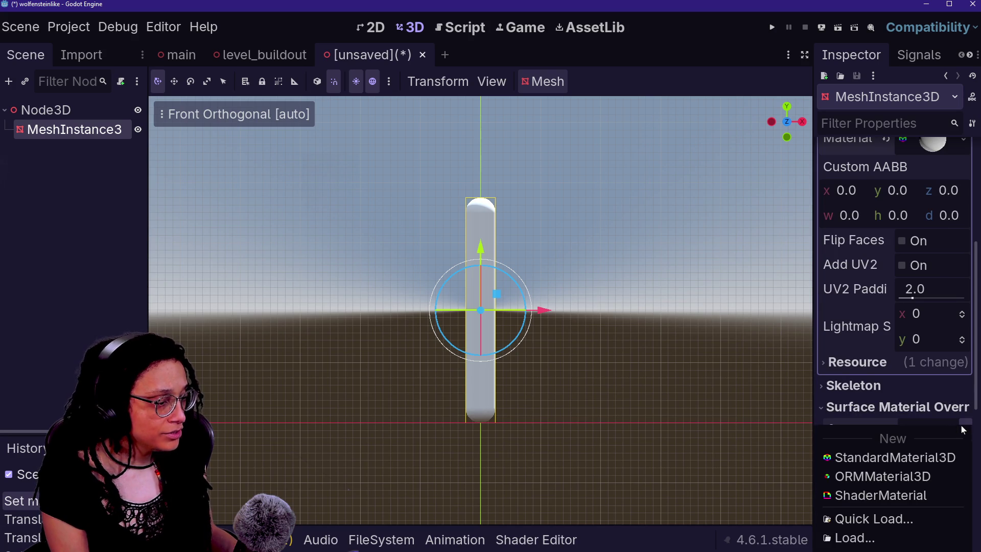
{"action": "left_click", "coordinate": [840, 458]}
{"action": "scroll", "coordinate": [853, 450], "scroll_direction": "down", "scroll_amount": 1}
{"action": "left_click", "coordinate": [890, 388]}
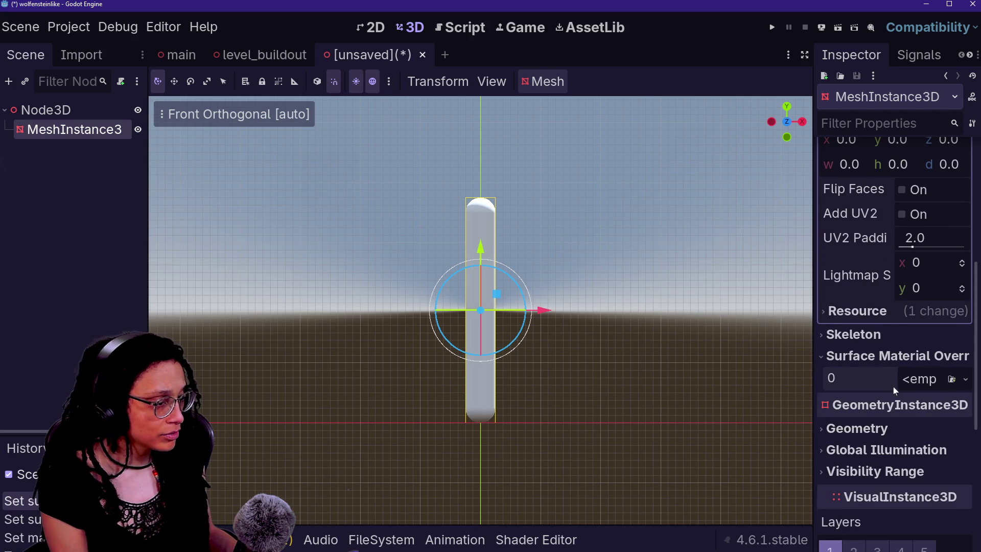
{"action": "scroll", "coordinate": [913, 330], "scroll_direction": "up", "scroll_amount": 6}
- Set the mesh material's Albedo colour to red (ff0000)
{"action": "left_click", "coordinate": [929, 399]}
{"action": "scroll", "coordinate": [929, 401], "scroll_direction": "down", "scroll_amount": 4}
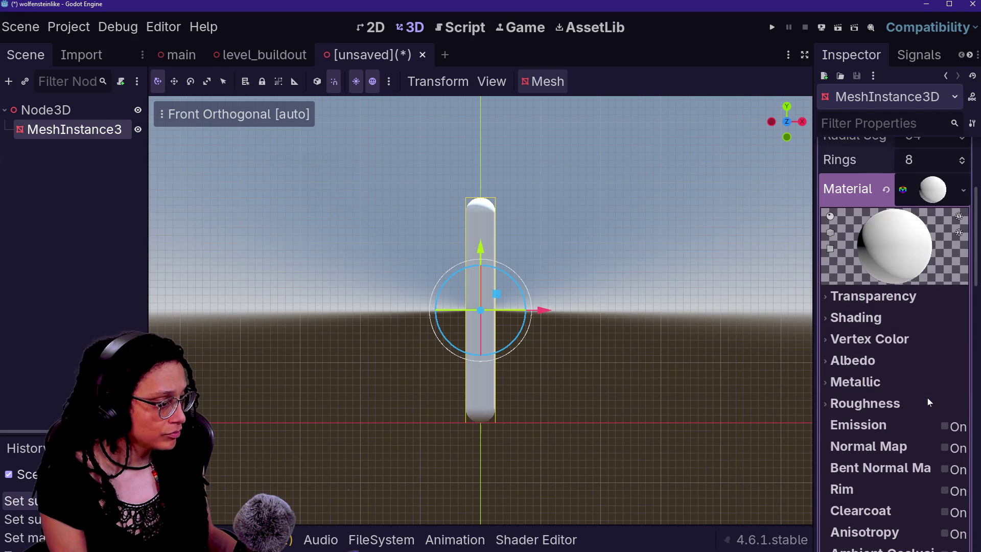
{"action": "scroll", "coordinate": [874, 422], "scroll_direction": "down", "scroll_amount": 1}
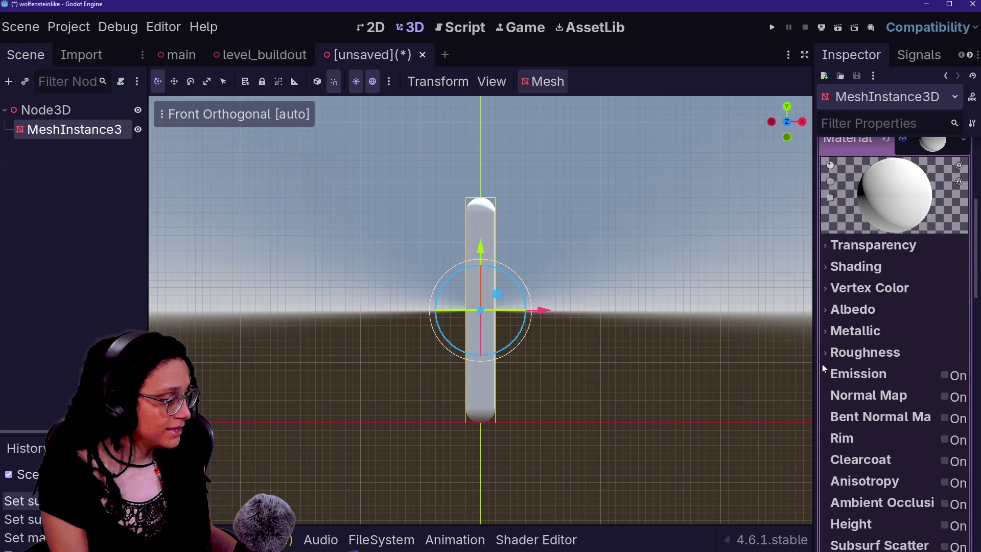
{"action": "left_click_drag", "start_coordinate": [815, 362], "coordinate": [722, 363]}
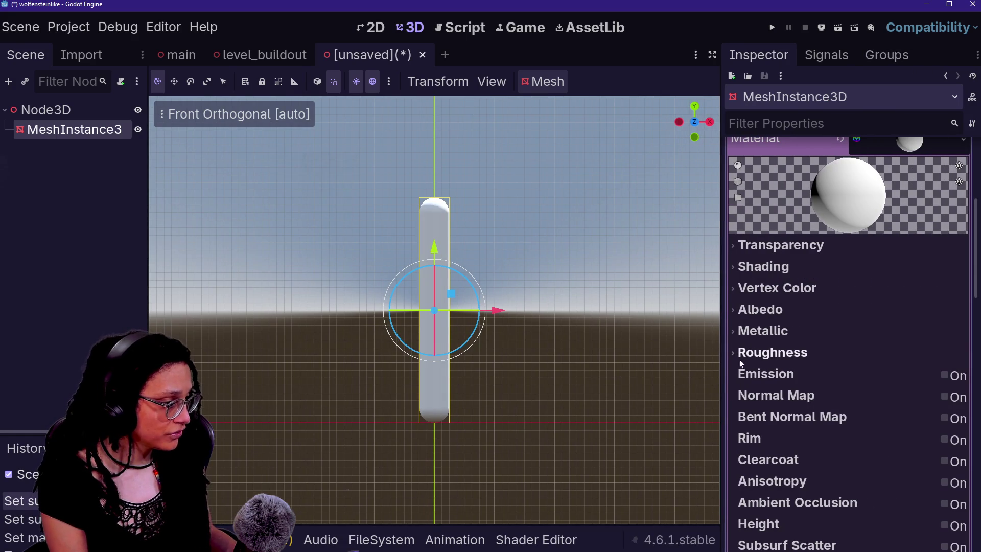
{"action": "left_click", "coordinate": [761, 309]}
{"action": "left_click", "coordinate": [900, 331]}
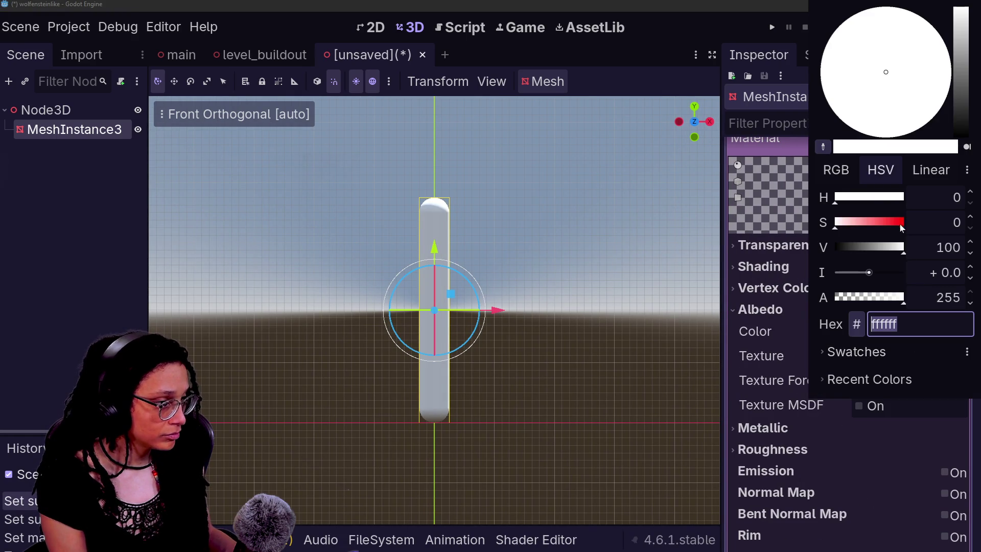
{"action": "type", "text": "ff0000"}
{"action": "key", "text": "Return"}
{"action": "left_click", "coordinate": [777, 403]}
- Enable emission on the material with an energy multiplier of 7.23
{"action": "scroll", "coordinate": [777, 404], "scroll_direction": "down", "scroll_amount": 3}
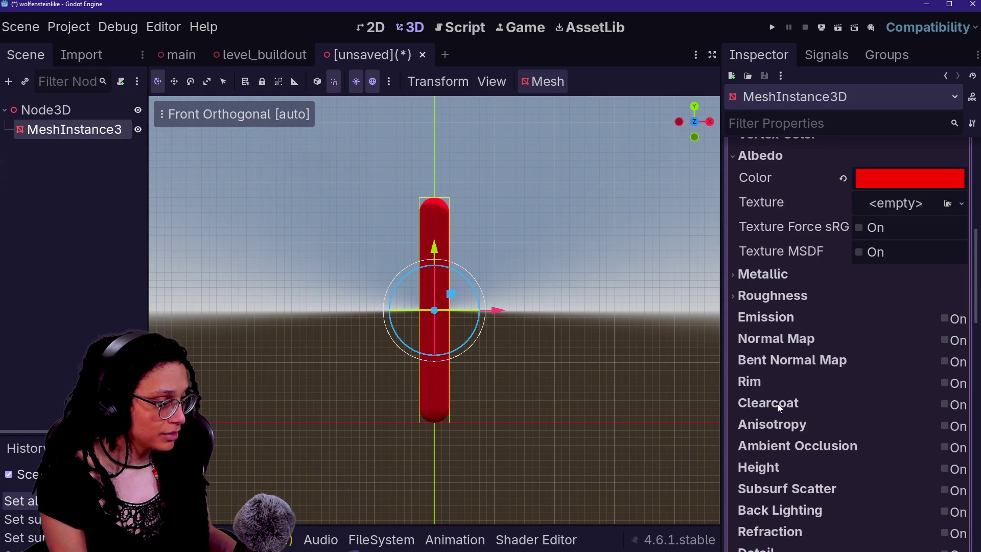
{"action": "left_click", "coordinate": [944, 318]}
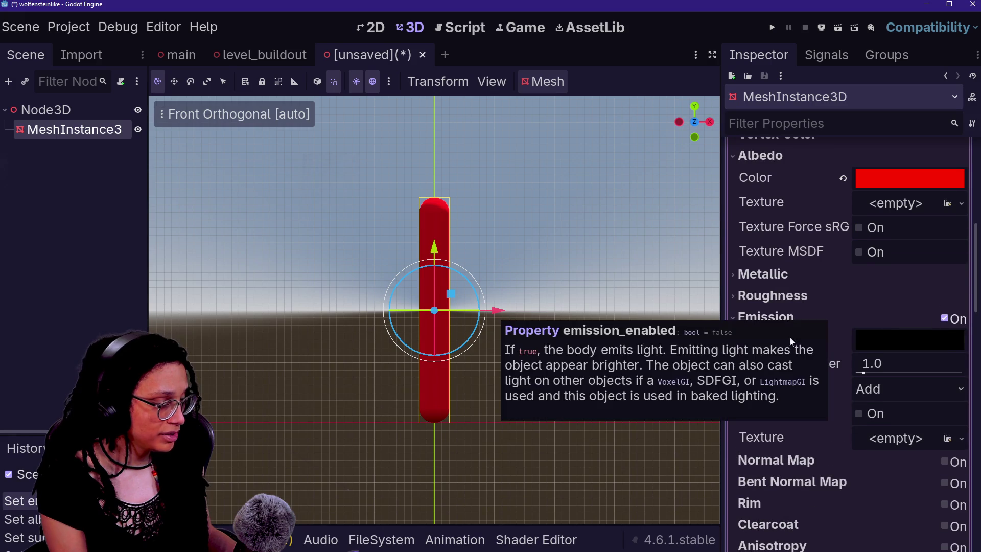
{"action": "mouse_move", "coordinate": [857, 372]}
{"action": "left_mouse_down"}
{"action": "mouse_move", "coordinate": [952, 373]}
{"action": "mouse_move", "coordinate": [905, 373]}
{"action": "left_mouse_up"}
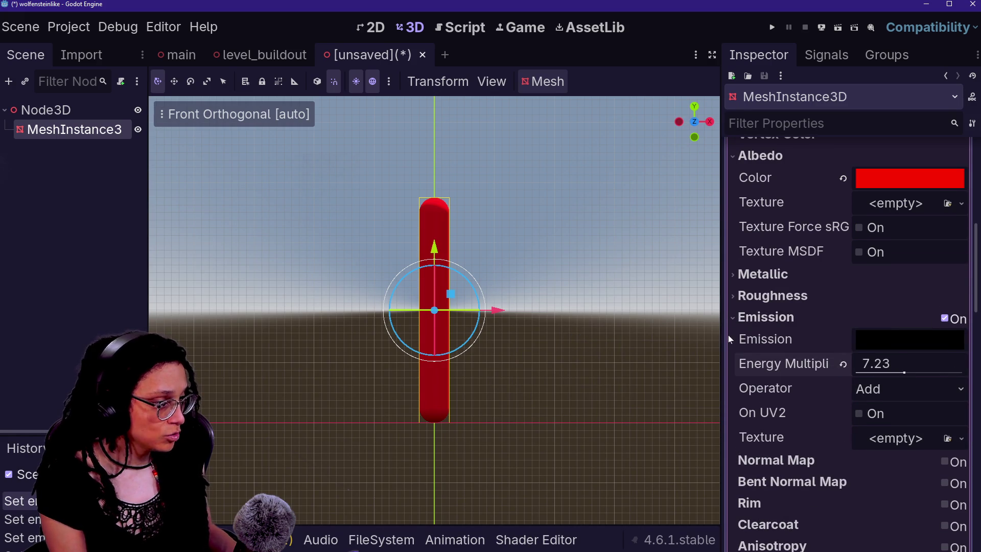
{"action": "left_click", "coordinate": [694, 326]}
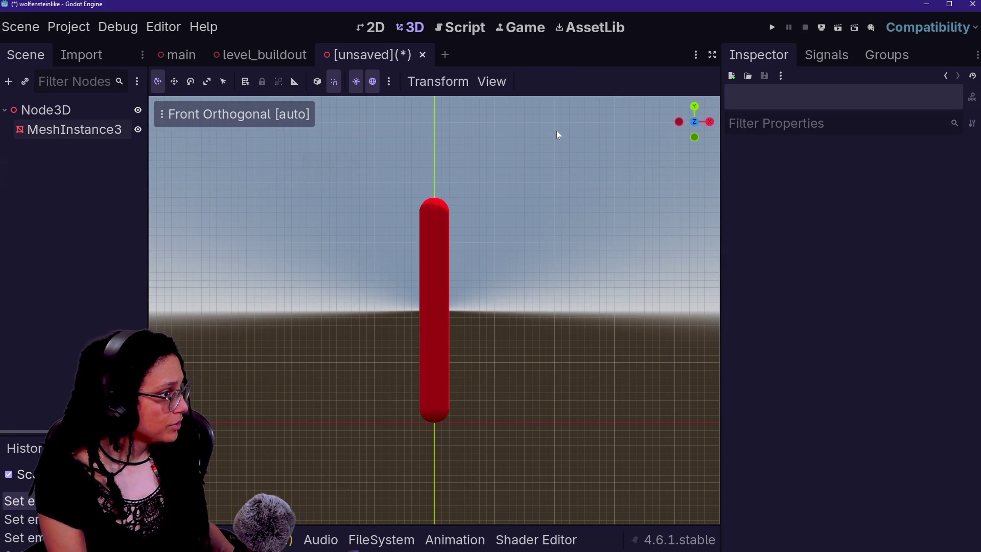
- Rename the root Node3D to Spawnpoint_Altercation
{"action": "key", "text": "ctrl+s"}
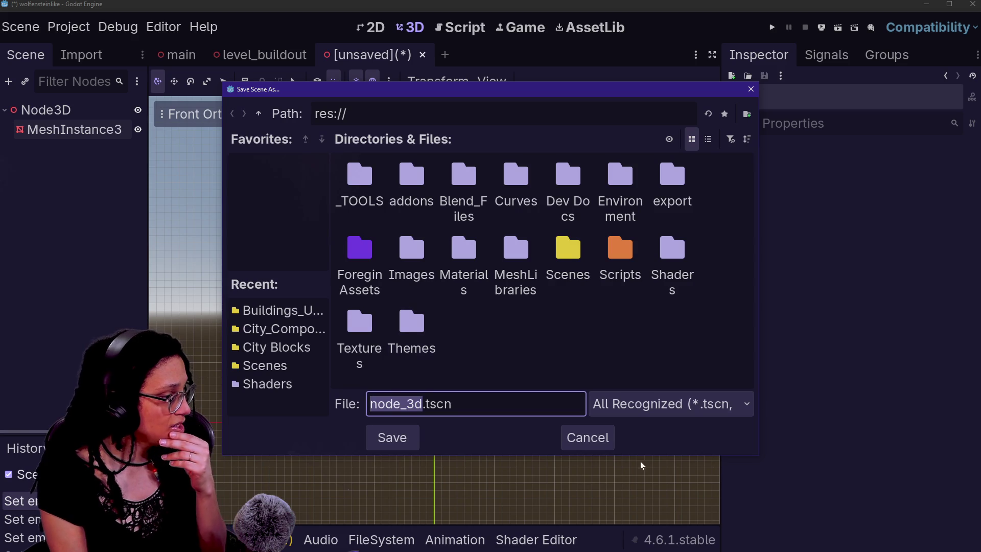
{"action": "key", "text": "Escape"}
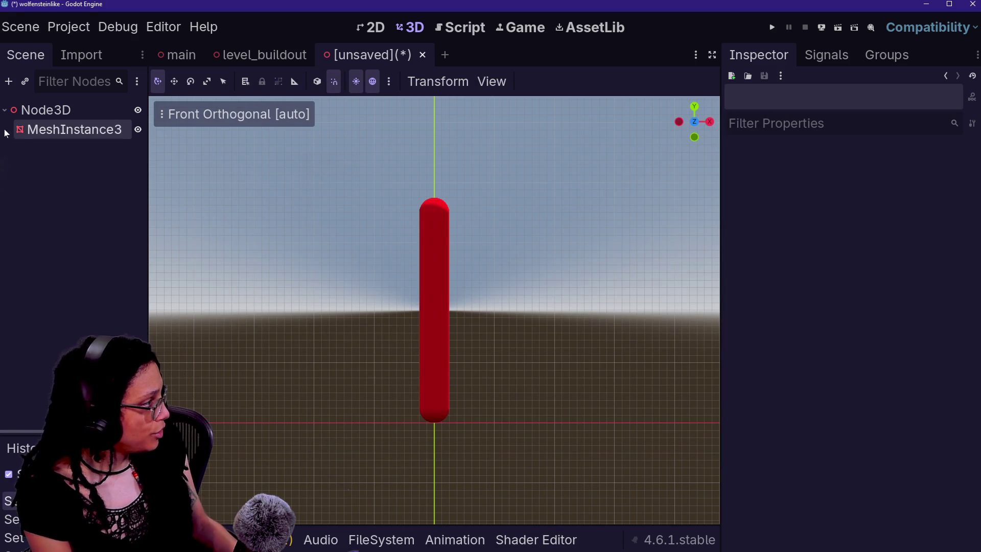
{"action": "left_click", "coordinate": [46, 109]}
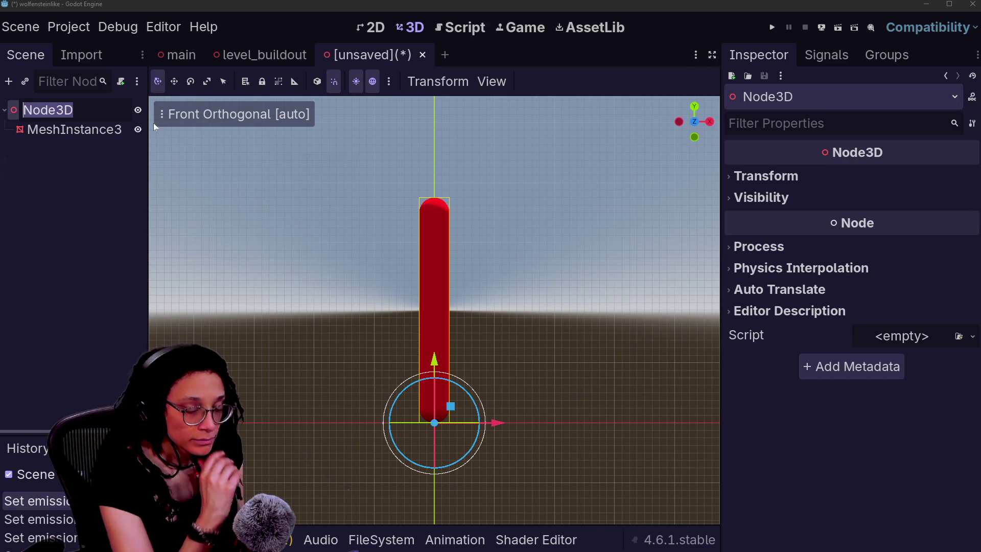
{"action": "type", "text": "Spawn"}
{"action": "type", "text": "Alt"}
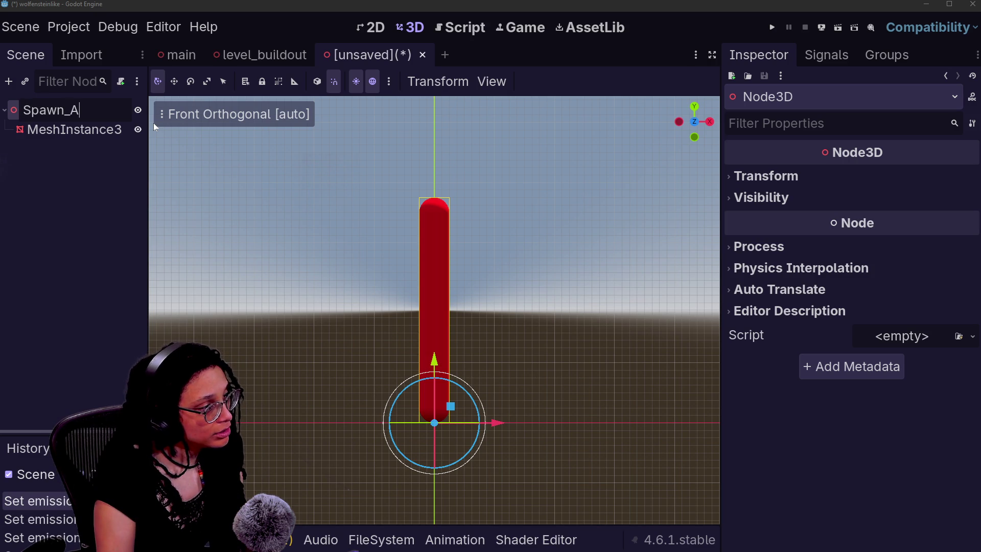
{"action": "key", "text": "BackSpace"}
{"action": "key", "text": "BackSpace"}
{"action": "key", "text": "BackSpace"}
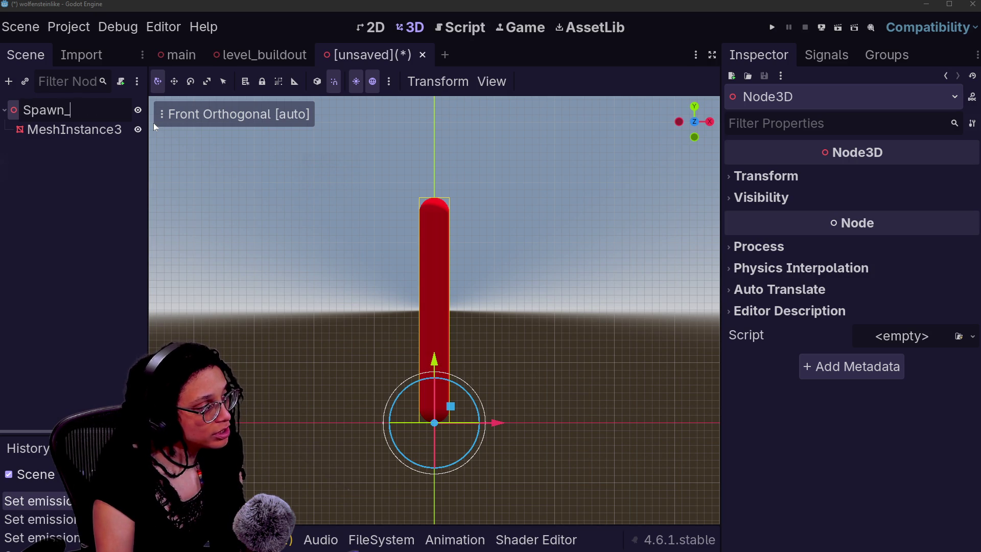
{"action": "type", "text": "point_Alterc"}
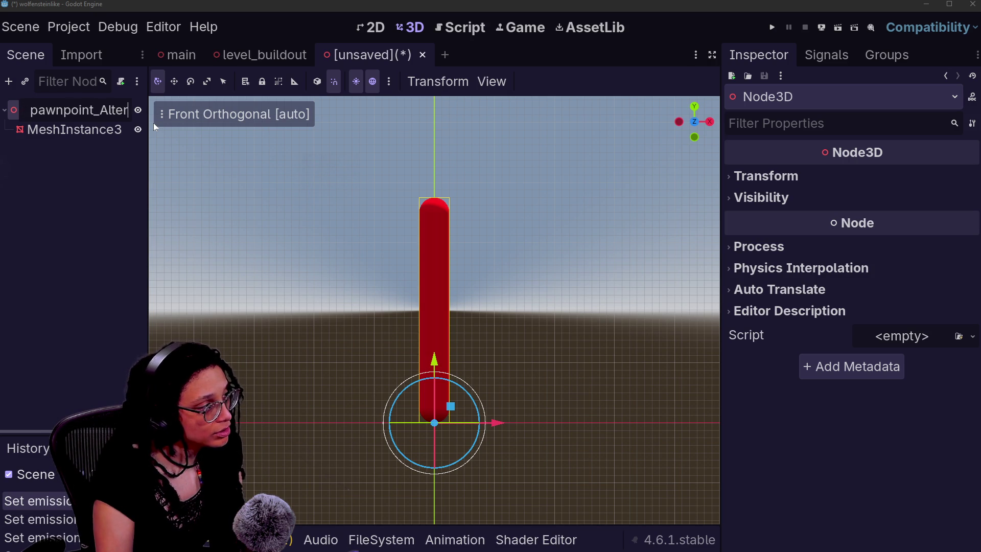
{"action": "key", "text": "BackSpace"}
{"action": "key", "text": "ctrl+BackSpace"}
{"action": "key", "text": "ctrl+BackSpace"}
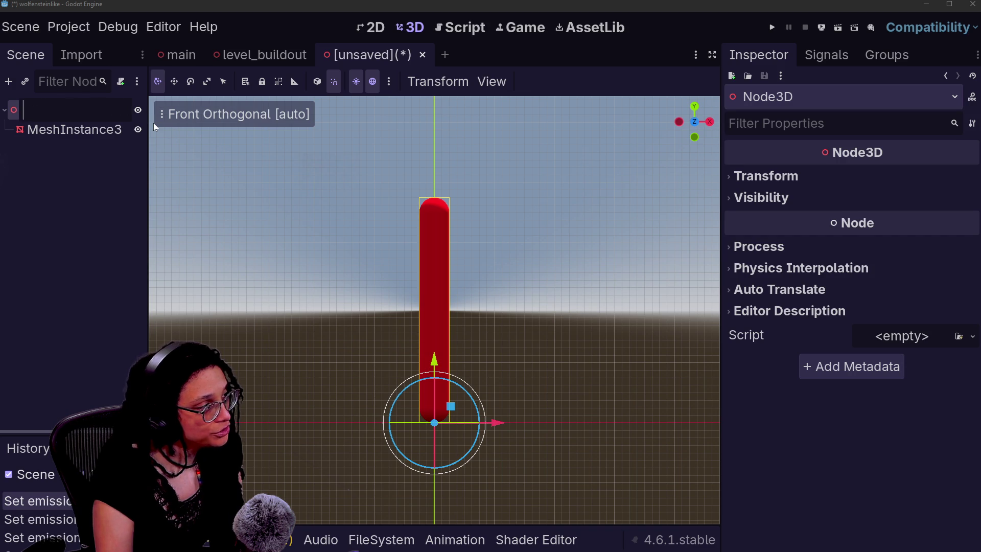
{"action": "type", "text": "S"}
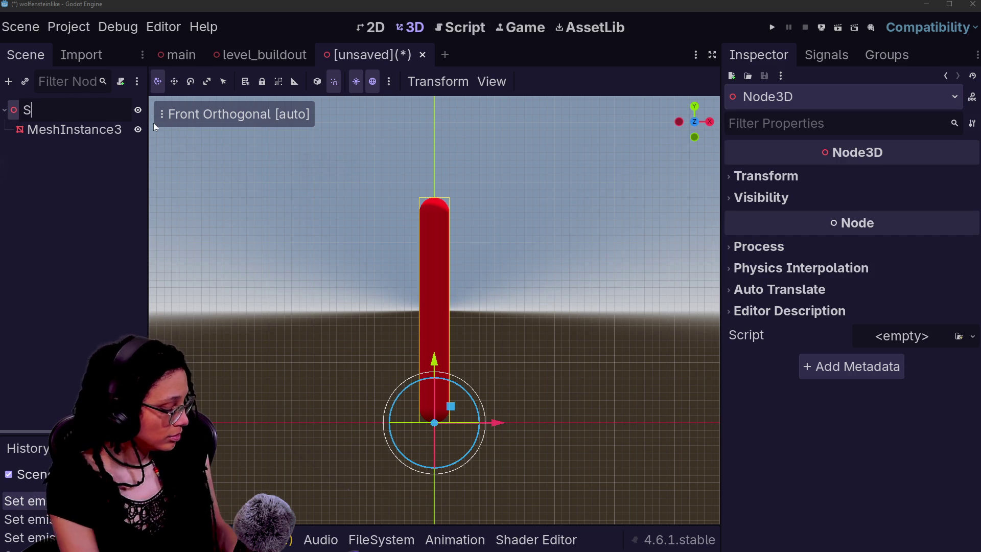
{"action": "type", "text": "pawnpoint_Altercatoi"}
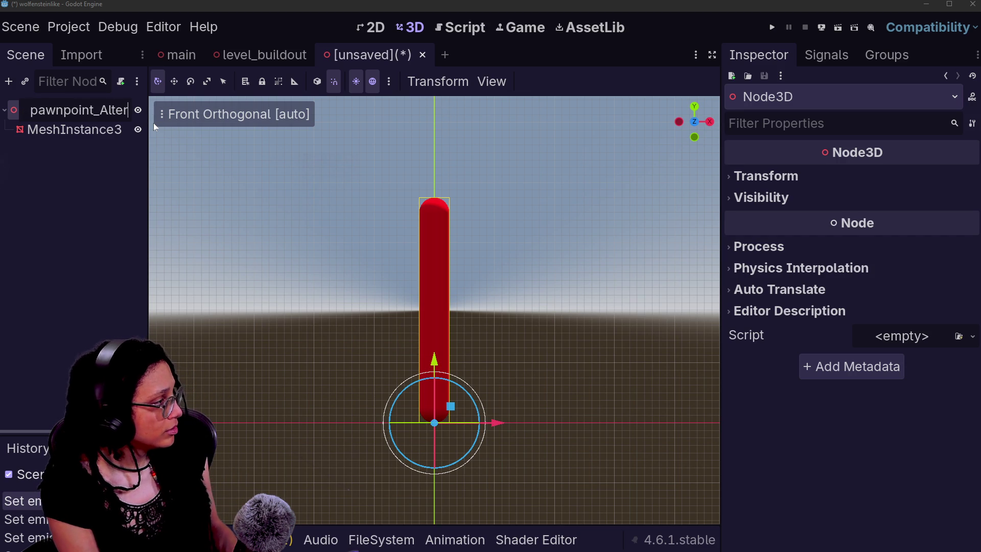
{"action": "key", "text": "BackSpace"}
{"action": "key", "text": "BackSpace"}
{"action": "type", "text": "ion"}
{"action": "key", "text": "Return"}
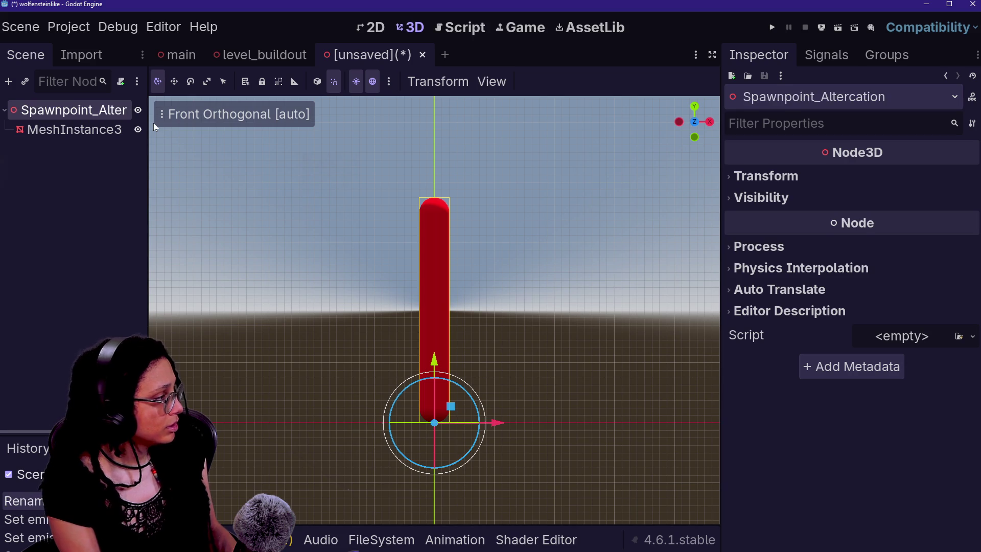
- Save the scene as spawnpoint_altercation.tscn in the Scenes folder
{"action": "key", "text": "ctrl+s"}
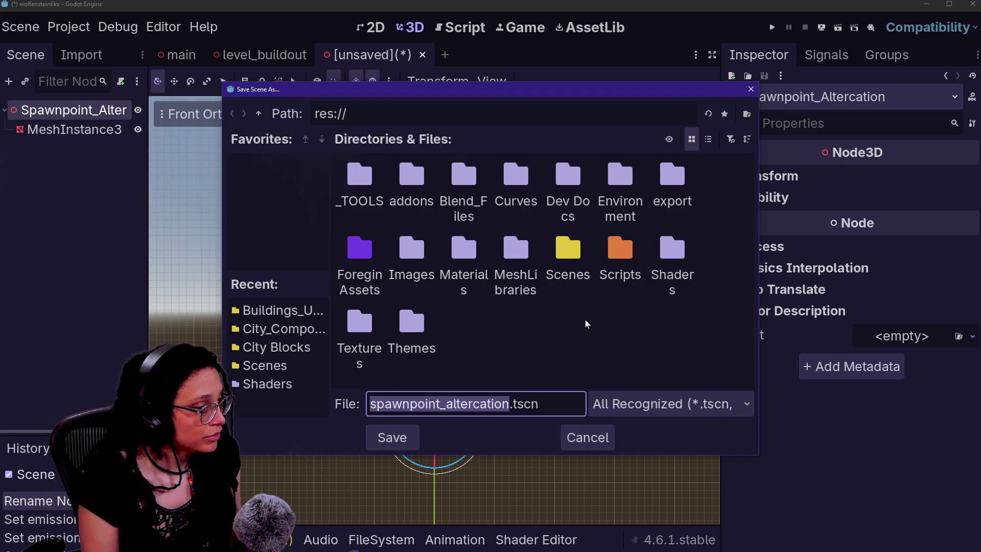
{"action": "double_click", "coordinate": [567, 255]}
{"action": "left_click", "coordinate": [387, 438]}
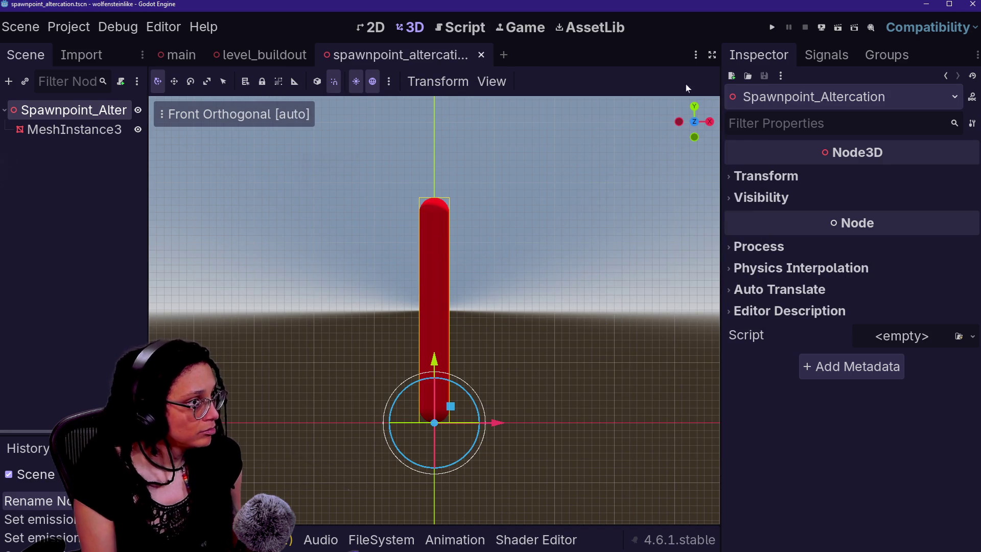
{"action": "right_click", "coordinate": [124, 112]}
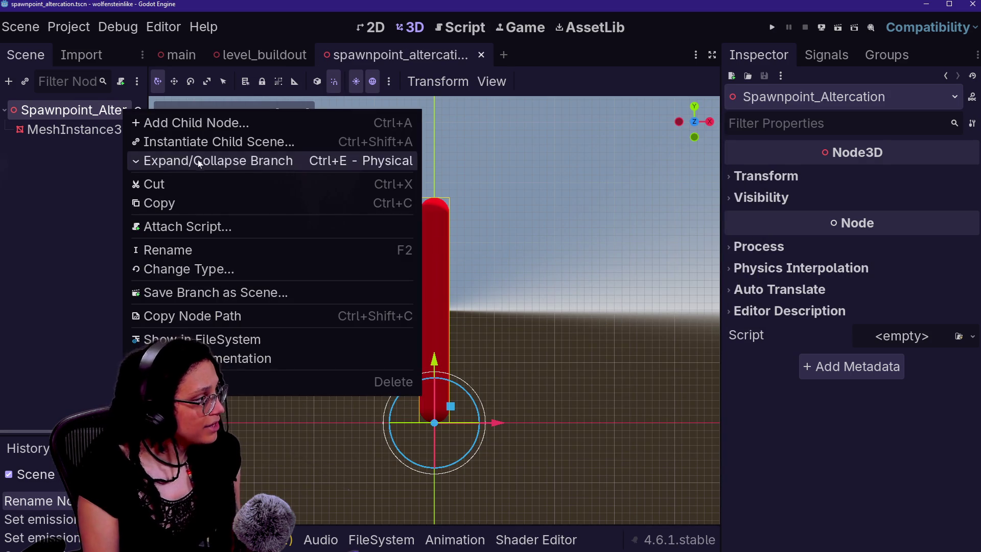
- Create and attach spawnpoint_altercation.gd, changing its path folder from Scenes to Scripts
{"action": "left_click", "coordinate": [192, 226]}
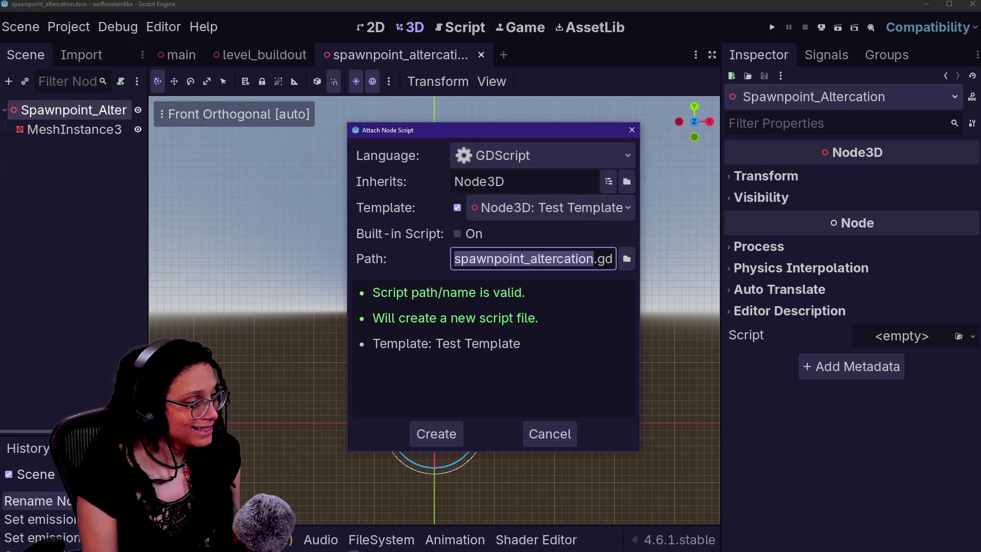
{"action": "left_click", "coordinate": [495, 259]}
{"action": "key", "text": "Left"}
{"action": "key", "text": "Left"}
{"action": "key", "text": "Left"}
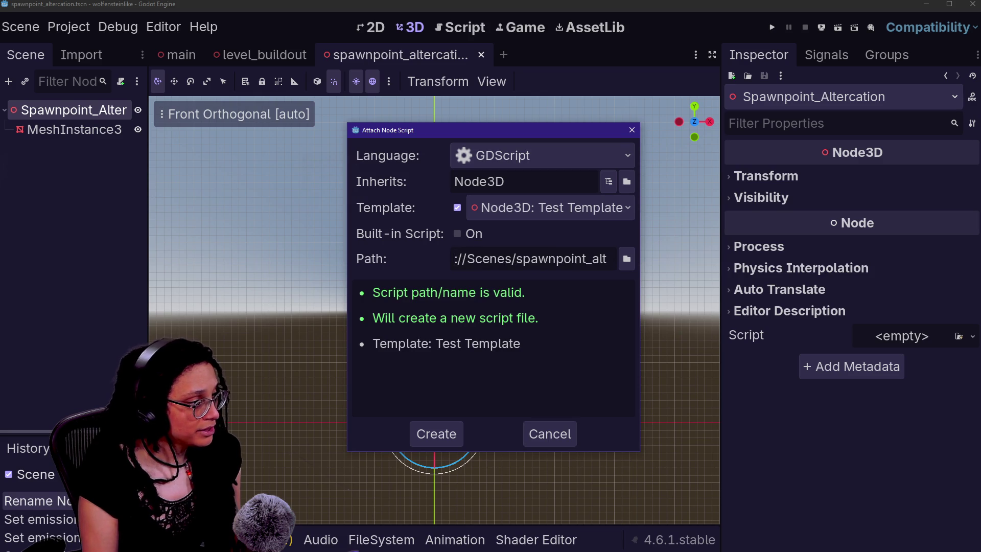
{"action": "key", "text": "BackSpace"}
{"action": "key", "text": "BackSpace"}
{"action": "key", "text": "BackSpace"}
{"action": "type", "text": "ript"}
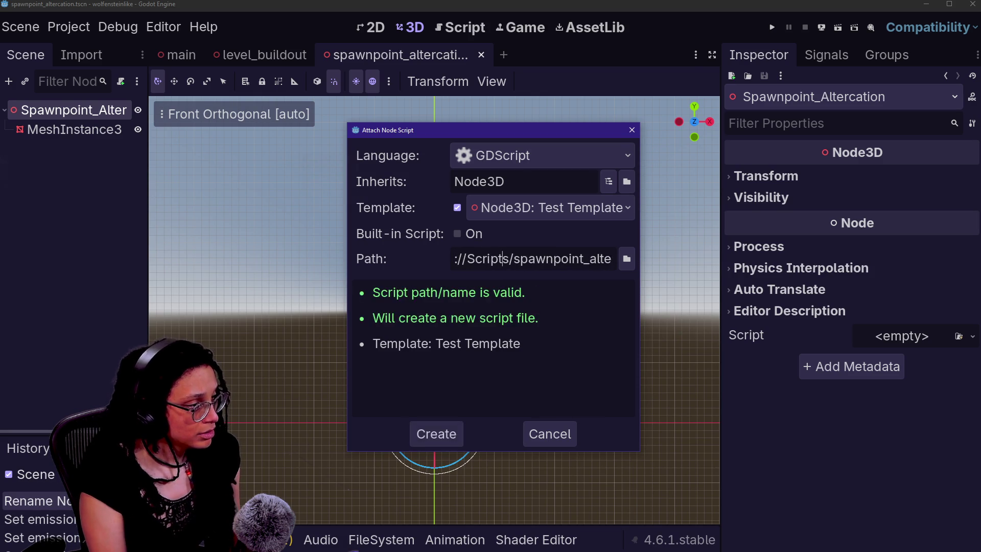
{"action": "key", "text": "Return"}
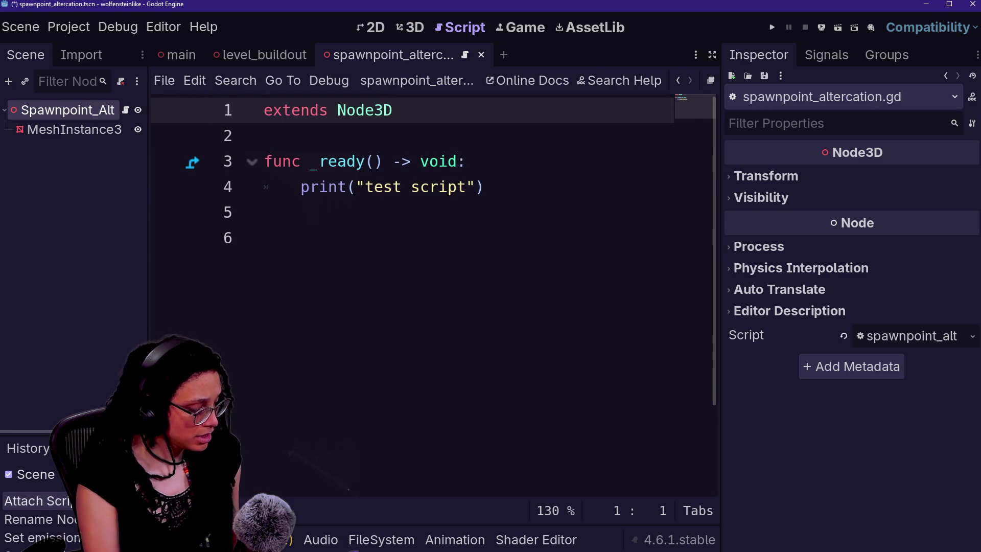
- Search the quick-open resource finder for 'spawn'
{"action": "key", "text": "alt+shift+o"}
{"action": "type", "text": "spawn"}
{"action": "key", "text": "Down"}
{"action": "key", "text": "Down"}
{"action": "key", "text": "Down"}
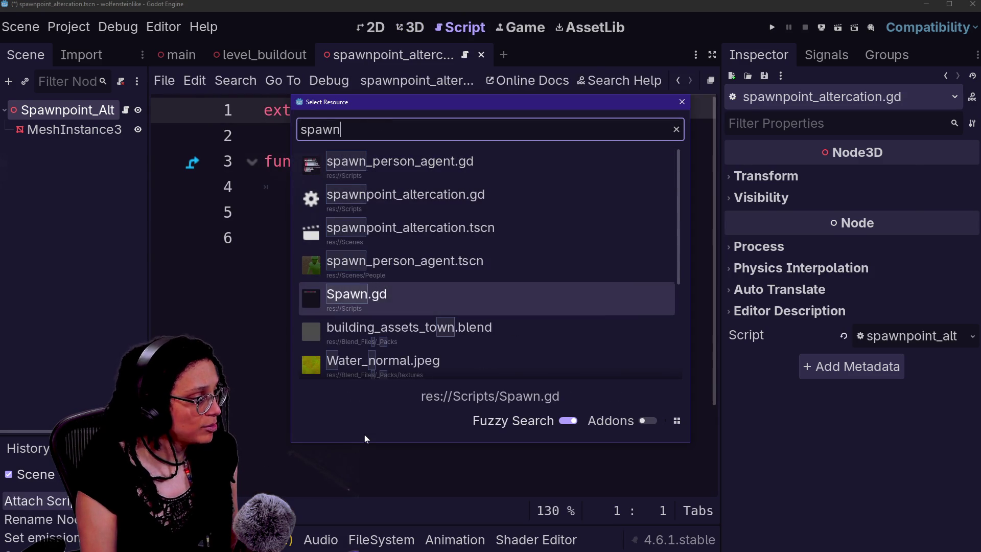
- Open Spawn.gd in the script editor and undo the accidental indent on line 1
{"action": "key", "text": "Down"}
{"action": "key", "text": "Return"}
{"action": "key", "text": "ctrl+z"}
{"action": "left_click_drag", "start_coordinate": [357, 111], "coordinate": [551, 110]}
{"action": "left_click", "coordinate": [514, 110]}
- Find in files for 'extends spawn' and open the spawn_person_agent.gd result
{"action": "left_click", "coordinate": [550, 110]}
{"action": "key", "text": "ctrl+shift+f"}
{"action": "type", "text": "extends spawn"}
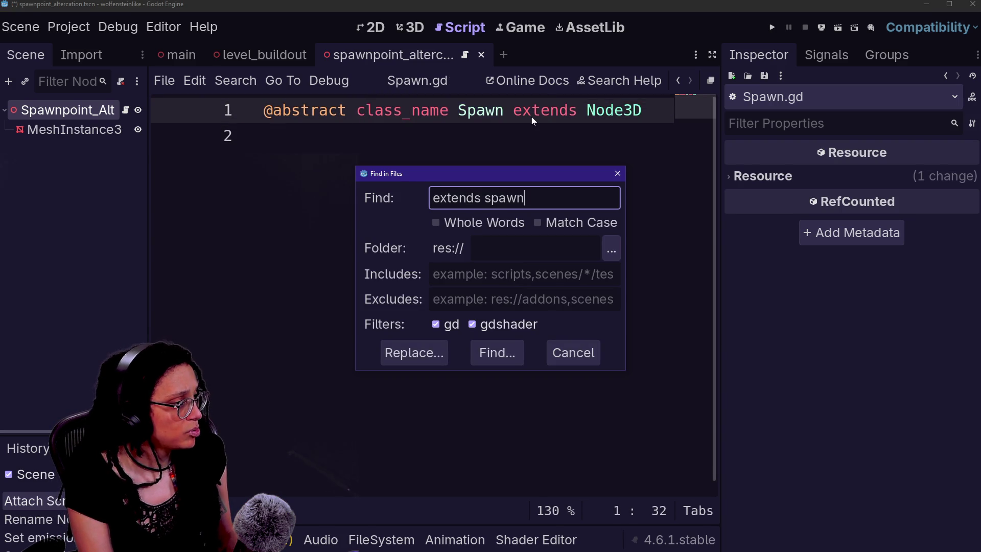
{"action": "key", "text": "Return"}
{"action": "left_click", "coordinate": [337, 483]}
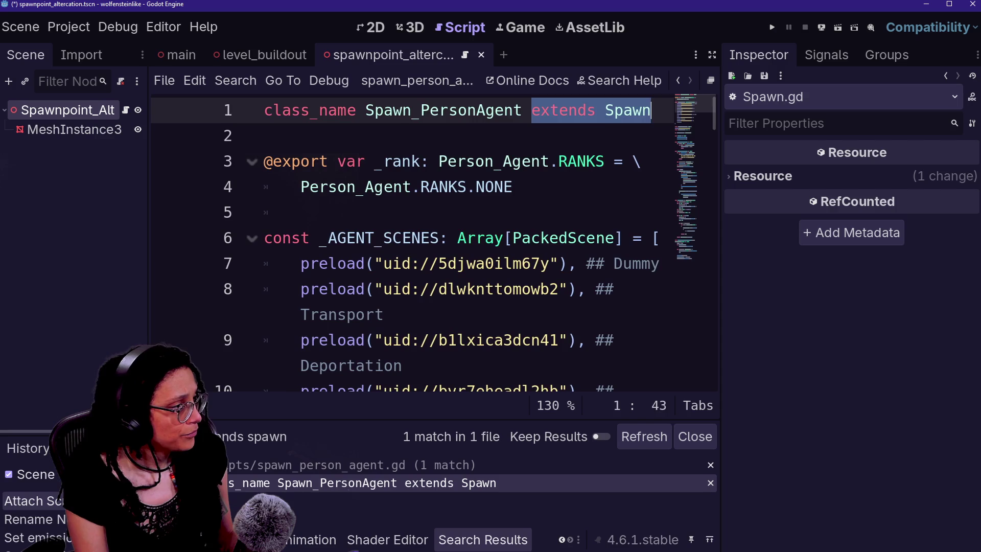
{"action": "left_click", "coordinate": [484, 187]}
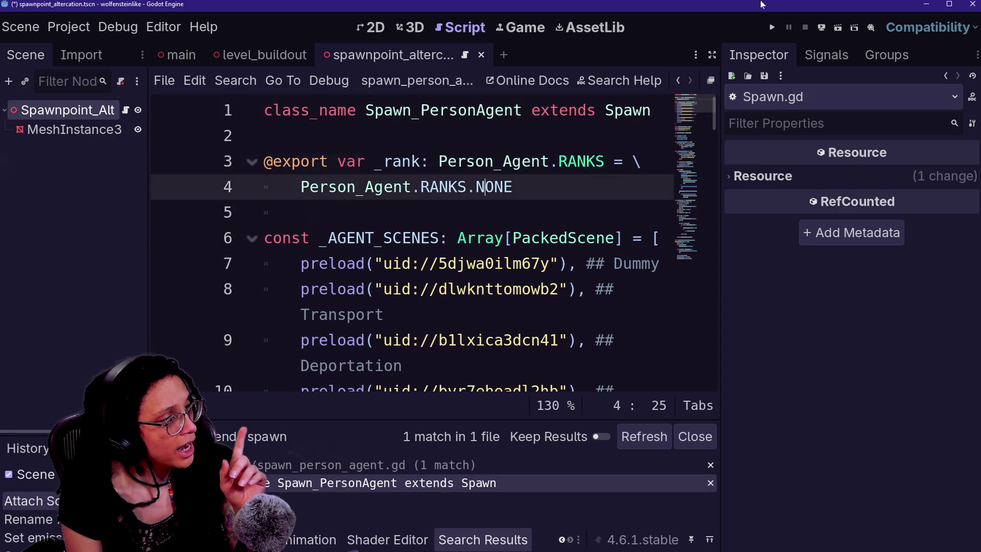
{"action": "left_click", "coordinate": [772, 26]}
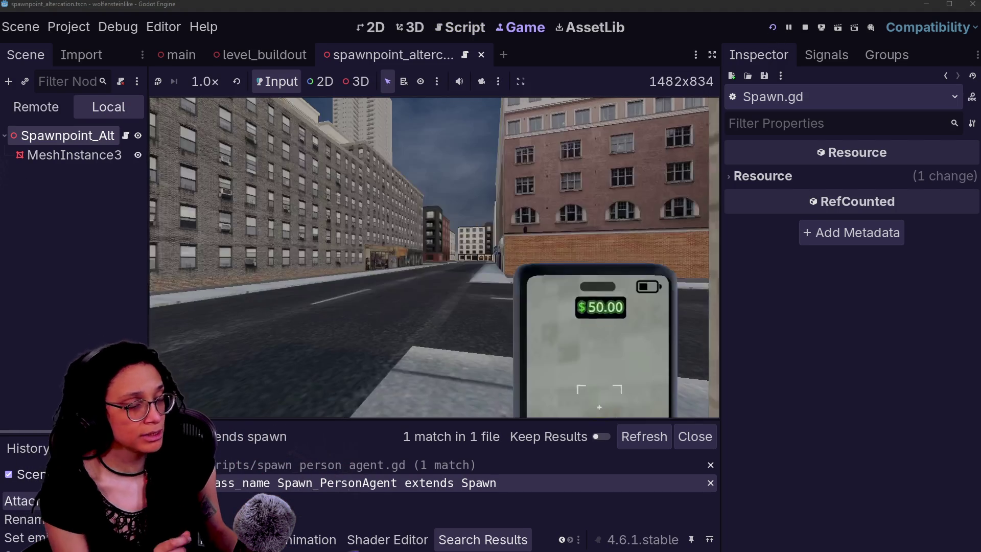
- Walk the player down the street to the masked agent group on the sidewalk
{"action": "key", "text": "w"}
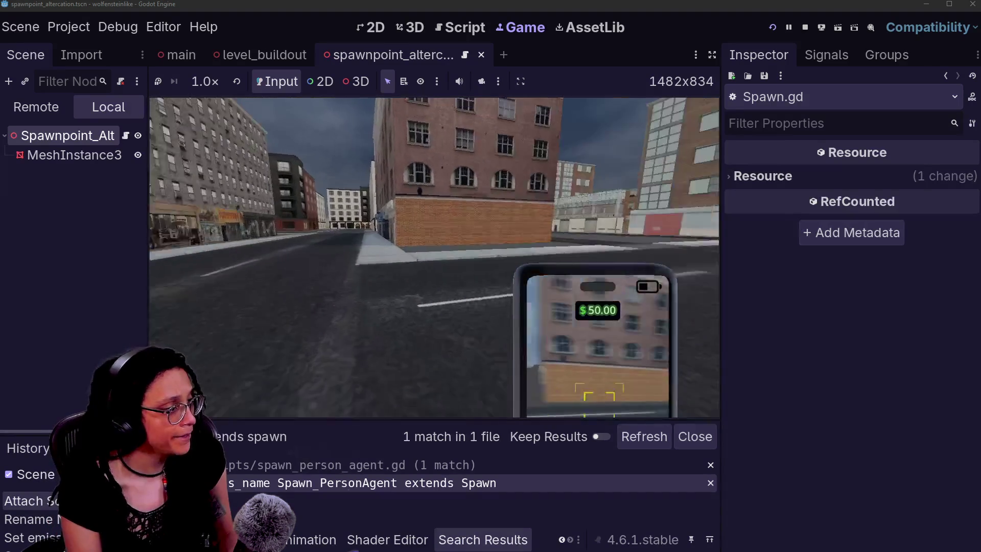
{"action": "key", "text": "w"}
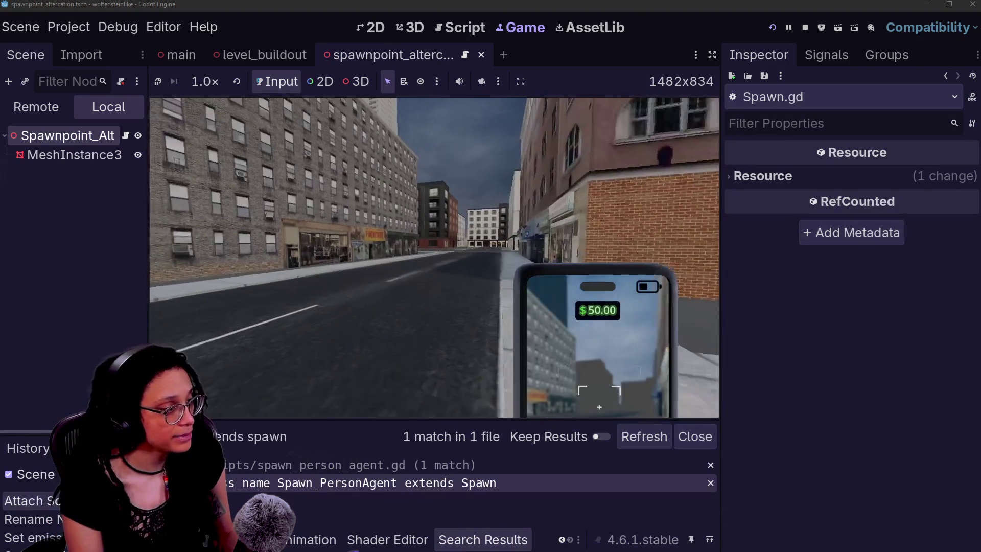
{"action": "key", "text": "w"}
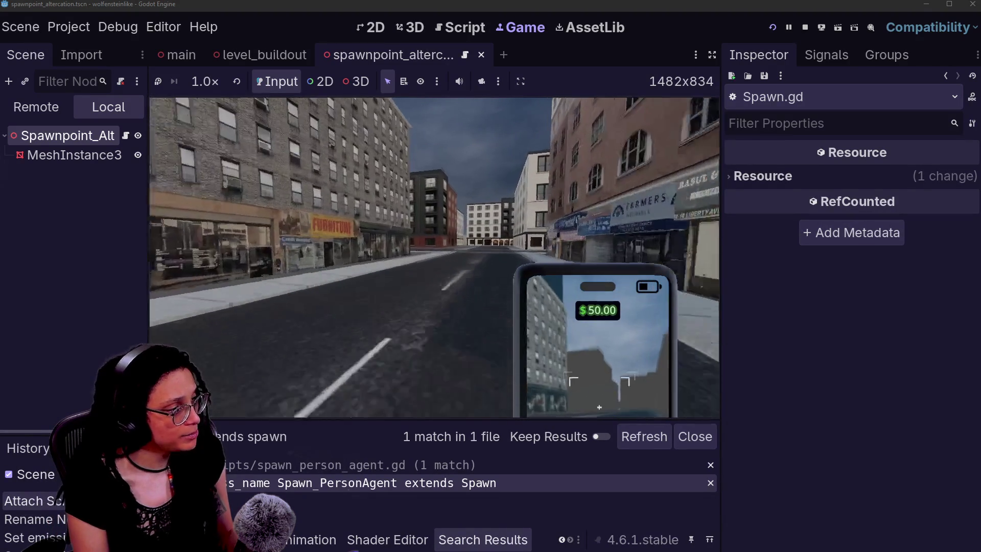
{"action": "key", "text": "w"}
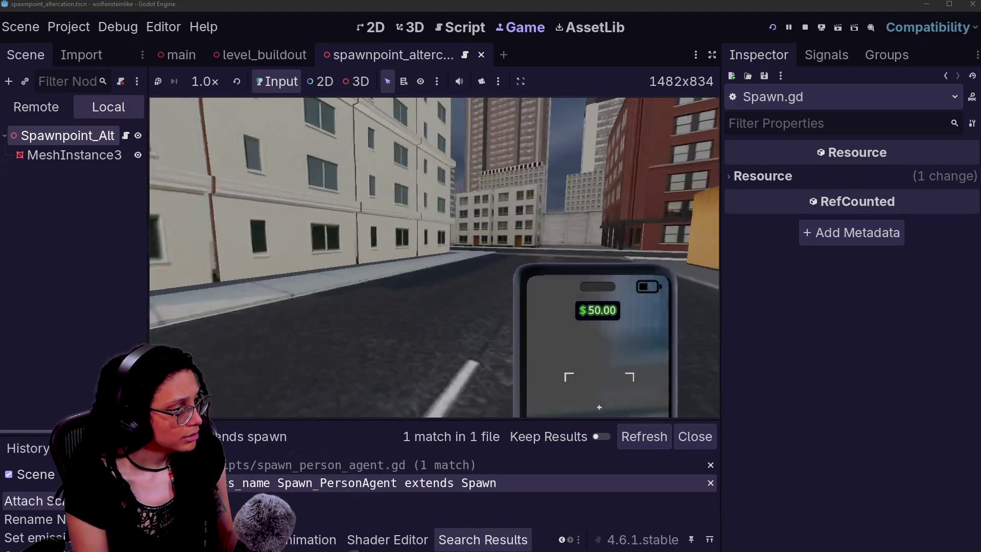
{"action": "key", "text": "w"}
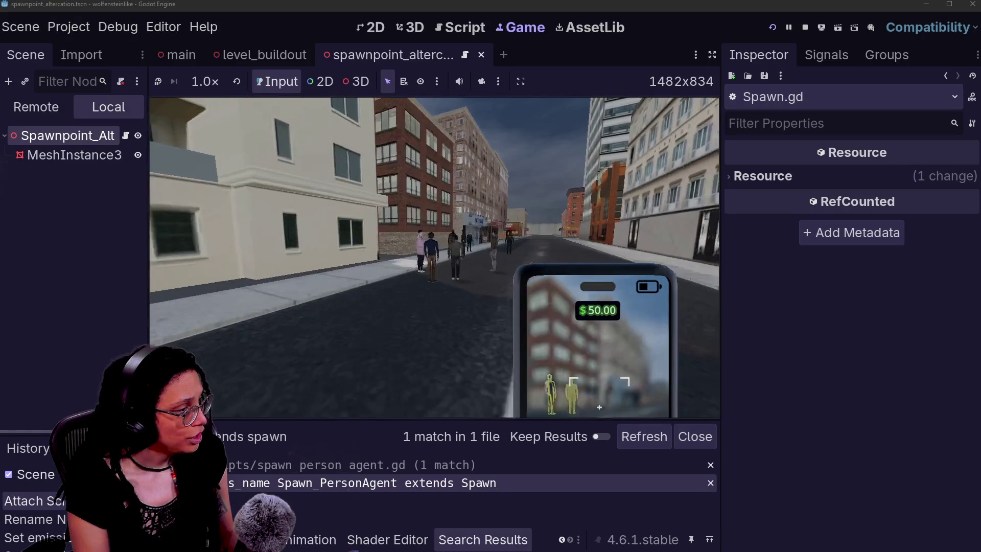
{"action": "key", "text": "w"}
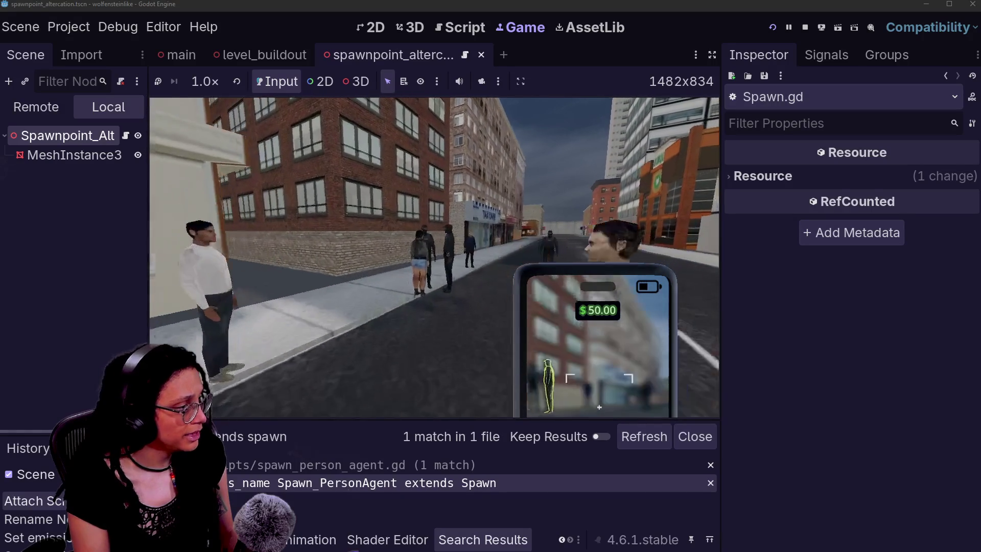
{"action": "key", "text": "w"}
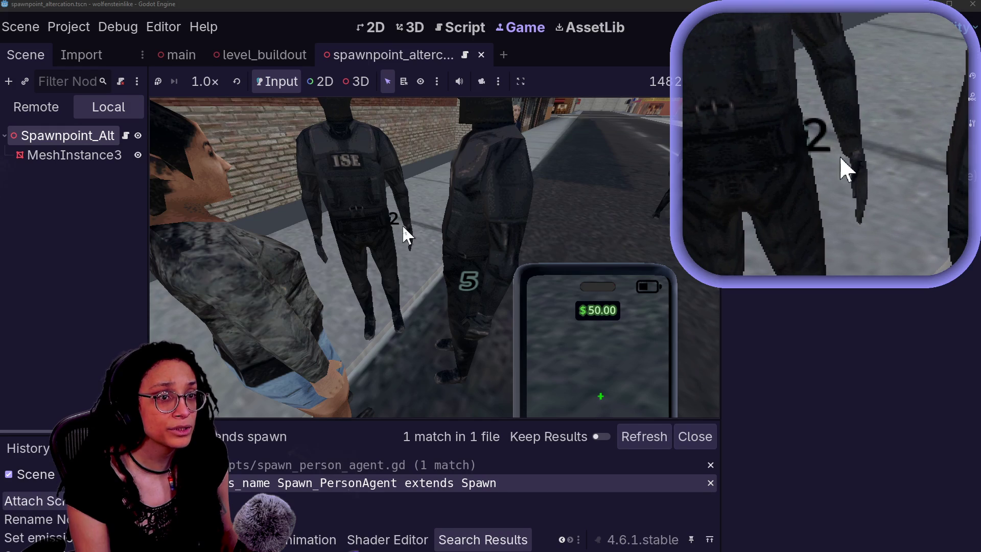
- Restart the running game and walk back into the masked agents
{"action": "key", "text": "F5"}
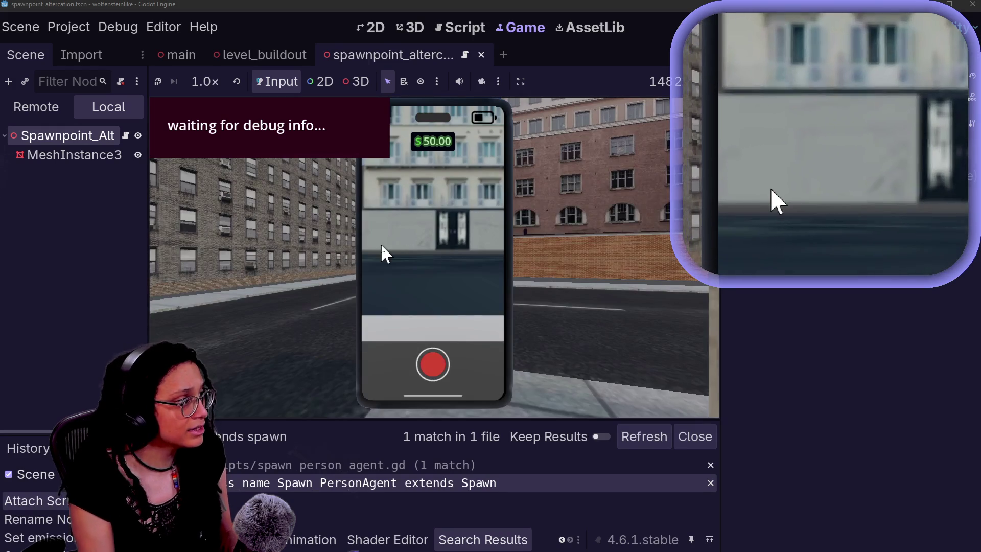
{"action": "left_click", "coordinate": [381, 244]}
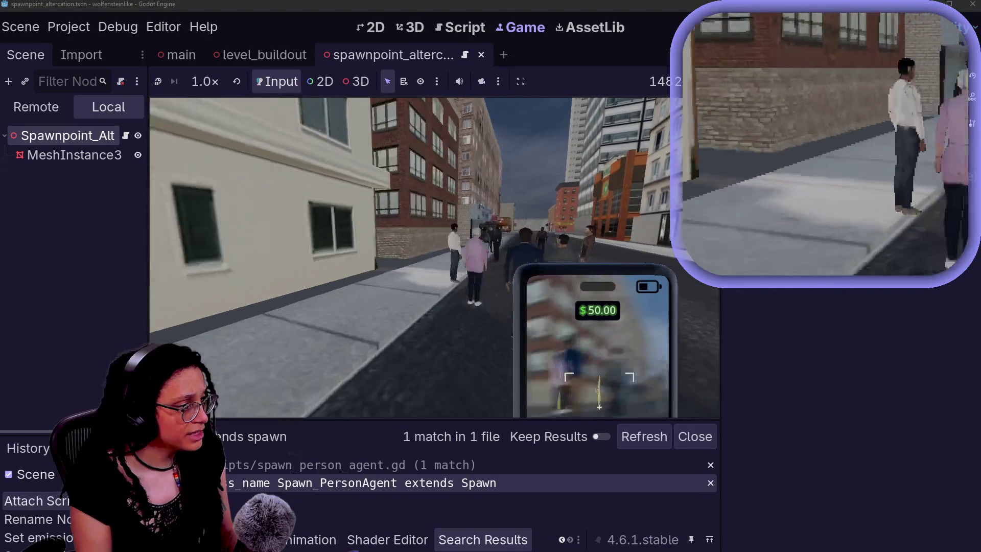
{"action": "key", "text": "w"}
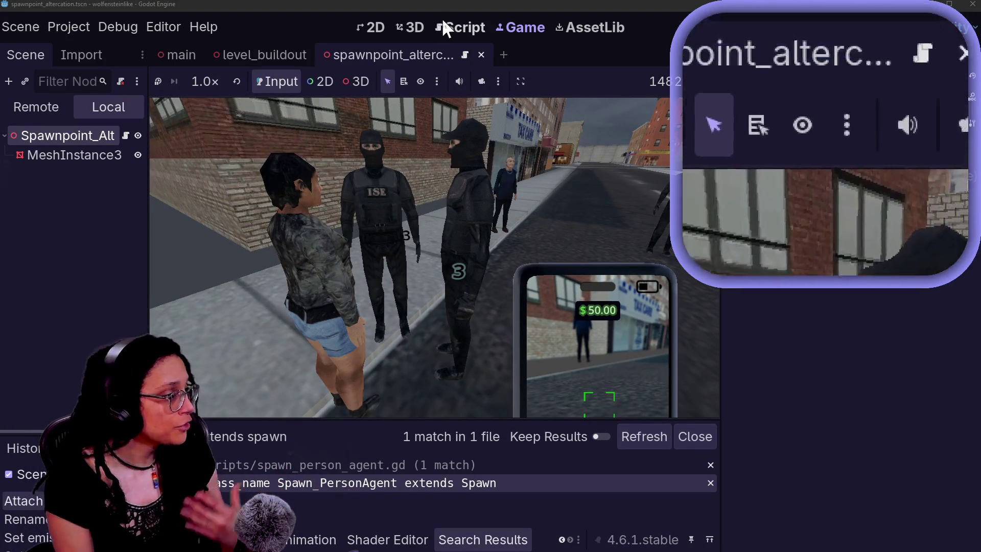
- Quick-open spawn_person_agent.tscn via a 'spawn' search and view it in the 3D workspace
{"action": "left_click", "coordinate": [443, 21]}
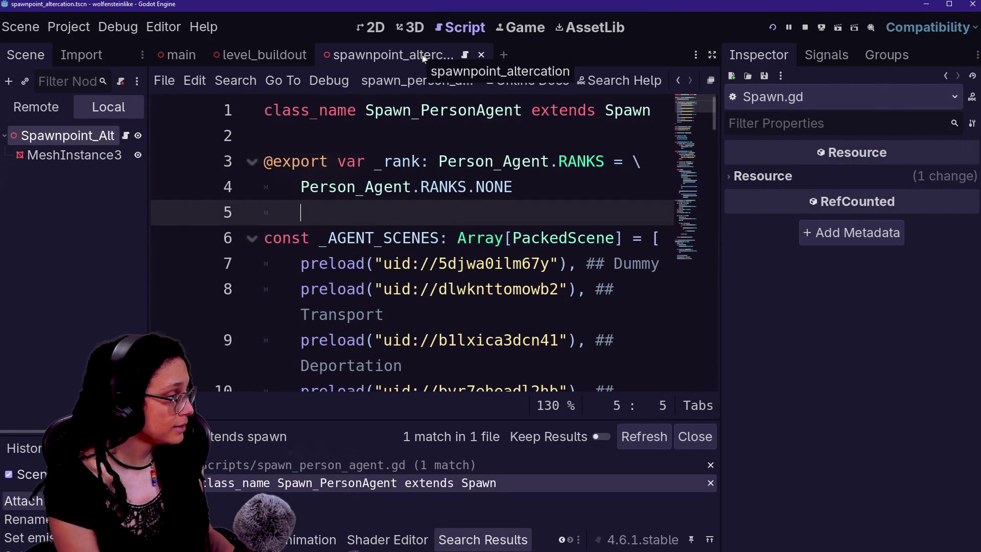
{"action": "key", "text": "shift+alt+o"}
{"action": "type", "text": "spawn"}
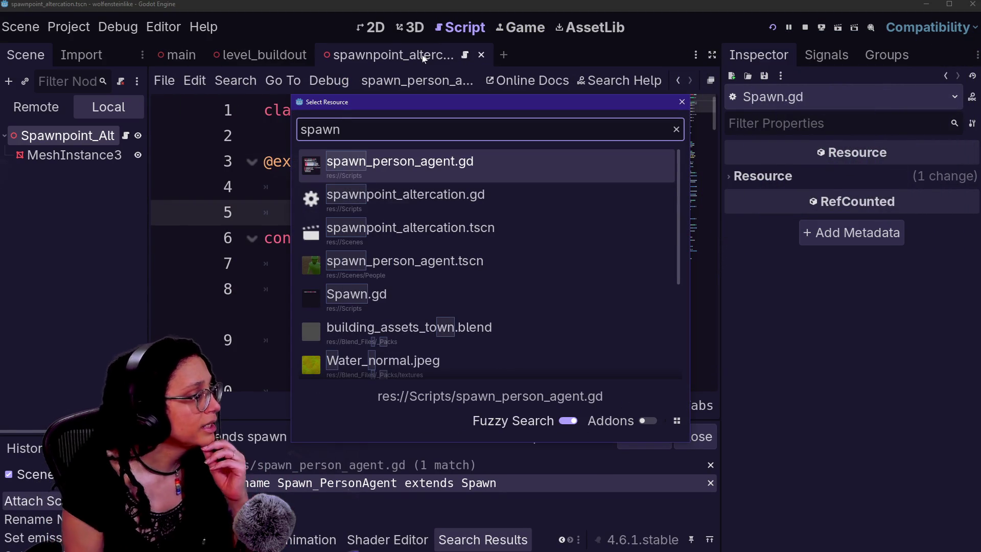
{"action": "key", "text": "Down"}
{"action": "key", "text": "Down"}
{"action": "key", "text": "Down"}
{"action": "key", "text": "Down"}
{"action": "key", "text": "Up"}
{"action": "key", "text": "Up"}
{"action": "key", "text": "Return"}
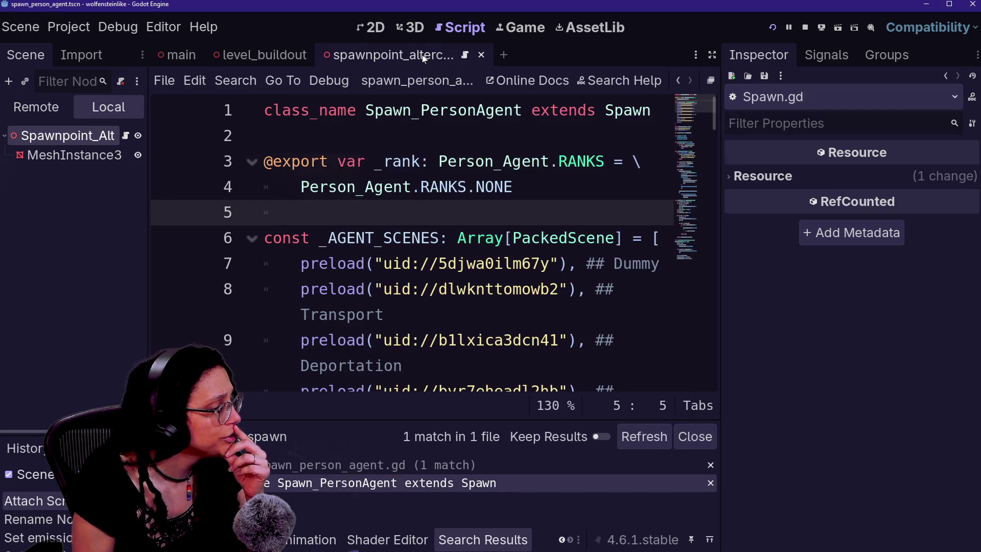
{"action": "left_click", "coordinate": [409, 27]}
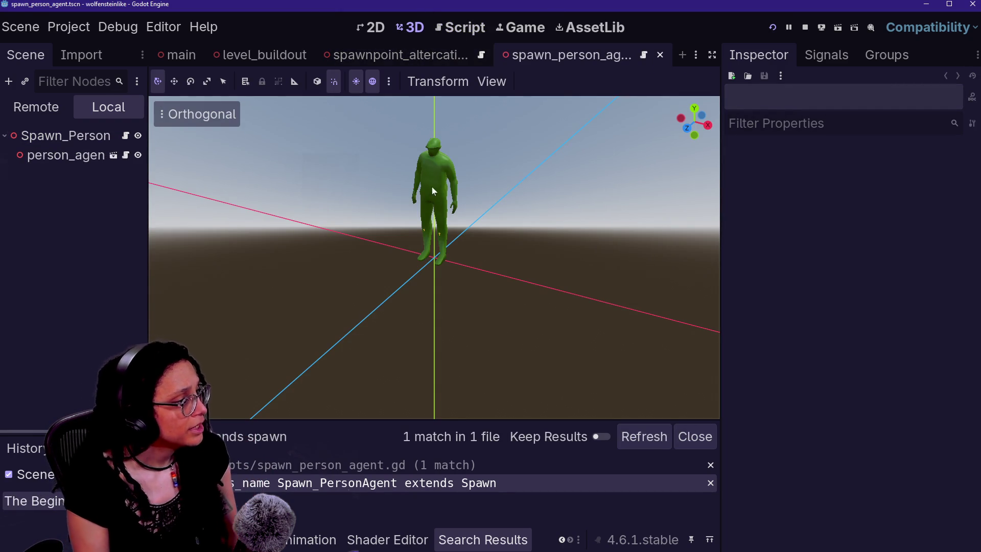
{"action": "mouse_move", "coordinate": [225, 60]}
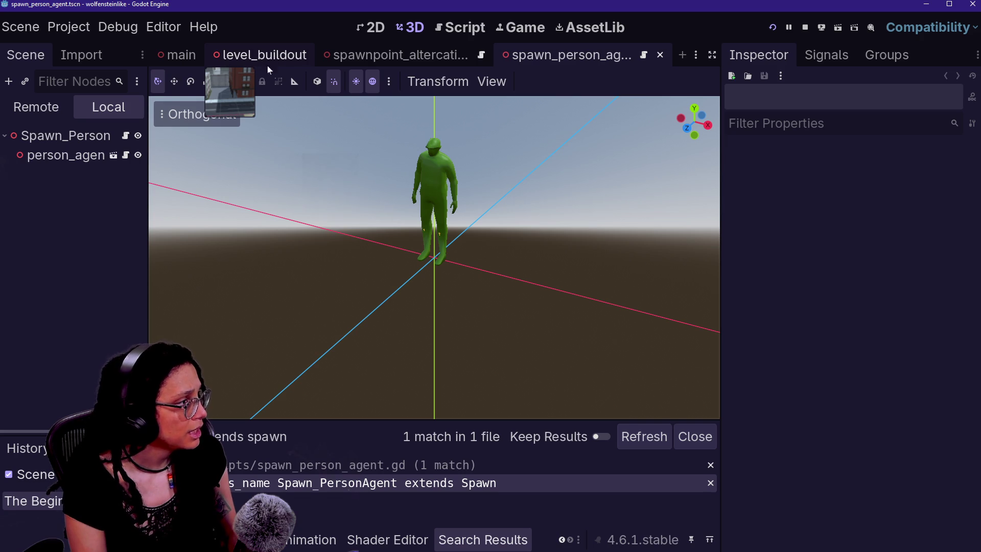
- Switch to the level_buildout tab and fly the camera down to the sidewalk agents
{"action": "left_click", "coordinate": [261, 62]}
{"action": "key", "text": "w"}
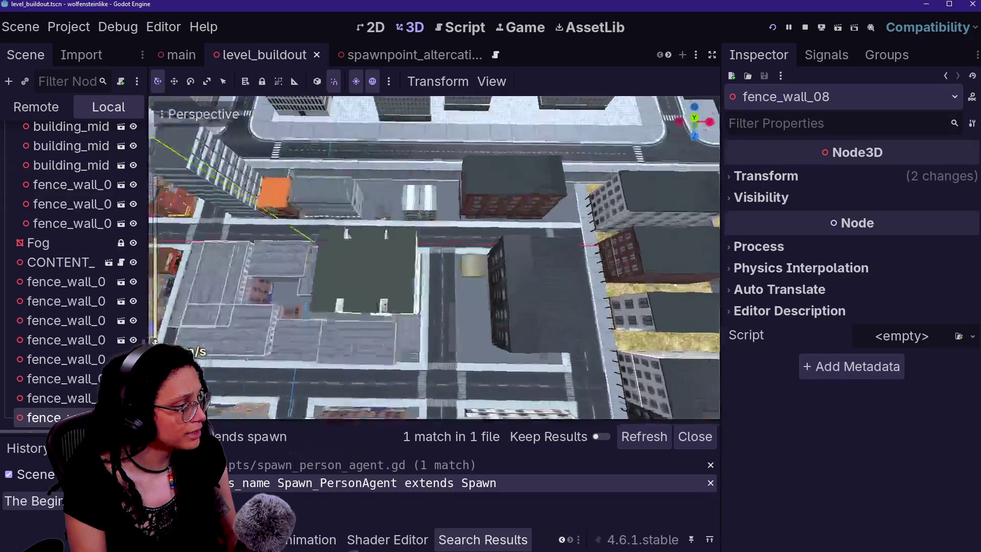
{"action": "key", "text": "w"}
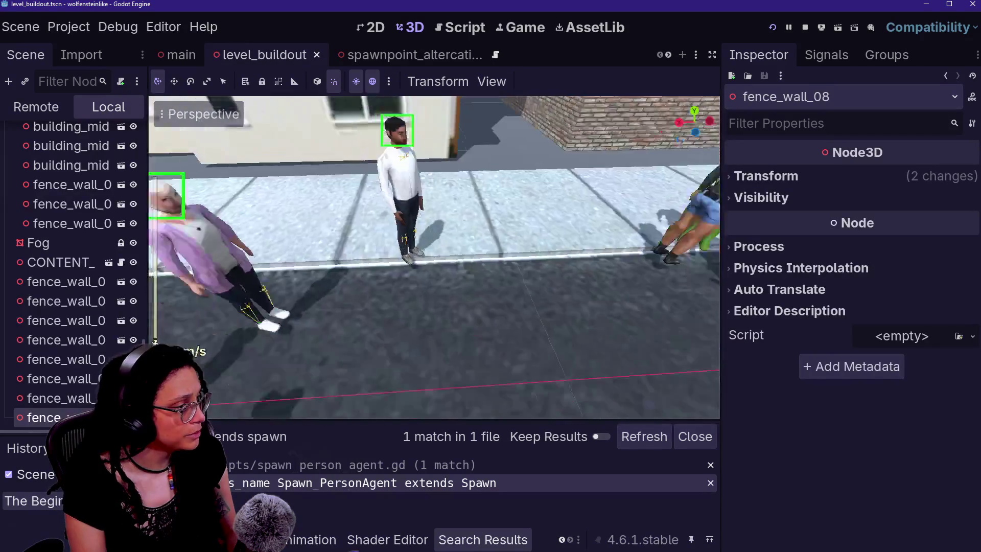
{"action": "key", "text": "w"}
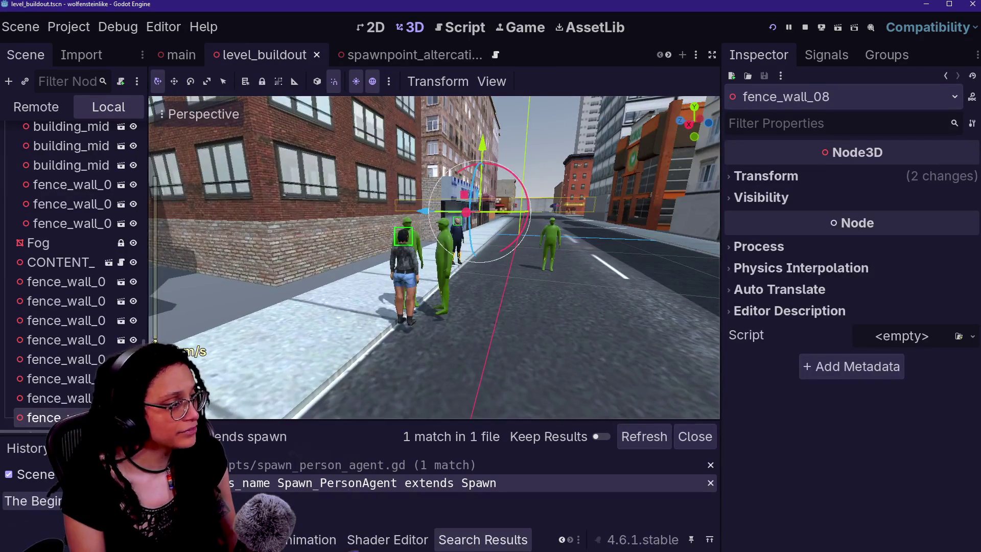
{"action": "key", "text": "w"}
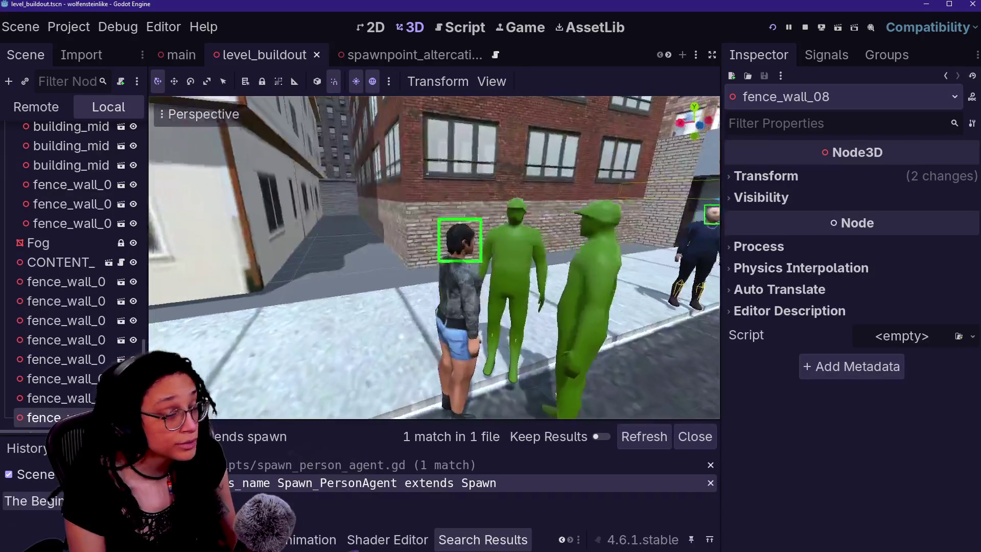
{"action": "key", "text": "w"}
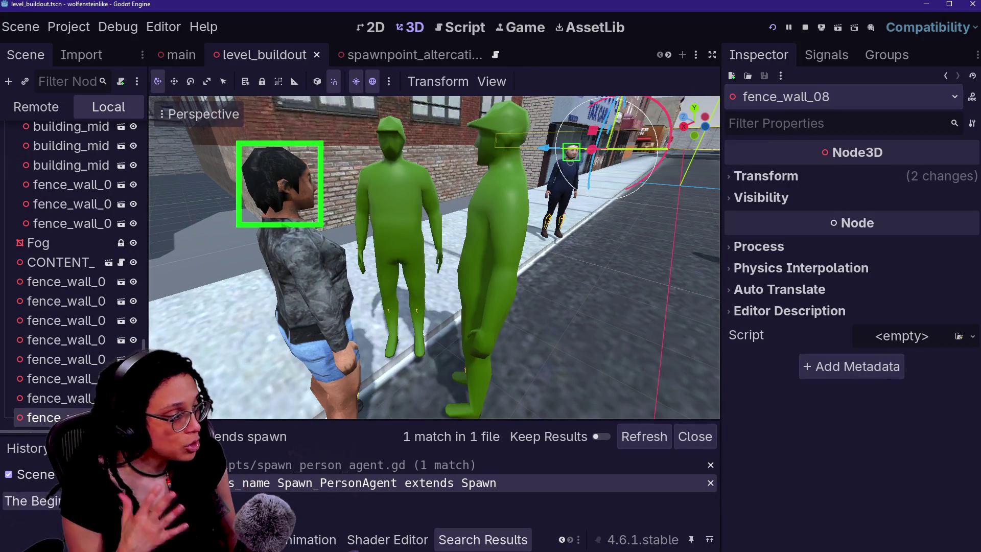
{"action": "key", "text": "d"}
{"action": "key", "text": "s"}
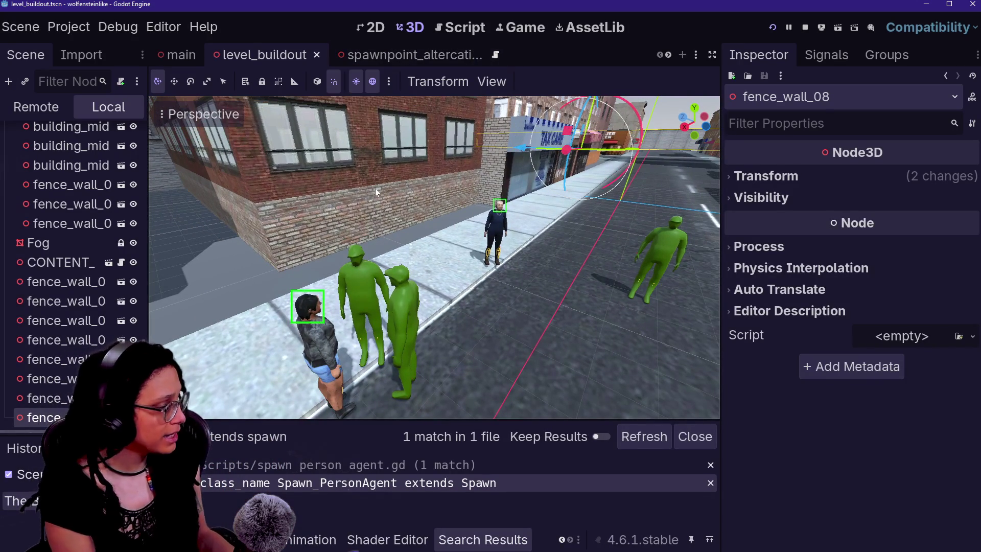
{"action": "key", "text": "shift+alt+o"}
- Dismiss the resource search and open spawn_person_agent.gd full-width from the spawn_person_agent scene
{"action": "type", "text": "spawn"}
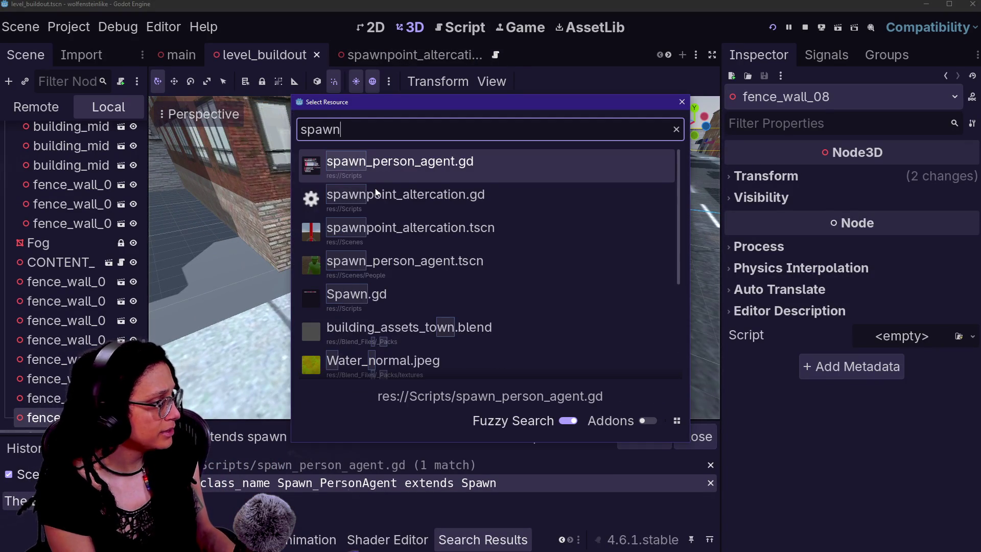
{"action": "key", "text": "Escape"}
{"action": "left_click", "coordinate": [424, 55]}
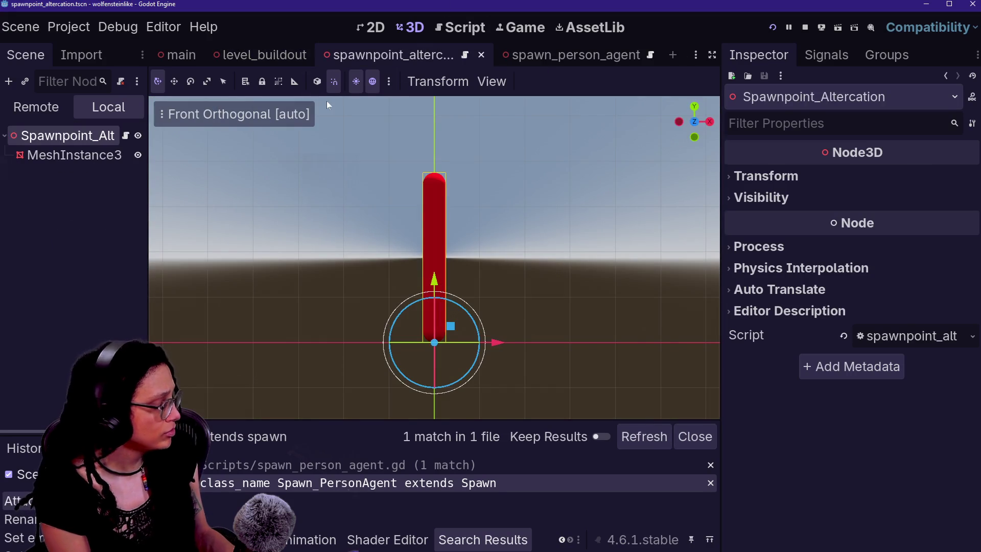
{"action": "left_click", "coordinate": [567, 55]}
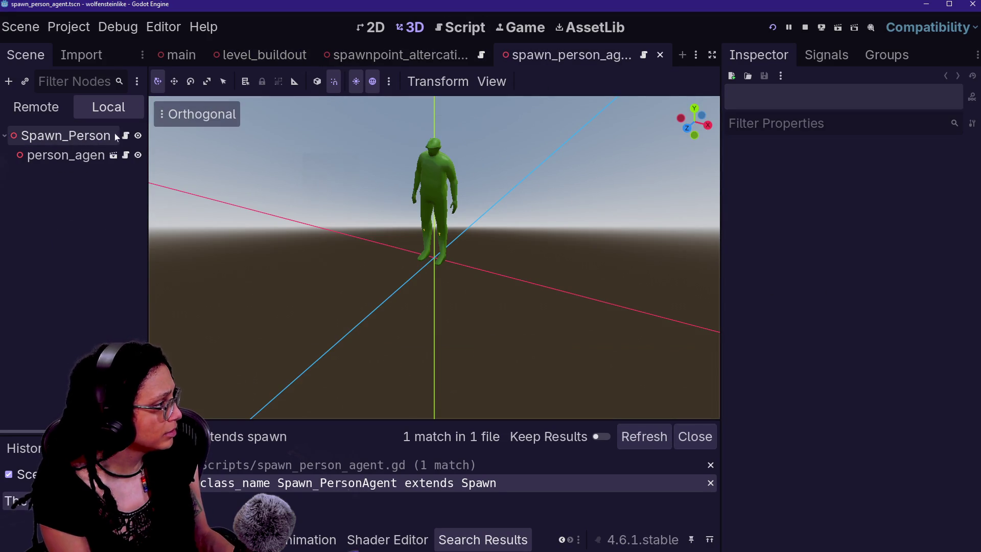
{"action": "left_click", "coordinate": [125, 135]}
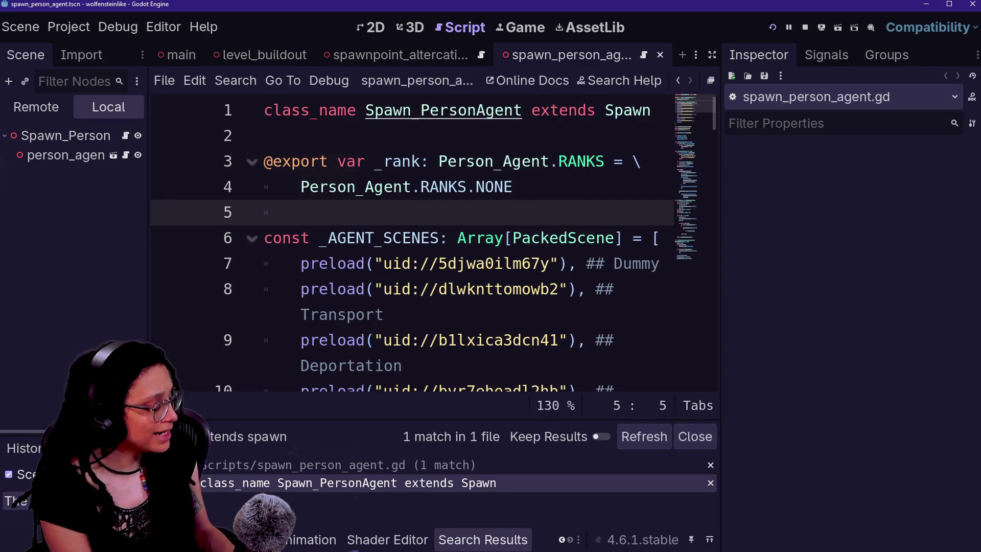
{"action": "key", "text": "ctrl+shift+F11"}
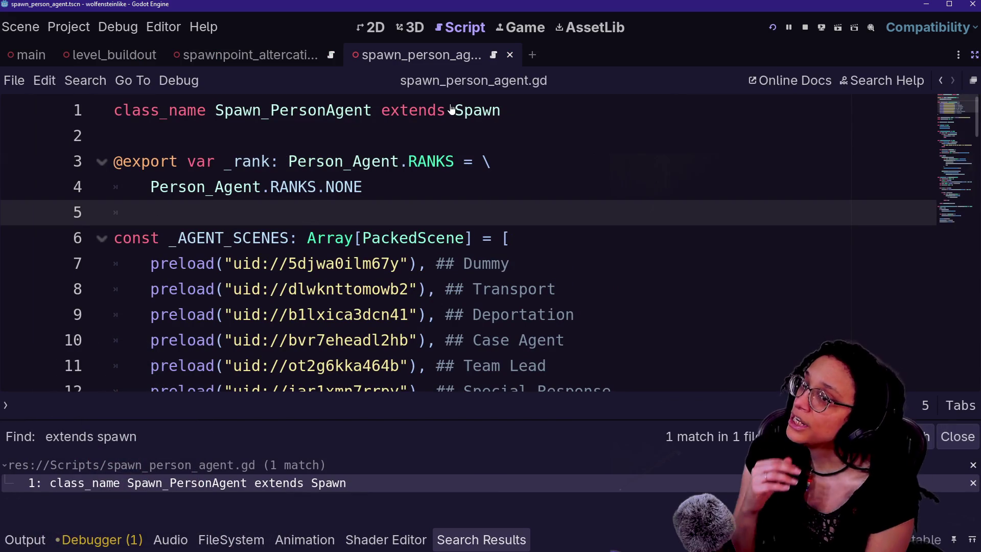
- Hide the search results and inspect the _rank export on line 3 with its NONE default
{"action": "left_click", "coordinate": [455, 161]}
{"action": "key", "text": "ctrl+j"}
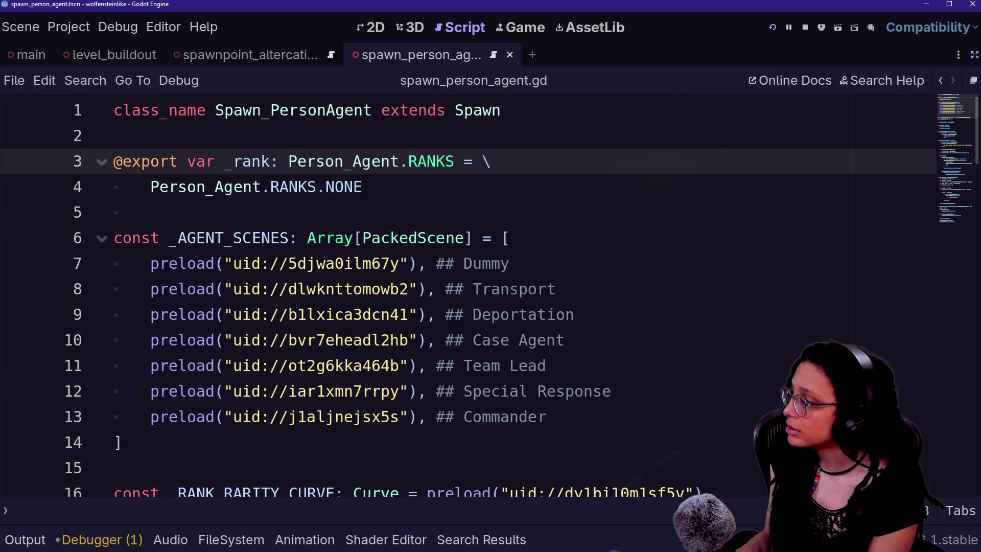
{"action": "key", "text": "Down"}
{"action": "key", "text": "Down"}
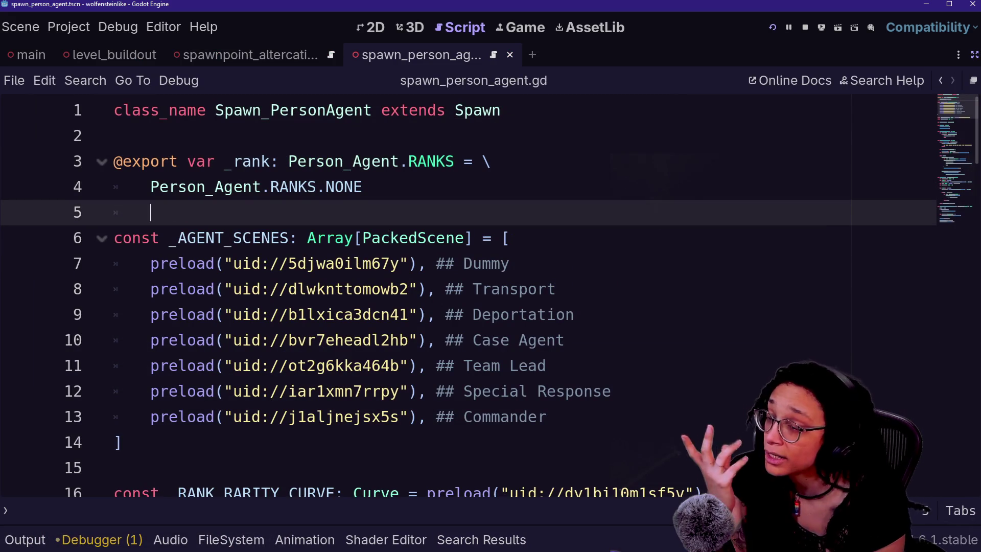
{"action": "left_click", "coordinate": [473, 238]}
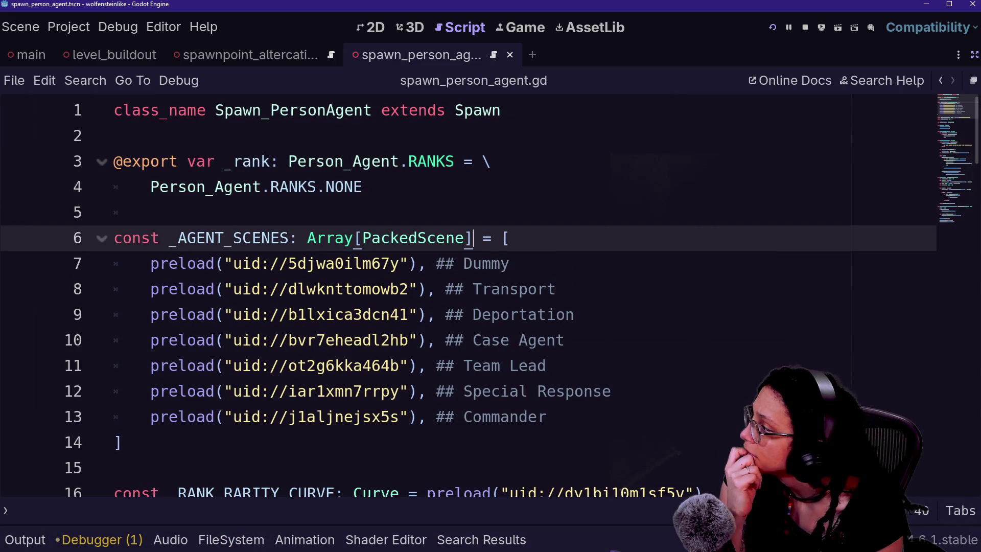
{"action": "left_click", "coordinate": [363, 187]}
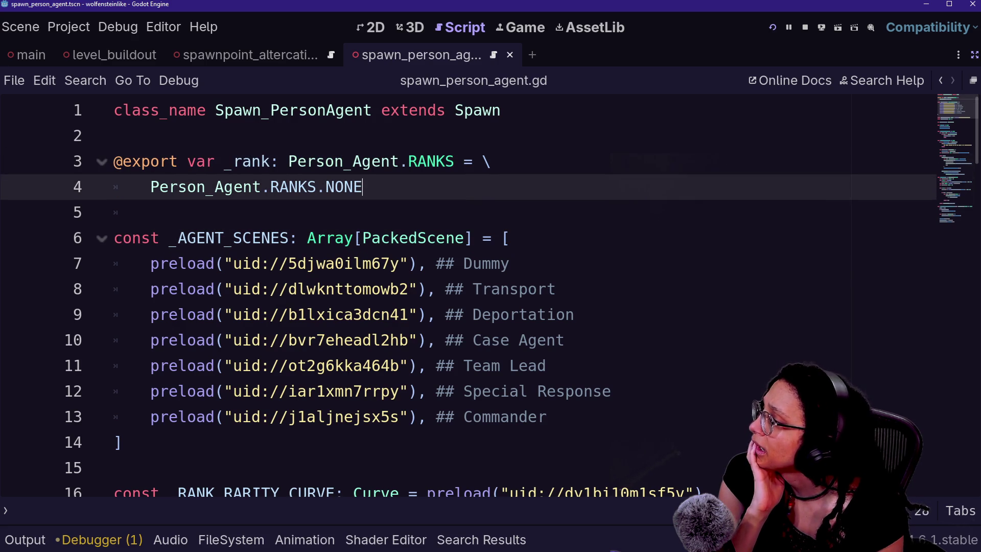
{"action": "left_click", "coordinate": [352, 161]}
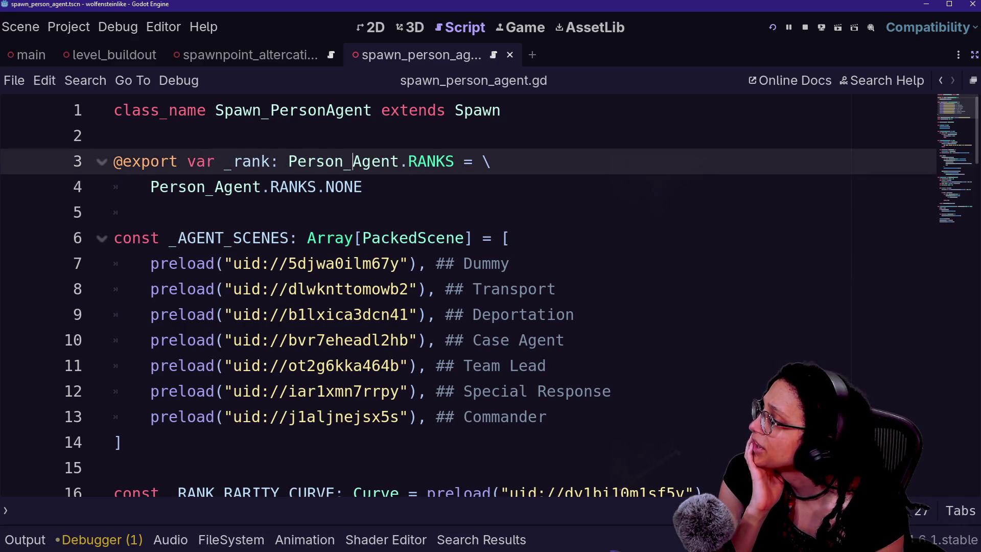
{"action": "key", "text": "Down"}
{"action": "key", "text": "Down"}
{"action": "key", "text": "Down"}
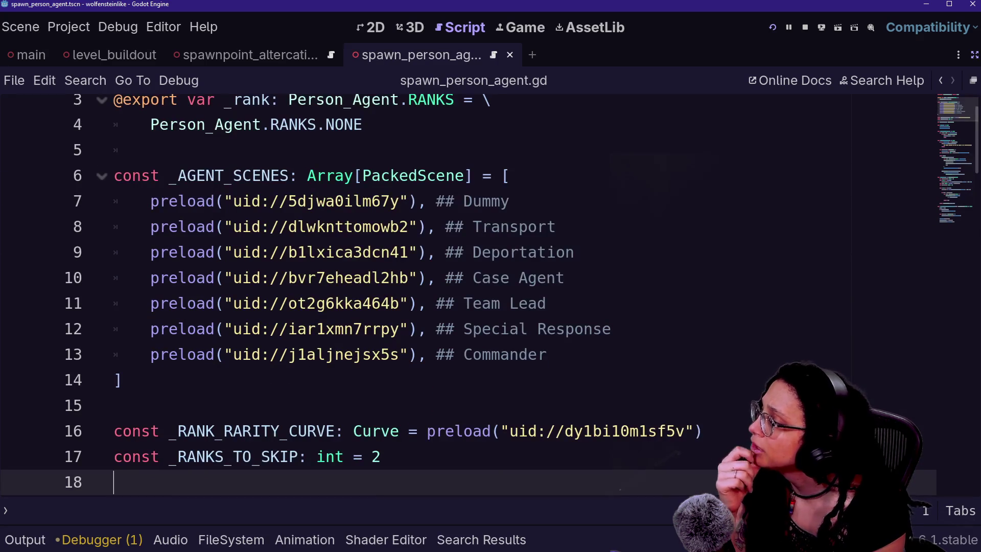
- Highlight the _AGENT_SCENES preload list starting at line 7
{"action": "left_click", "coordinate": [221, 201]}
{"action": "left_click_drag", "start_coordinate": [221, 201], "coordinate": [311, 303]}
{"action": "left_click_drag", "start_coordinate": [221, 329], "coordinate": [411, 329]}
{"action": "left_click_drag", "start_coordinate": [352, 252], "coordinate": [363, 354]}
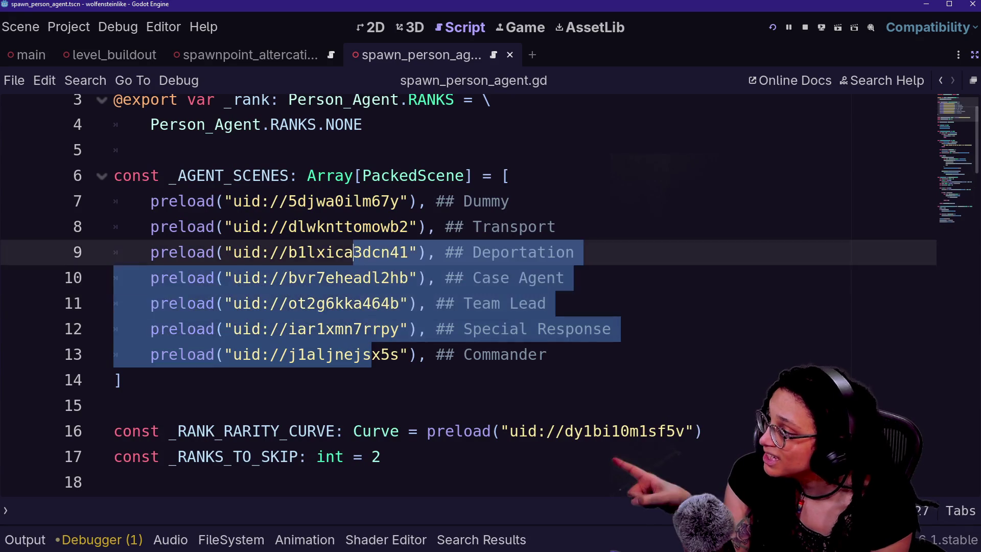
- Reselect the agent scene preload lines 7 to 12
{"action": "left_click", "coordinate": [344, 201]}
{"action": "left_click_drag", "start_coordinate": [344, 201], "coordinate": [475, 331]}
{"action": "right_click", "coordinate": [475, 331]}
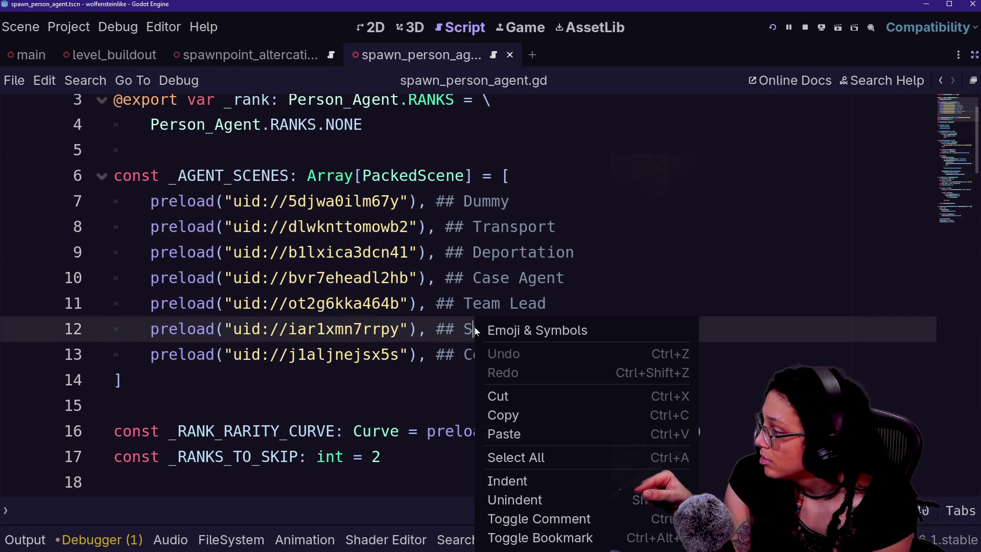
{"action": "key", "text": "Escape"}
- Review the _RANK_RARITY_CURVE and _RANKS_TO_SKIP constants on lines 16–17
{"action": "scroll", "coordinate": [475, 331], "scroll_direction": "down", "scroll_amount": 2}
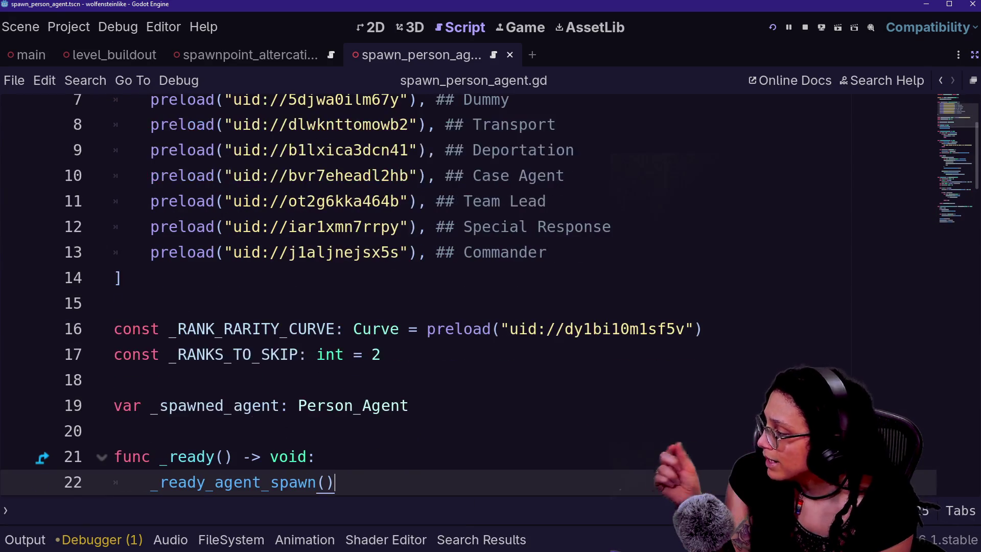
{"action": "left_click", "coordinate": [215, 328]}
{"action": "left_click_drag", "start_coordinate": [118, 303], "coordinate": [702, 328]}
{"action": "left_click", "coordinate": [187, 354]}
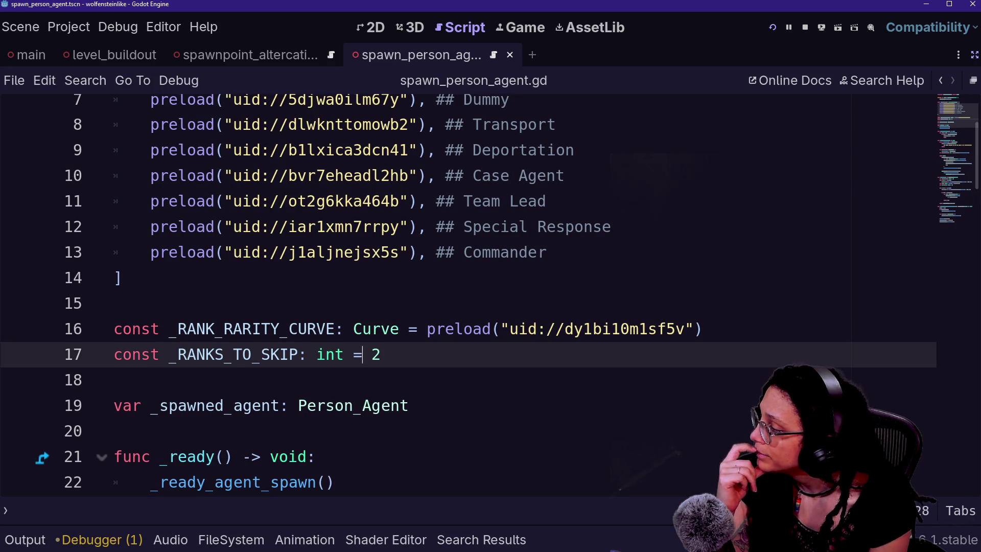
{"action": "left_click", "coordinate": [114, 379]}
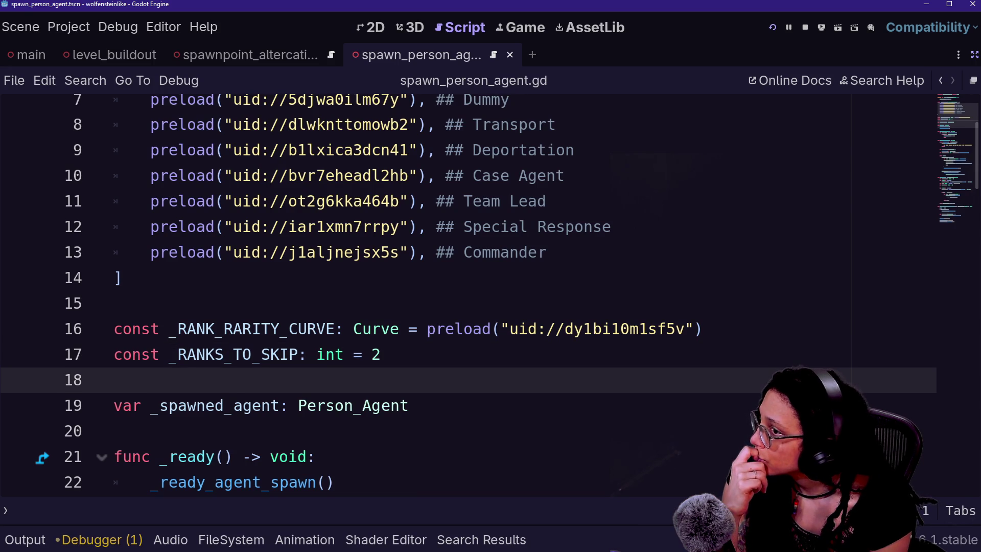
{"action": "key", "text": "Down"}
{"action": "key", "text": "Down"}
{"action": "key", "text": "Down"}
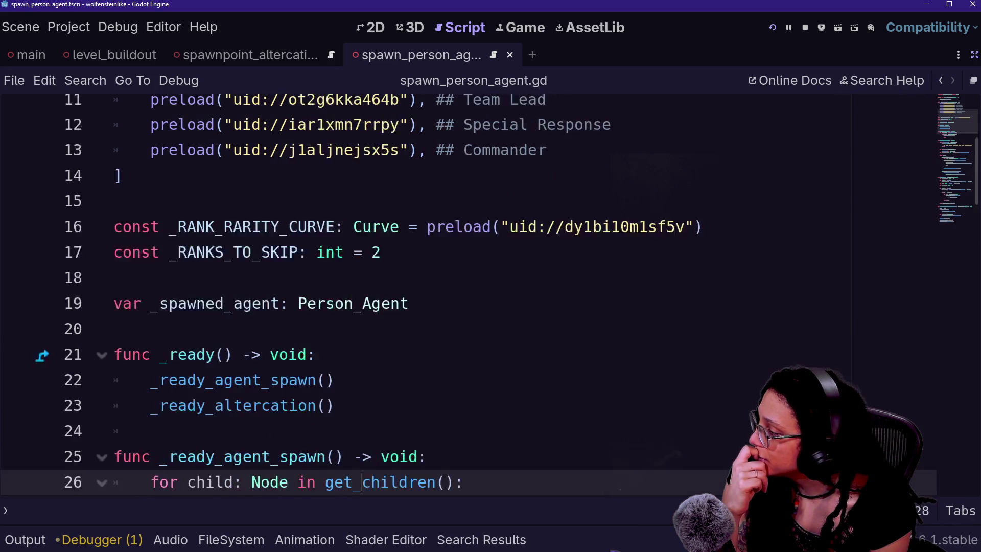
{"action": "key", "text": "Down"}
{"action": "key", "text": "Down"}
{"action": "left_click", "coordinate": [159, 201]}
{"action": "key", "text": "shift+Down"}
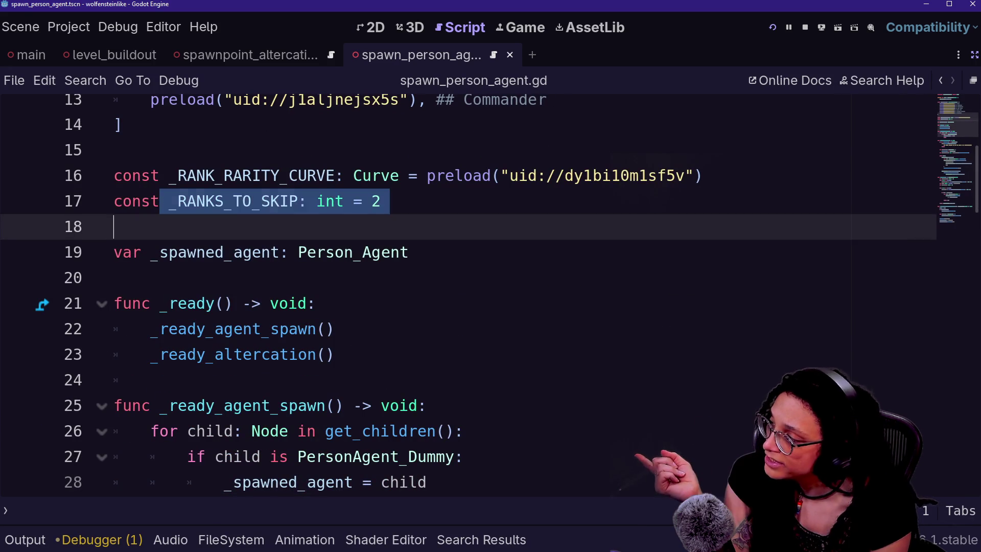
{"action": "left_click", "coordinate": [382, 201]}
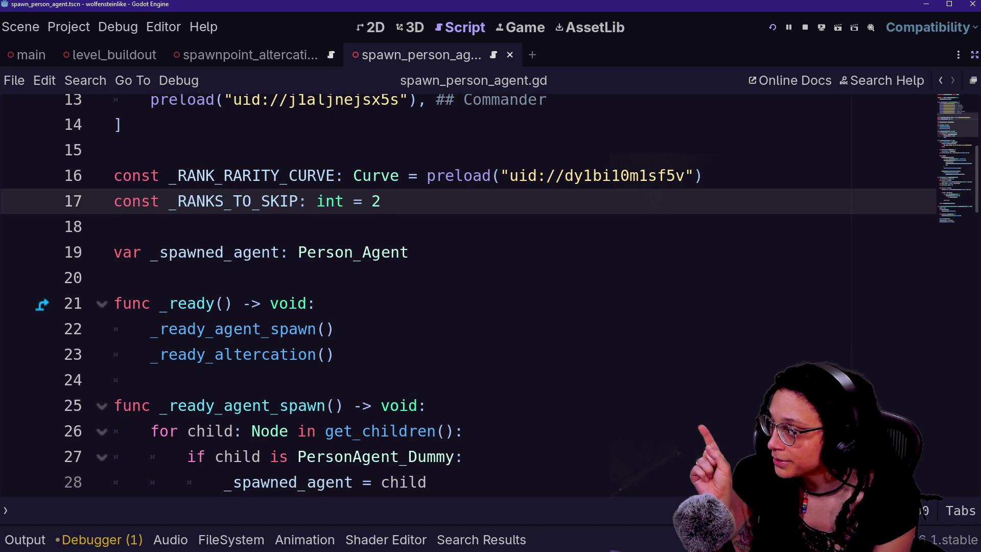
{"action": "key", "text": "Down"}
{"action": "key", "text": "Down"}
{"action": "key", "text": "Down"}
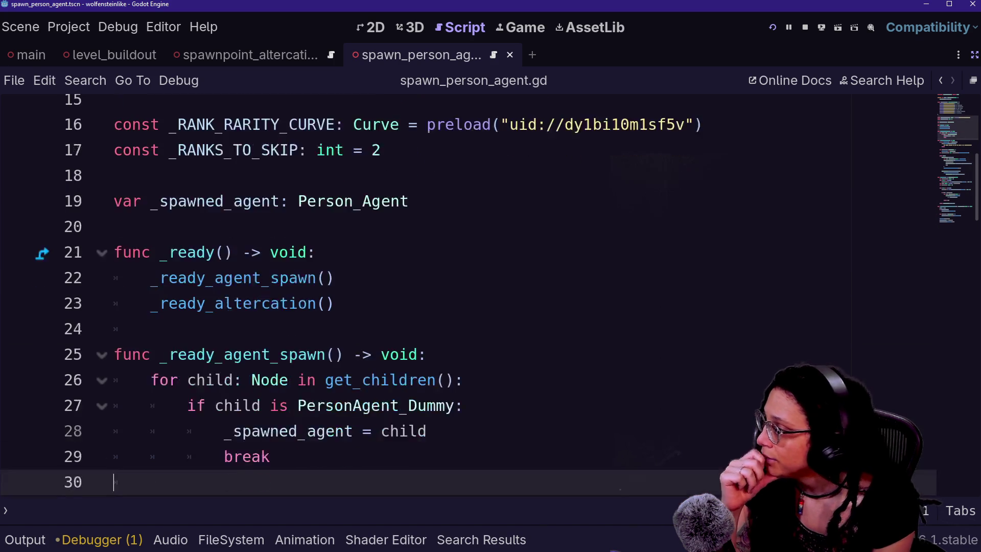
{"action": "key", "text": "Down"}
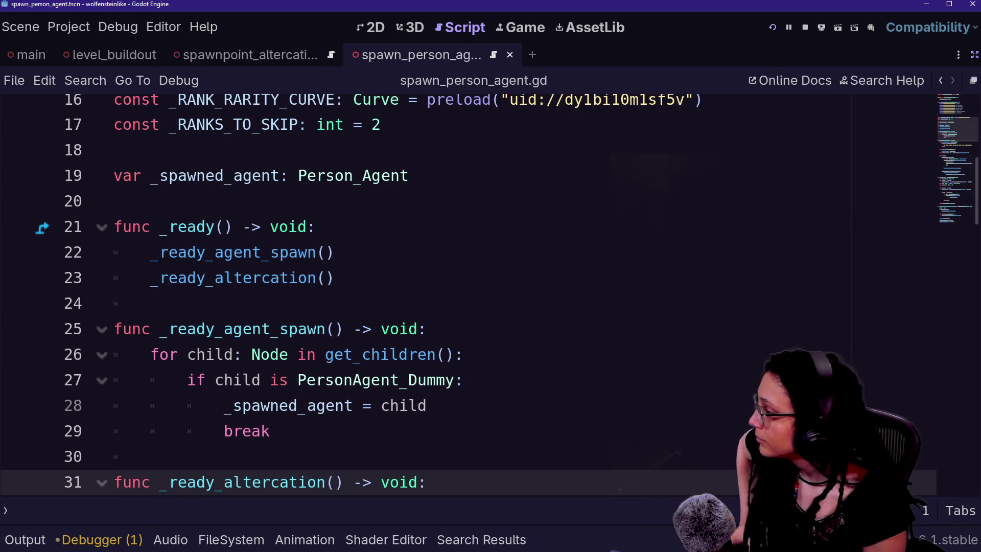
- Highlight the _spawned_agent variable declaration above _ready
{"action": "left_click", "coordinate": [315, 226]}
{"action": "key", "text": "Down"}
{"action": "key", "text": "Down"}
{"action": "left_click_drag", "start_coordinate": [131, 176], "coordinate": [419, 175]}
{"action": "left_click", "coordinate": [132, 201]}
{"action": "left_click_drag", "start_coordinate": [131, 176], "coordinate": [318, 176]}
{"action": "left_click", "coordinate": [318, 175]}
{"action": "left_click_drag", "start_coordinate": [409, 176], "coordinate": [186, 175]}
{"action": "left_click", "coordinate": [186, 176]}
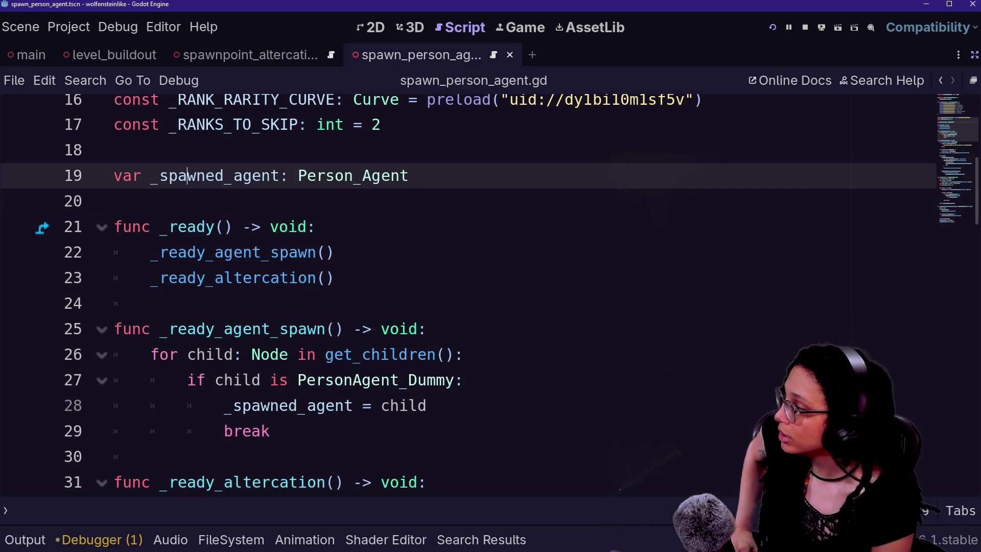
- Highlight the _ready_agent_spawn and _ready_altercation calls inside _ready
{"action": "mouse_move", "coordinate": [279, 226]}
{"action": "left_mouse_down"}
{"action": "mouse_move", "coordinate": [150, 252]}
{"action": "mouse_move", "coordinate": [335, 252]}
{"action": "left_mouse_up"}
{"action": "left_click", "coordinate": [176, 252]}
{"action": "left_click", "coordinate": [335, 251]}
{"action": "left_click_drag", "start_coordinate": [150, 278], "coordinate": [334, 278]}
{"action": "left_click", "coordinate": [335, 277]}
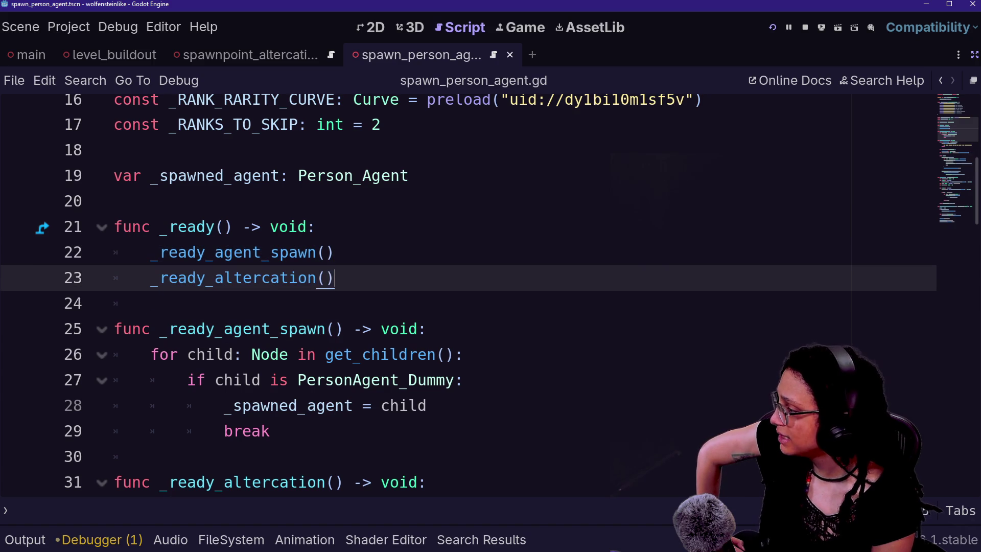
{"action": "left_click_drag", "start_coordinate": [159, 277], "coordinate": [150, 303]}
{"action": "left_click", "coordinate": [150, 303]}
{"action": "key", "text": "Down"}
{"action": "key", "text": "Down"}
{"action": "key", "text": "Down"}
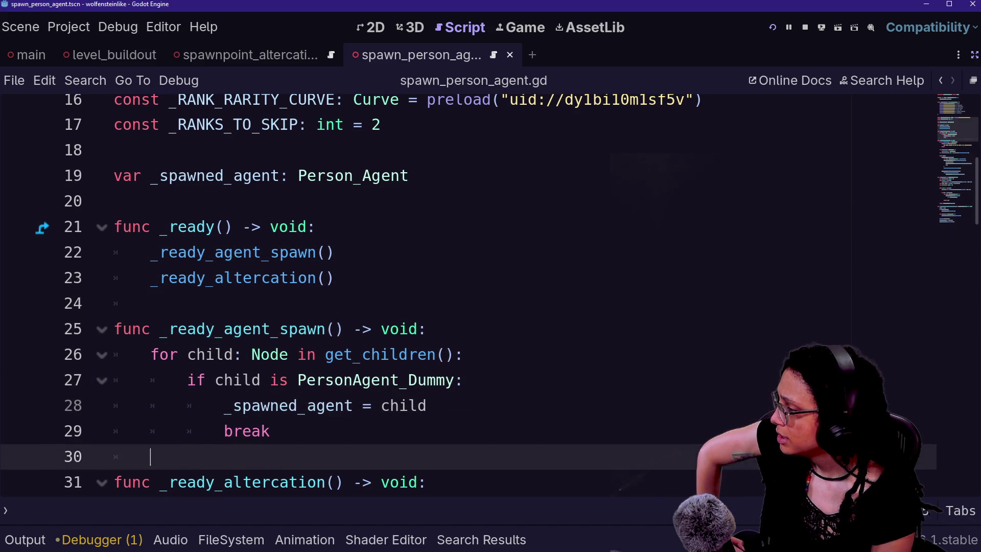
{"action": "key", "text": "End"}
- Walk through _ready_agent_spawn's loop that finds the PersonAgent_Dummy and breaks on line 29
{"action": "left_click", "coordinate": [400, 277]}
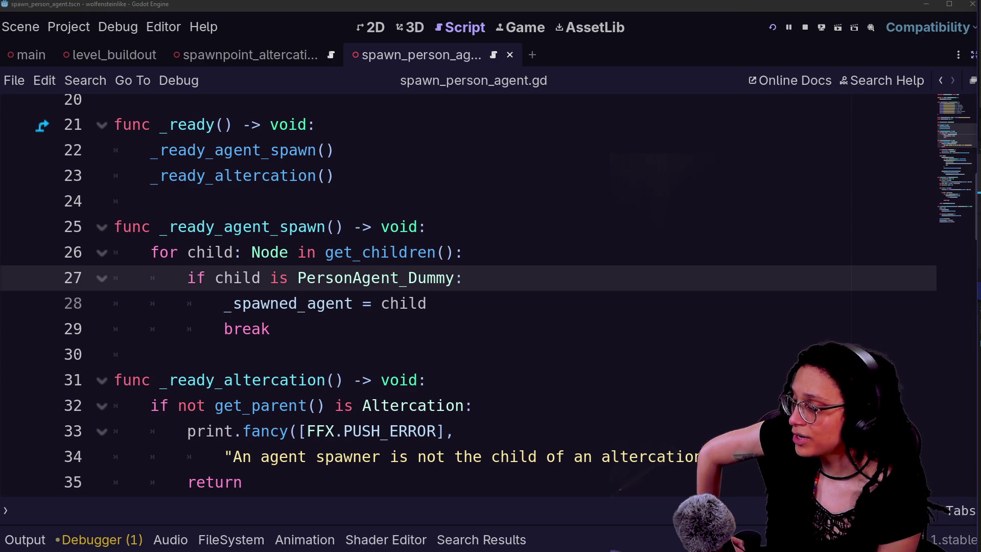
{"action": "left_click_drag", "start_coordinate": [250, 252], "coordinate": [150, 355]}
{"action": "left_click", "coordinate": [151, 354]}
{"action": "left_click", "coordinate": [151, 201]}
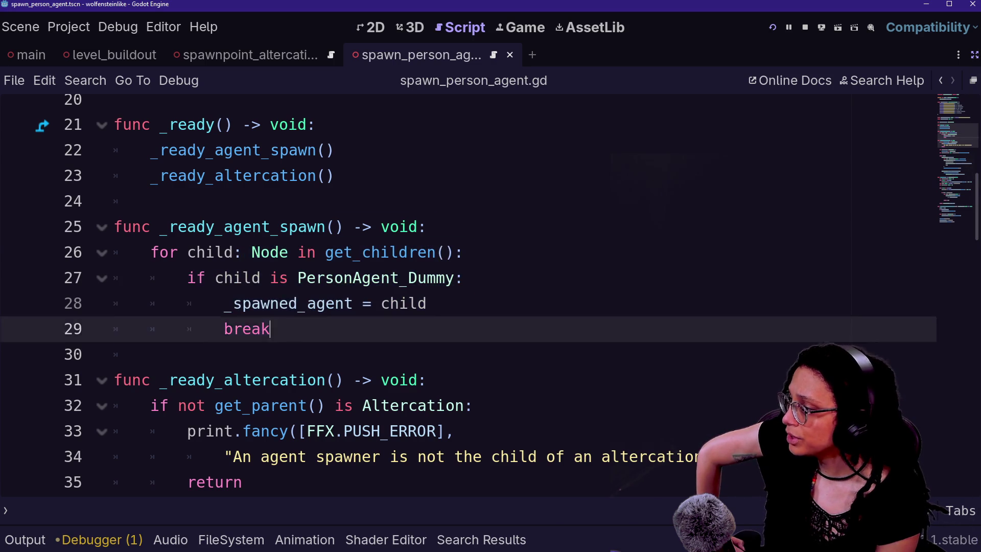
{"action": "mouse_move", "coordinate": [152, 201]}
{"action": "left_mouse_down"}
{"action": "mouse_move", "coordinate": [399, 304]}
{"action": "mouse_move", "coordinate": [270, 329]}
{"action": "left_mouse_up"}
{"action": "left_click", "coordinate": [381, 253]}
{"action": "left_click_drag", "start_coordinate": [251, 253], "coordinate": [328, 304]}
{"action": "left_click", "coordinate": [270, 329]}
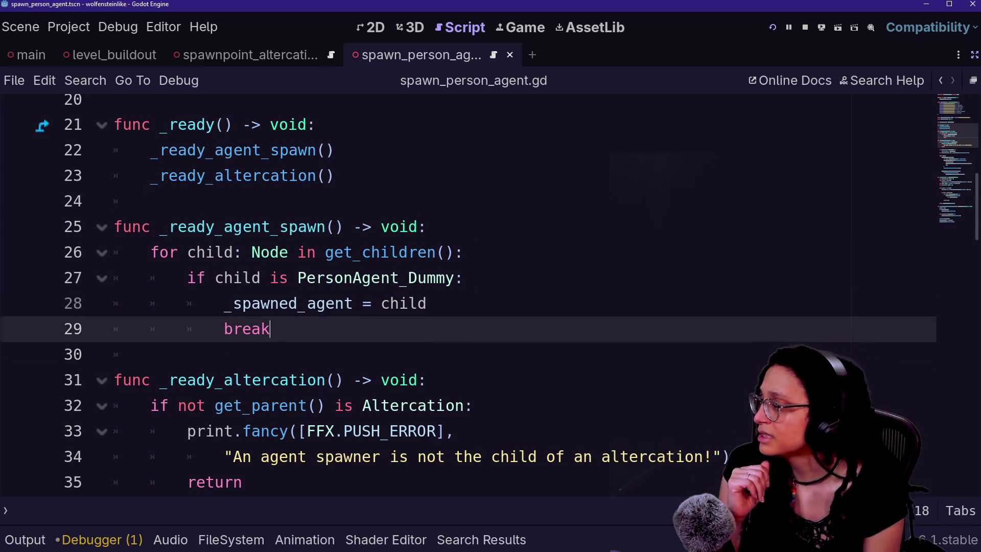
{"action": "left_click", "coordinate": [371, 304]}
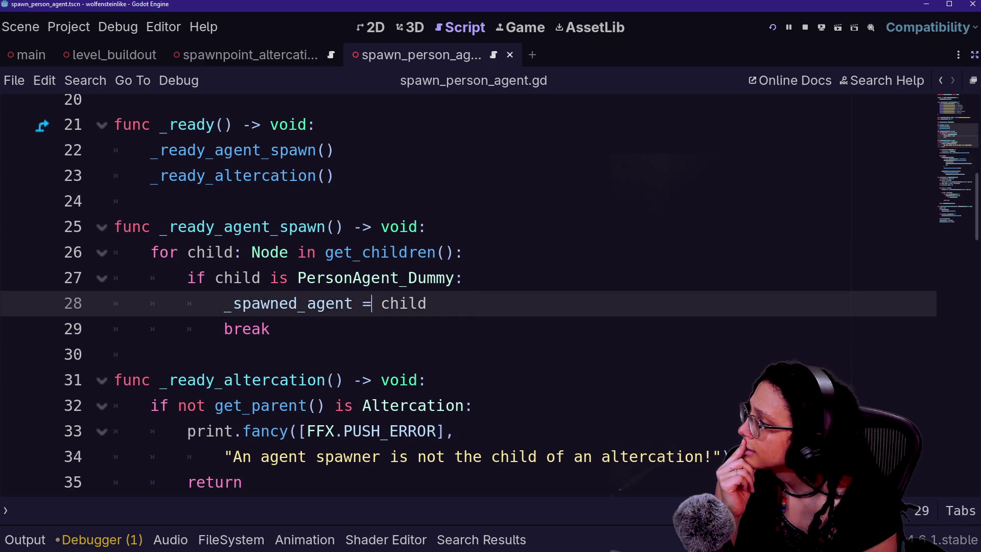
- Step past the print.fancy and error lines, ending after the _ready_altercation() call on line 23
{"action": "key", "text": "Up"}
{"action": "key", "text": "Up"}
{"action": "key", "text": "Up"}
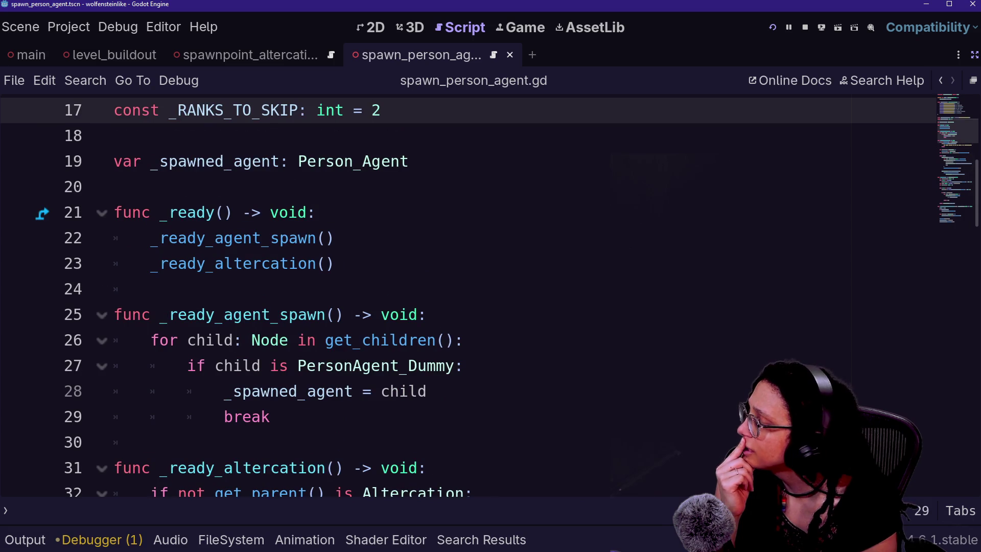
{"action": "left_click", "coordinate": [270, 416]}
{"action": "key", "text": "Down"}
{"action": "key", "text": "Down"}
{"action": "key", "text": "Down"}
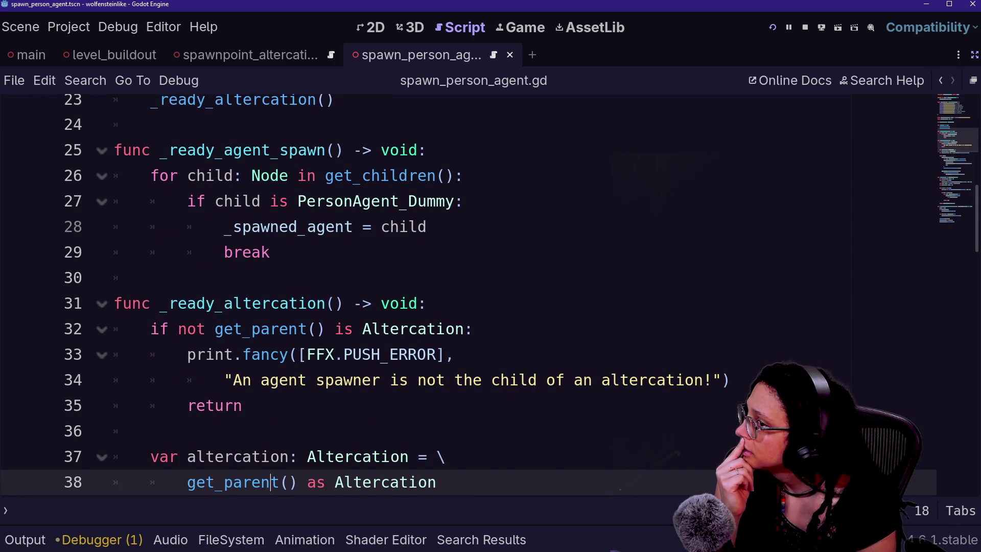
{"action": "key", "text": "Down"}
{"action": "key", "text": "Up"}
{"action": "key", "text": "Up"}
{"action": "key", "text": "Up"}
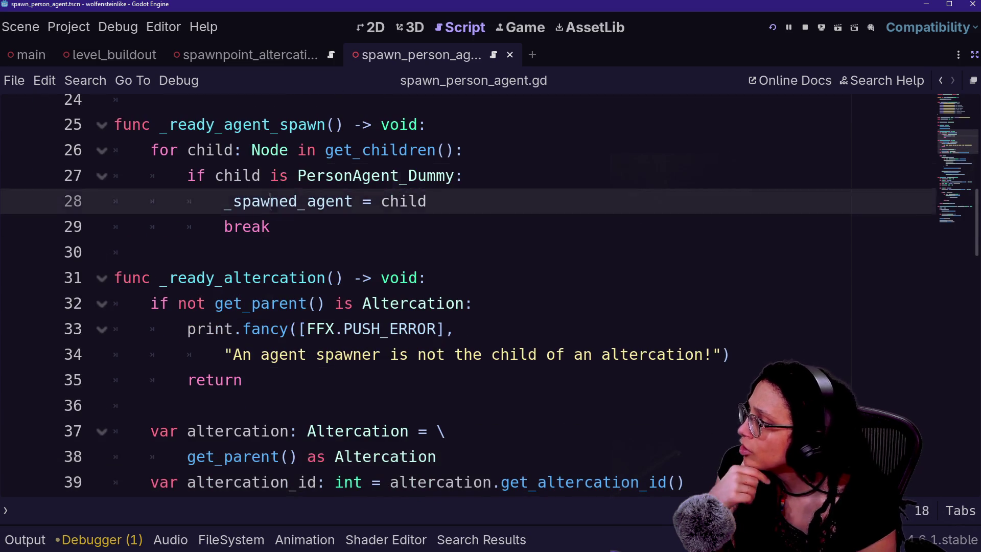
{"action": "key", "text": "Up"}
{"action": "key", "text": "Up"}
{"action": "key", "text": "Up"}
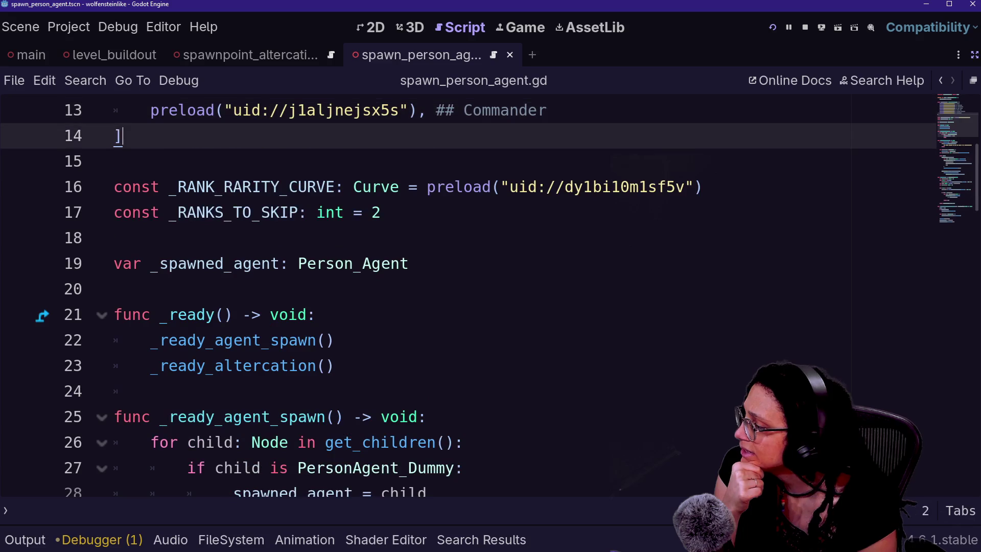
{"action": "key", "text": "Down"}
{"action": "key", "text": "Down"}
{"action": "key", "text": "Down"}
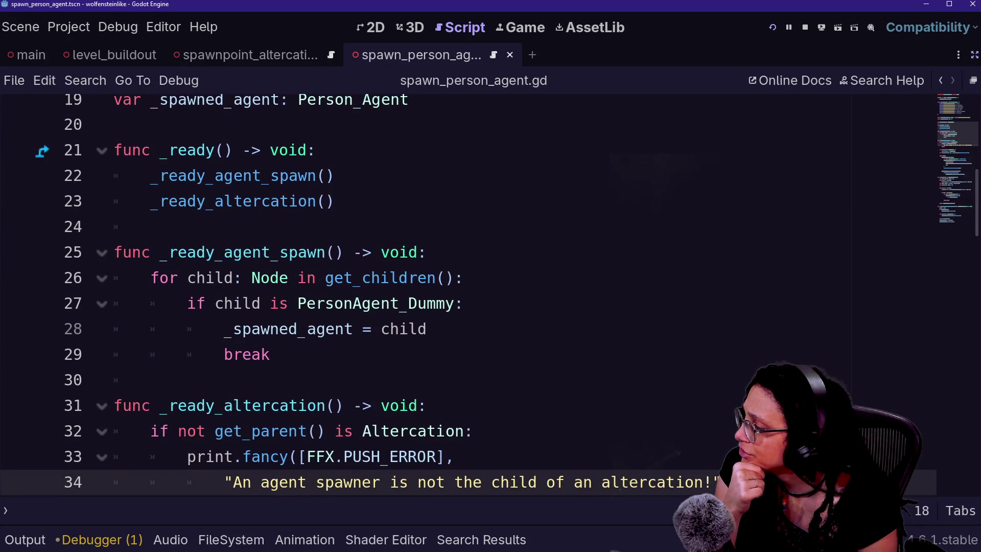
{"action": "key", "text": "Up"}
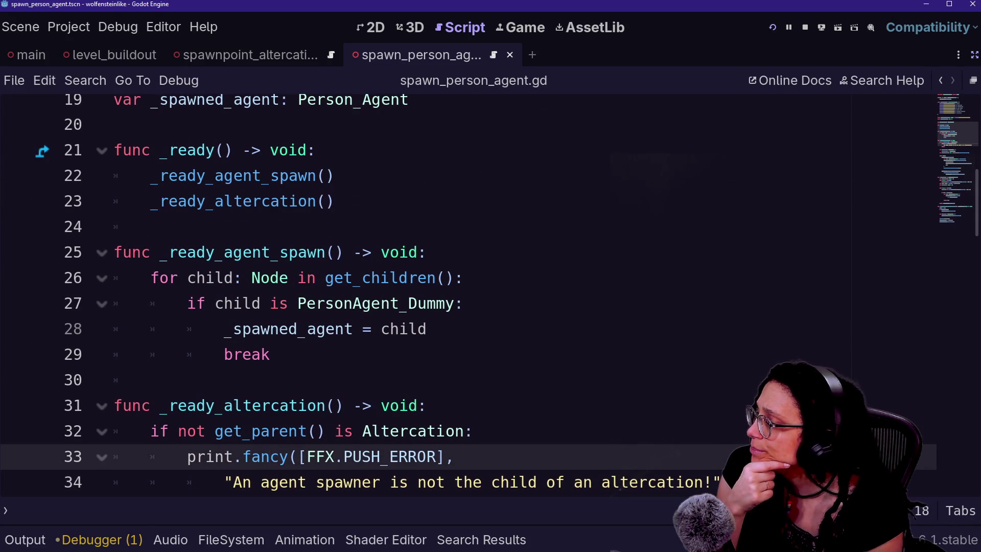
{"action": "key", "text": "Up"}
{"action": "key", "text": "Up"}
{"action": "key", "text": "Up"}
{"action": "key", "text": "Down"}
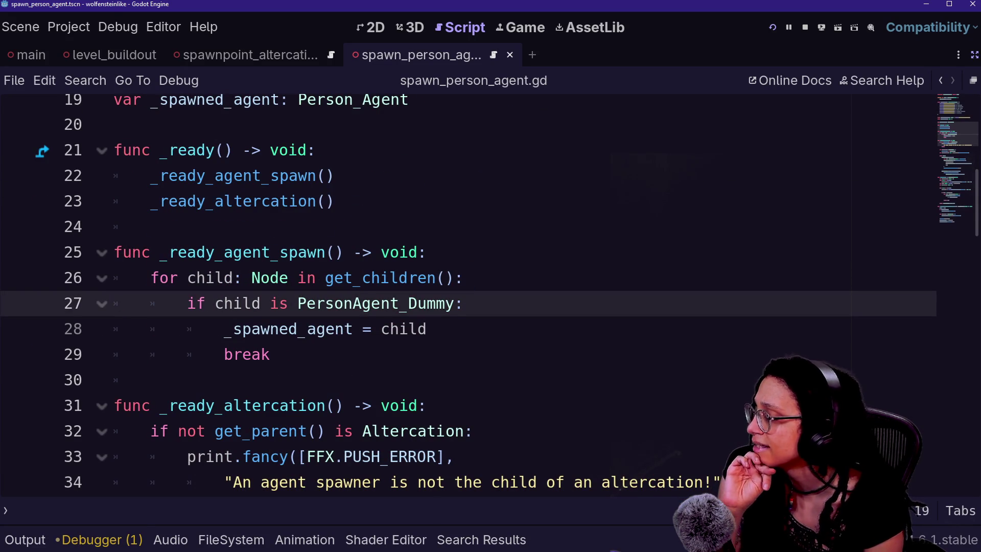
{"action": "left_click", "coordinate": [335, 200]}
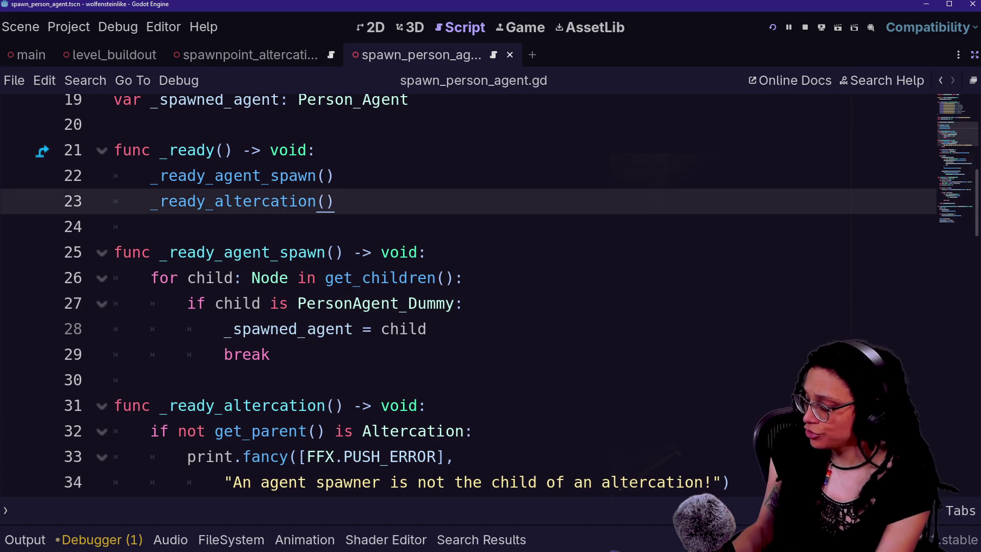
- Search all project files for 'is Spawn', then for ': Spawn'
{"action": "key", "text": "alt+shift+o"}
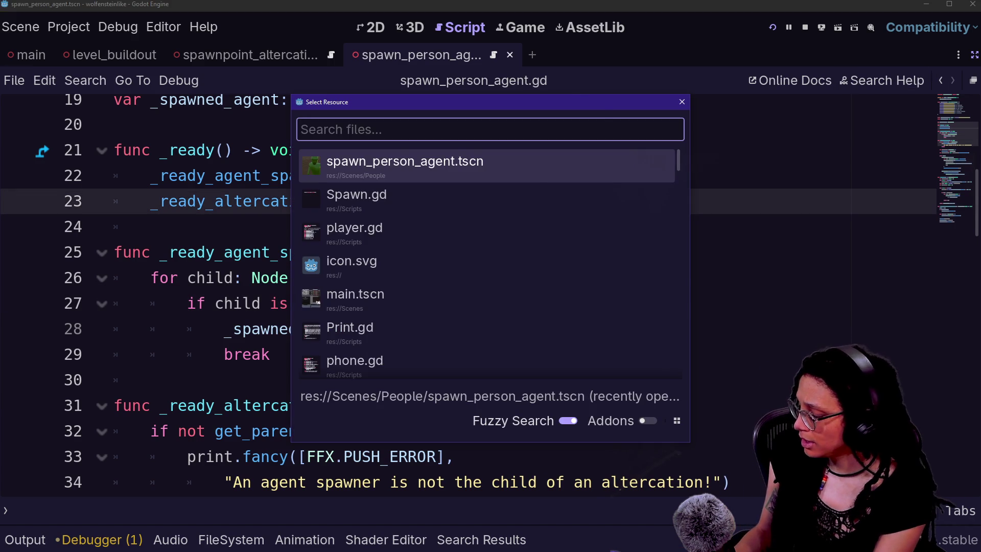
{"action": "key", "text": "Escape"}
{"action": "key", "text": "ctrl+shift+f"}
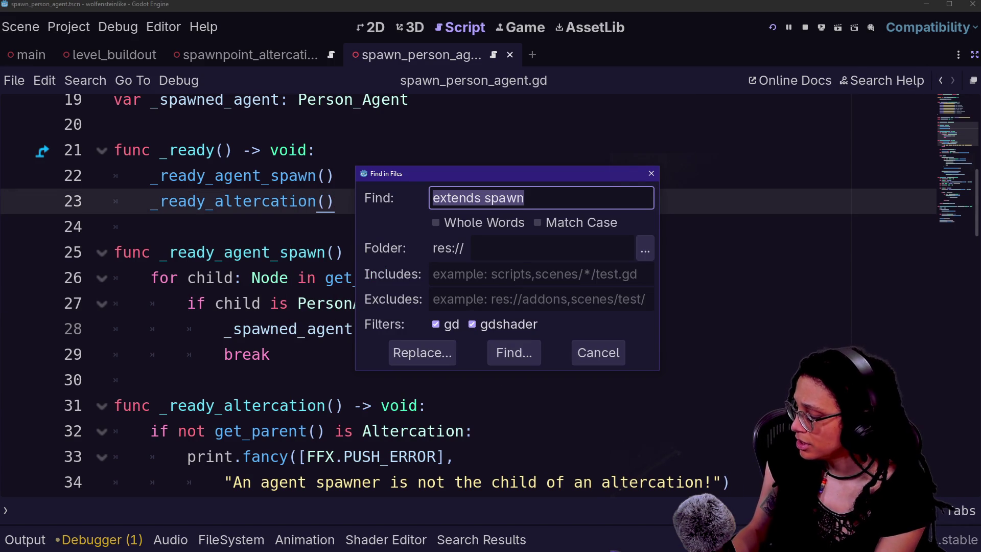
{"action": "type", "text": "is SPaw"}
{"action": "key", "text": "BackSpace"}
{"action": "key", "text": "BackSpace"}
{"action": "type", "text": "pawn"}
{"action": "key", "text": "Return"}
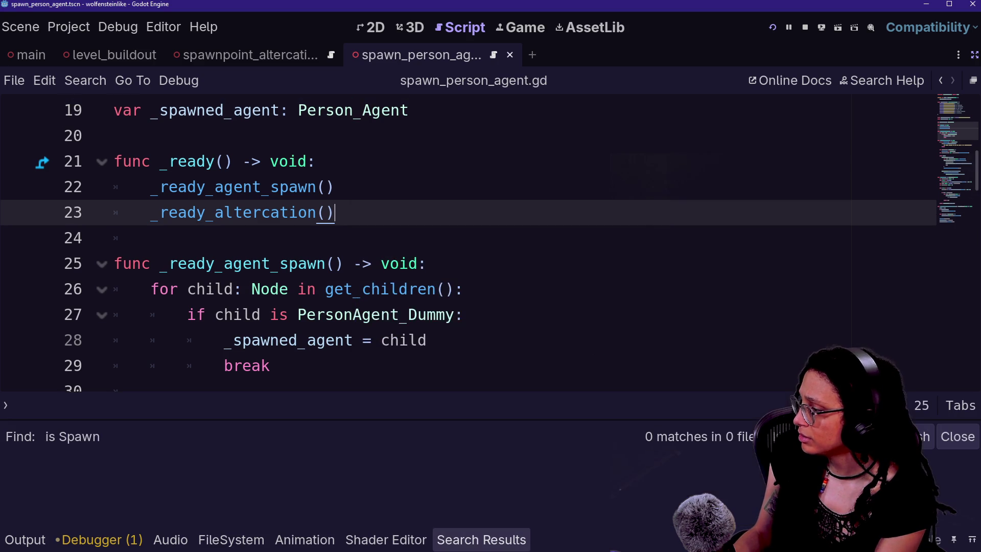
{"action": "key", "text": "ctrl+shift+f"}
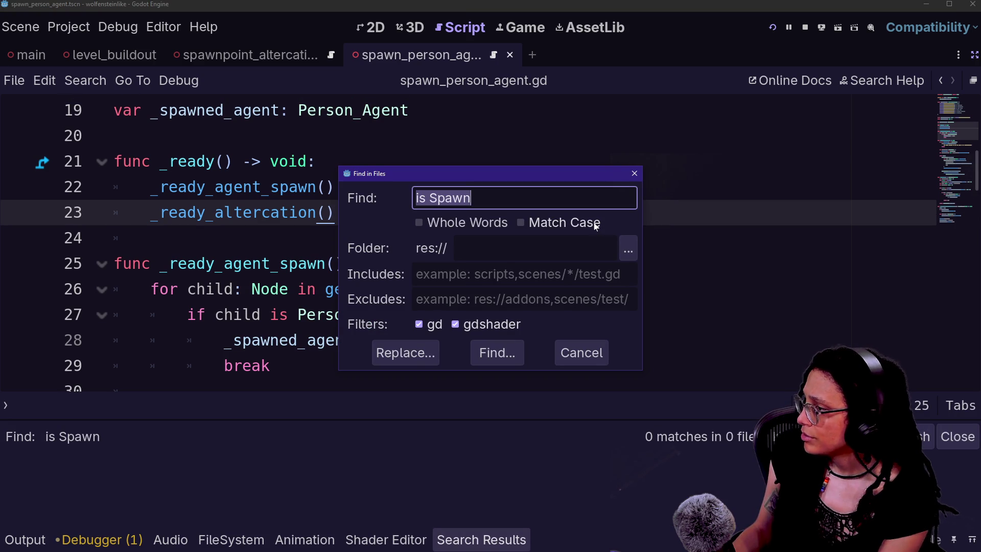
{"action": "type", "text": "\": Spawn"}
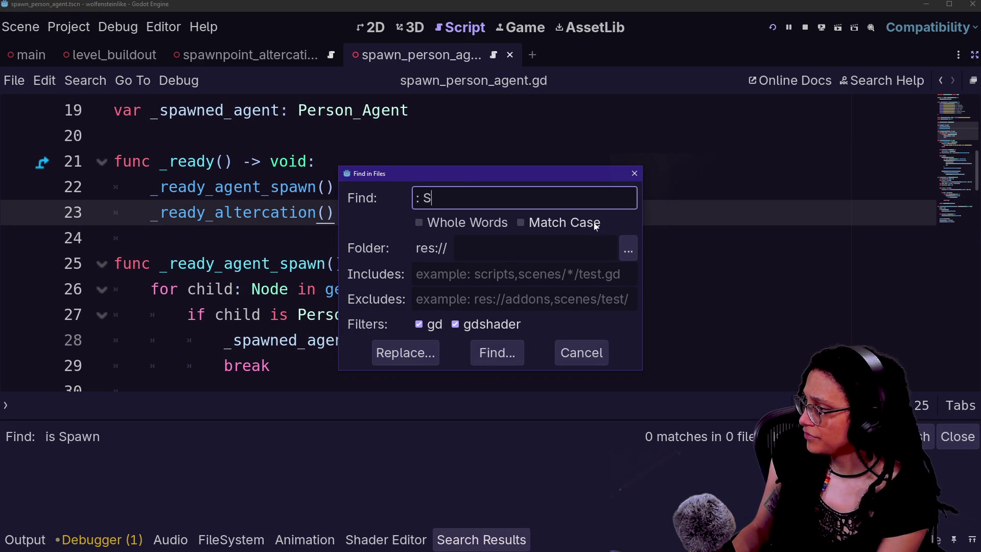
{"action": "key", "text": "Return"}
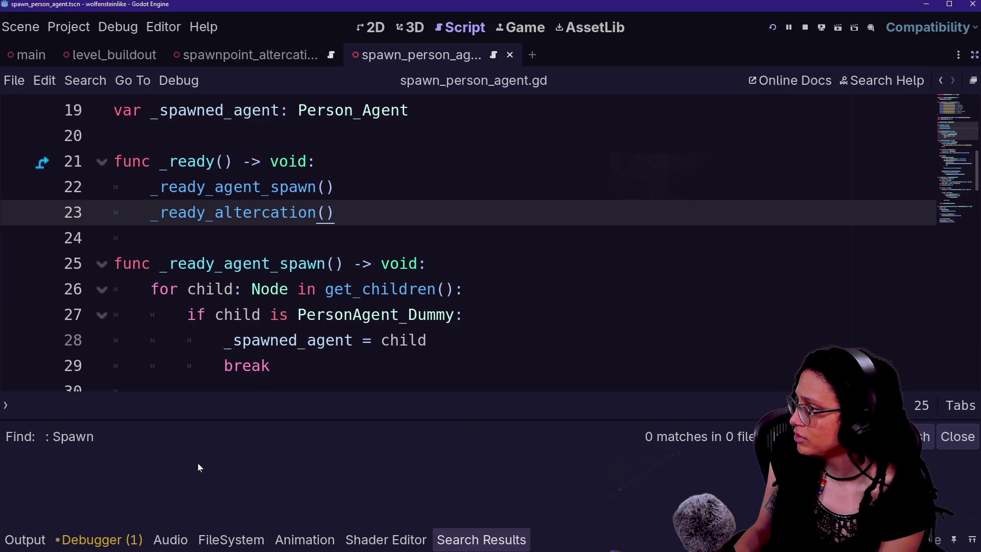
{"action": "scroll", "coordinate": [269, 288], "scroll_direction": "up", "scroll_amount": 6}
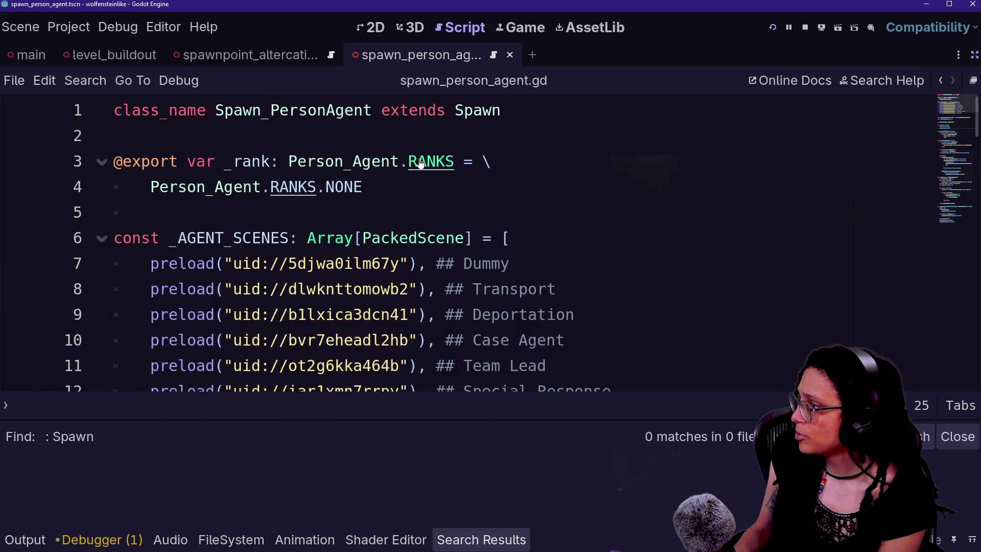
- Search project files for 'Spawn_PersonAgent' and select its match in the results
{"action": "key", "text": "ctrl+shift+f"}
{"action": "type", "text": ":"}
{"action": "key", "text": "BackSpace"}
{"action": "type", "text": "Spaw"}
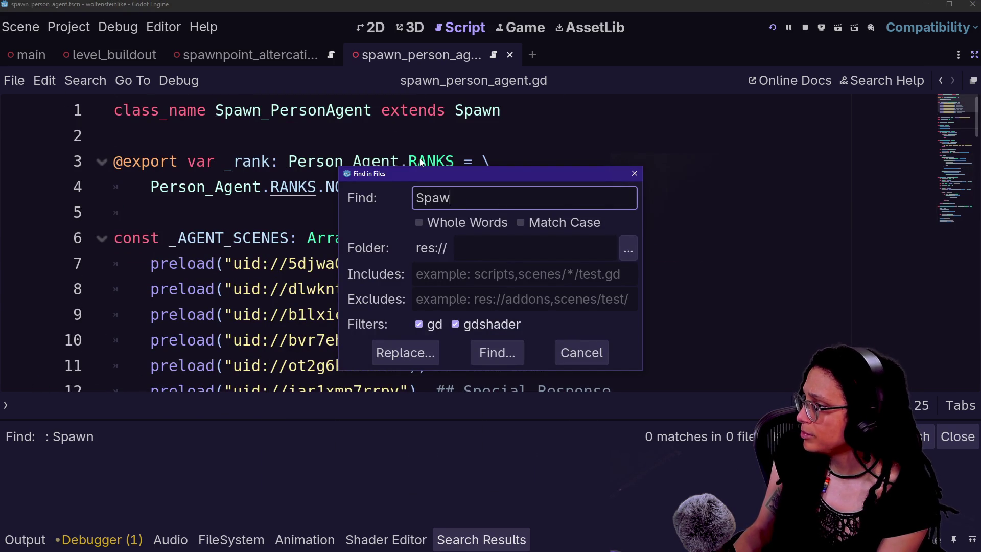
{"action": "type", "text": "n_PersonAgent"}
{"action": "key", "text": "Return"}
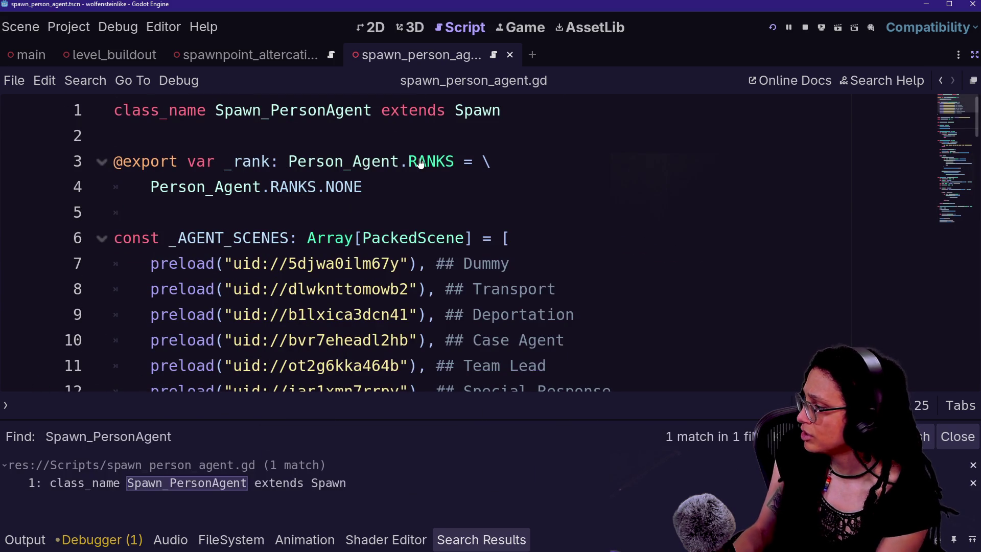
{"action": "left_click", "coordinate": [244, 483]}
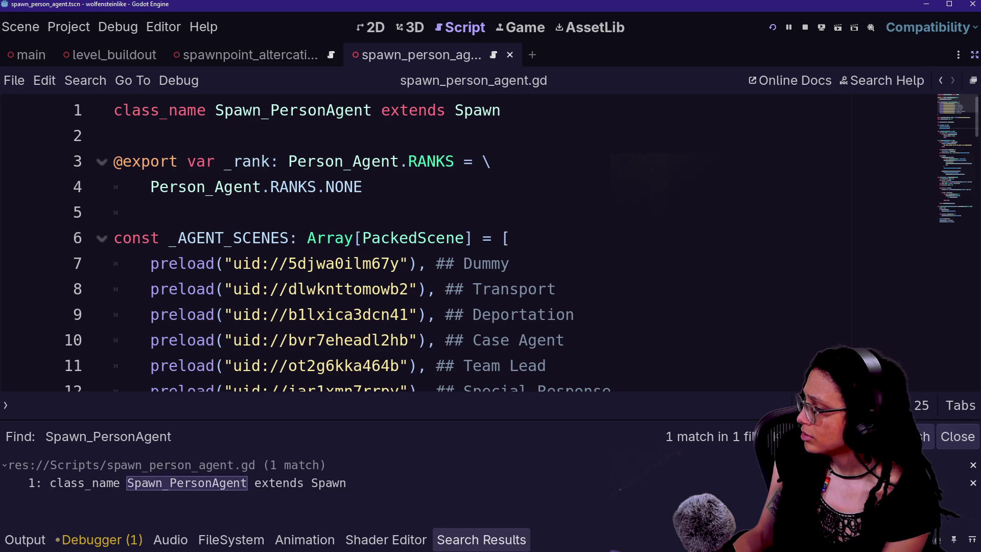
- Start a ': Person' search but abandon it, returning to line 18 of the script
{"action": "key", "text": "ctrl+shift+f"}
{"action": "type", "text": "per"}
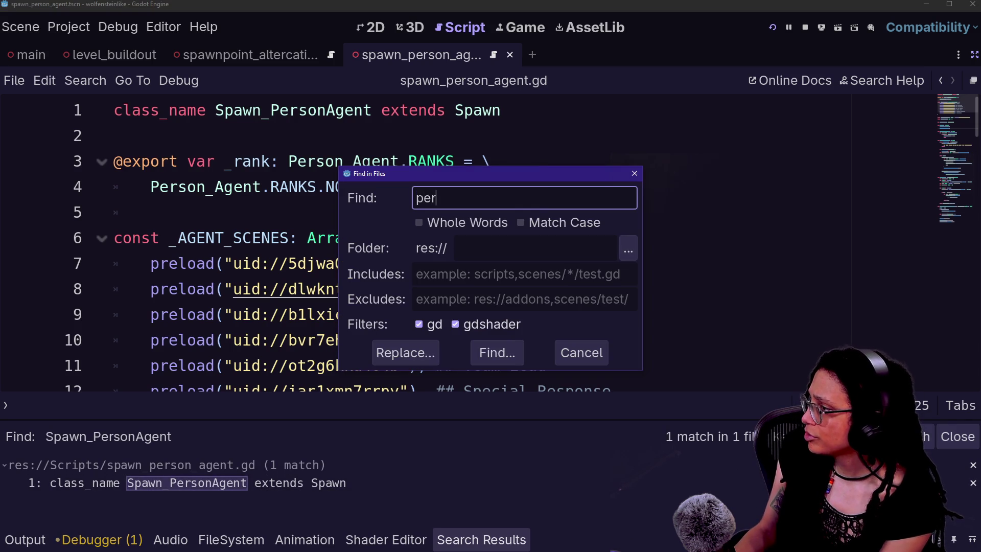
{"action": "key", "text": "BackSpace"}
{"action": "key", "text": "BackSpace"}
{"action": "key", "text": "BackSpace"}
{"action": "type", "text": ": Person"}
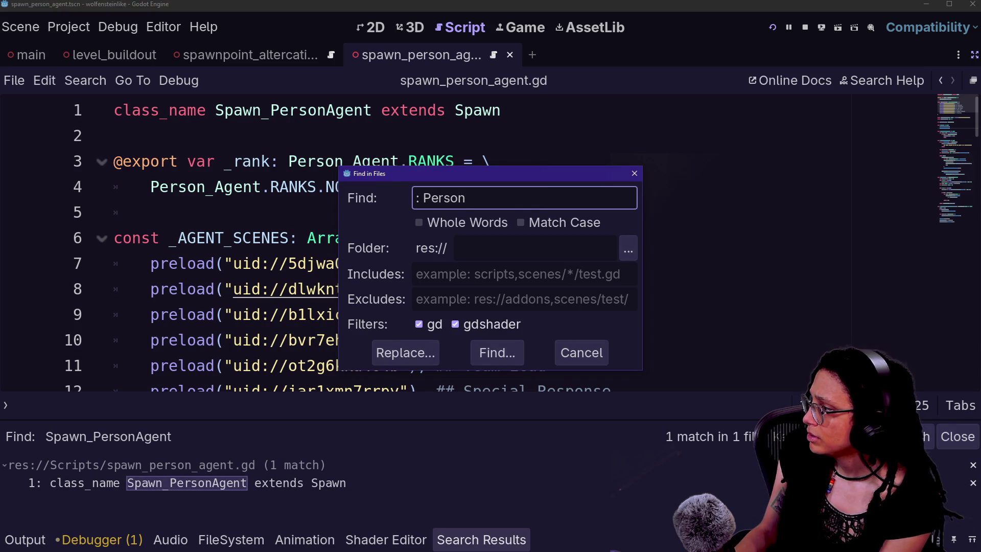
{"action": "key", "text": "Escape"}
{"action": "key", "text": "alt+shift+o"}
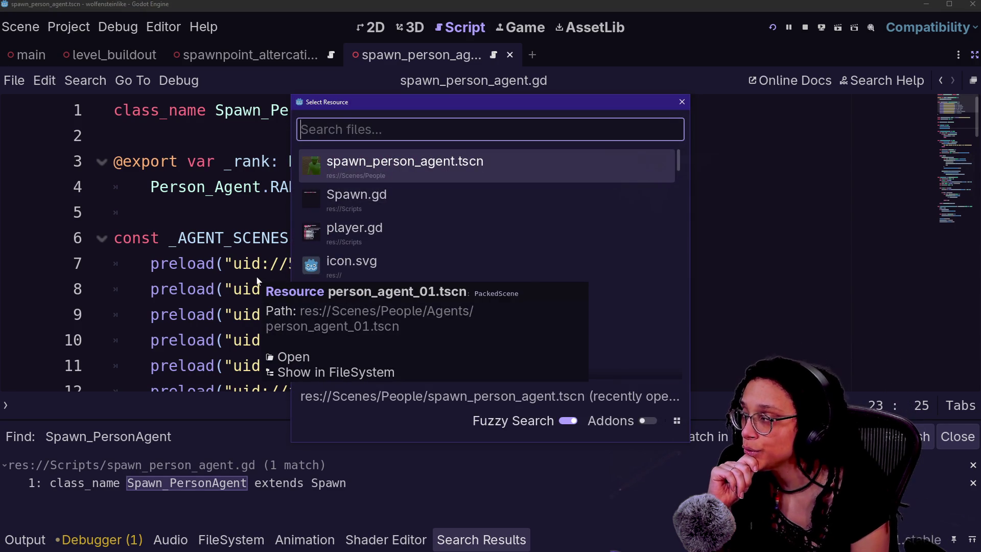
{"action": "key", "text": "Escape"}
{"action": "scroll", "coordinate": [460, 240], "scroll_direction": "down", "scroll_amount": 3}
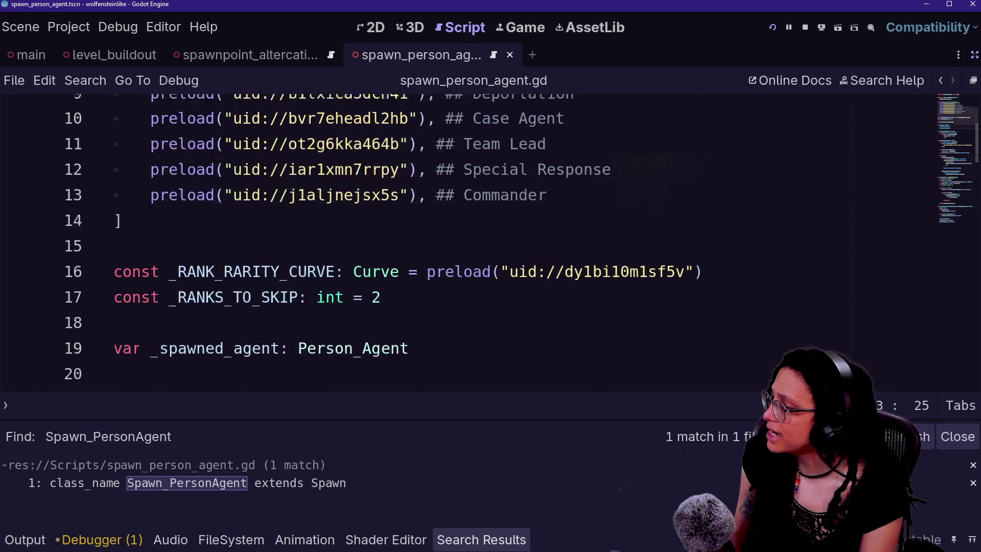
{"action": "left_click", "coordinate": [358, 314]}
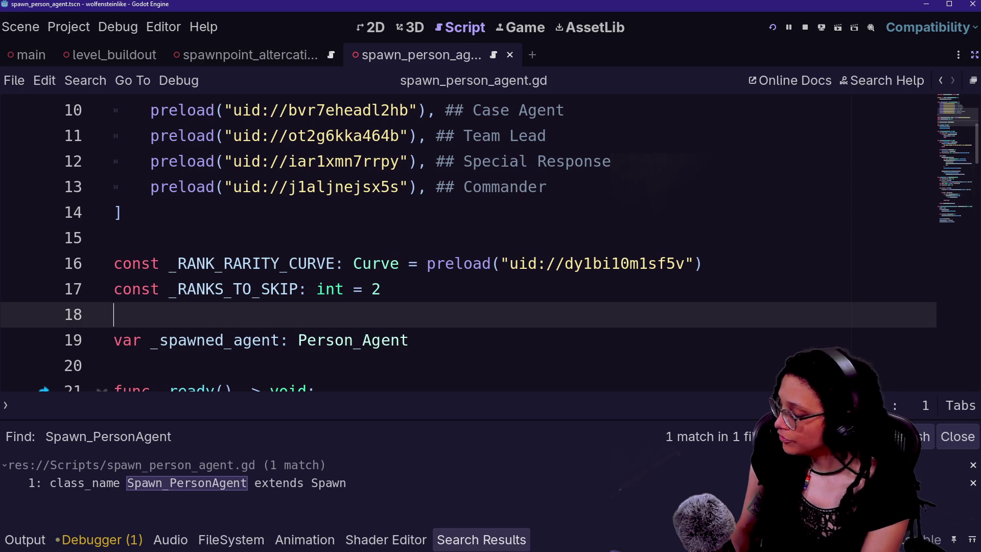
- Search all project files for 'instantiate'
{"action": "key", "text": "ctrl+shift+f"}
{"action": "type", "text": "instnatia"}
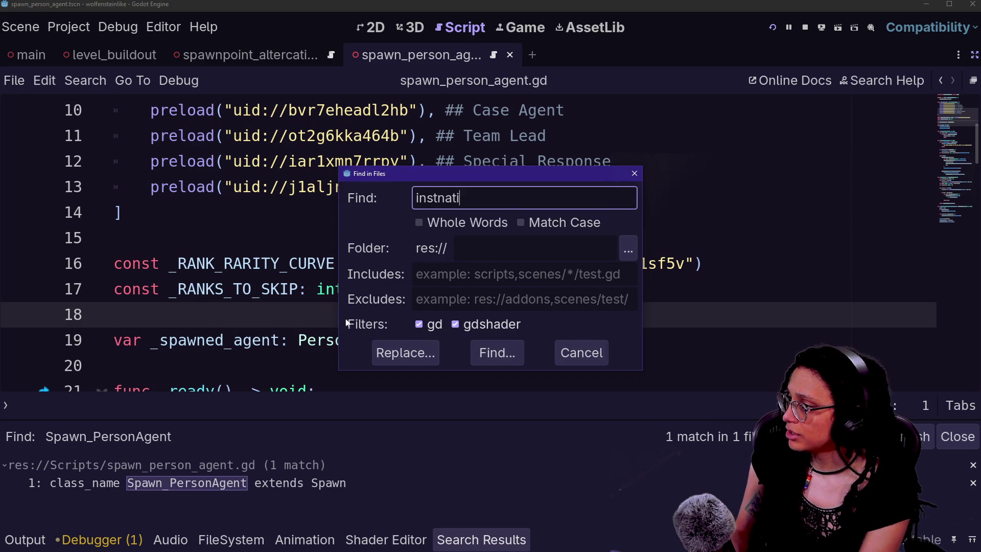
{"action": "key", "text": "BackSpace"}
{"action": "type", "text": "antiate"}
{"action": "key", "text": "Return"}
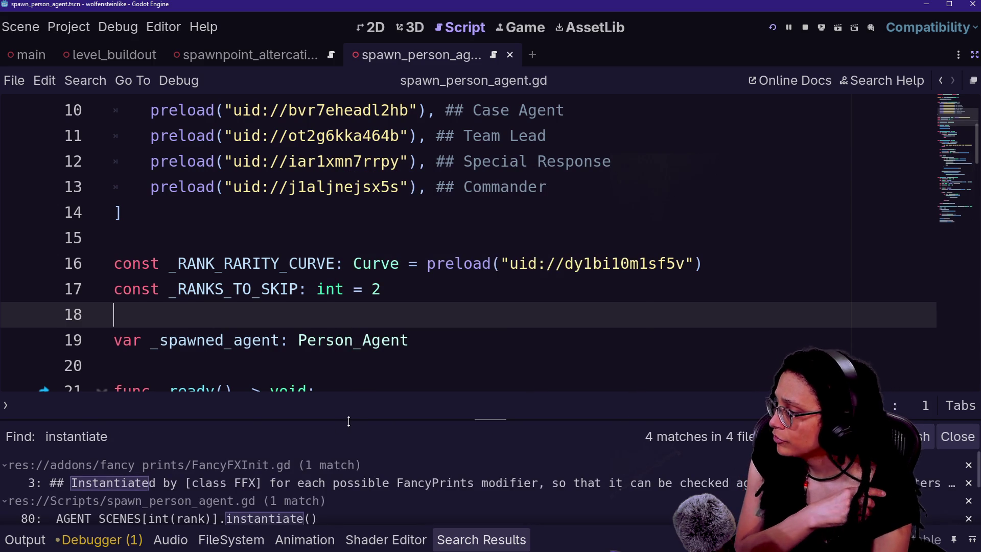
- Enlarge the results, jump to the line-80 instantiate call, then hide the bottom panel
{"action": "left_click_drag", "start_coordinate": [351, 420], "coordinate": [308, 268]}
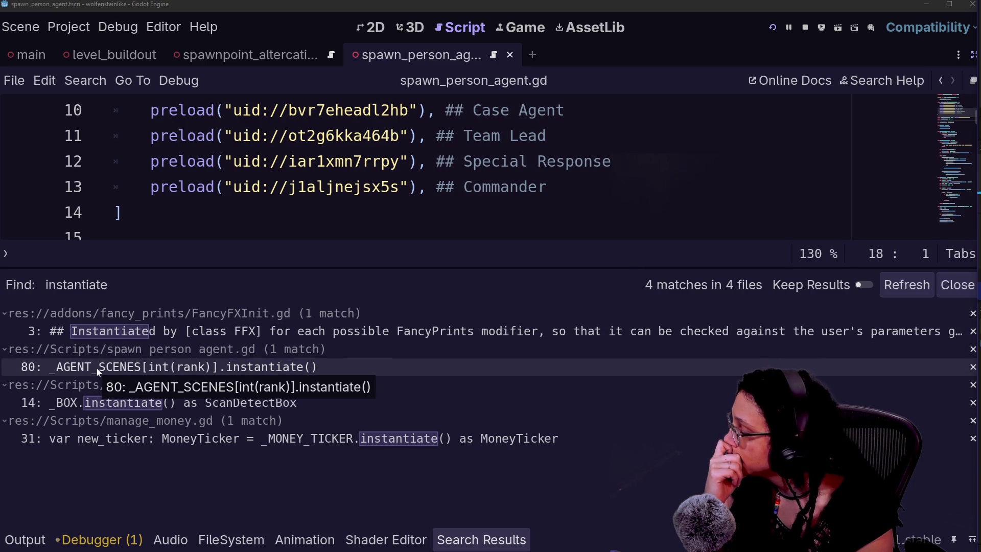
{"action": "left_click", "coordinate": [157, 371]}
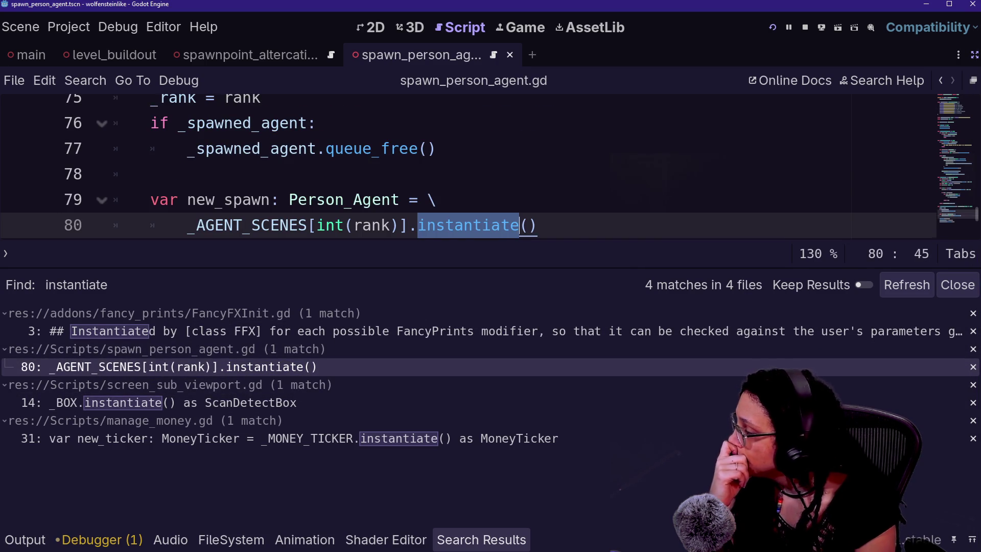
{"action": "left_click", "coordinate": [150, 174]}
{"action": "key", "text": "alt+o"}
{"action": "key", "text": "alt+o"}
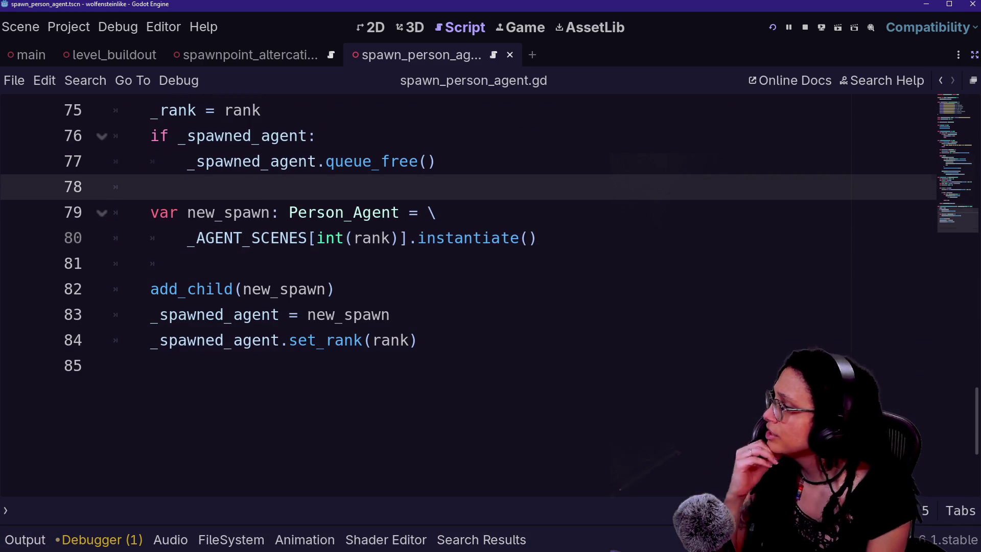
- Scroll through spawn_person_agent.gd to review the _ready_agent_spawn and _ready_altercation functions
{"action": "scroll", "coordinate": [468, 295], "scroll_direction": "up", "scroll_amount": 2}
{"action": "scroll", "coordinate": [468, 295], "scroll_direction": "up", "scroll_amount": 20}
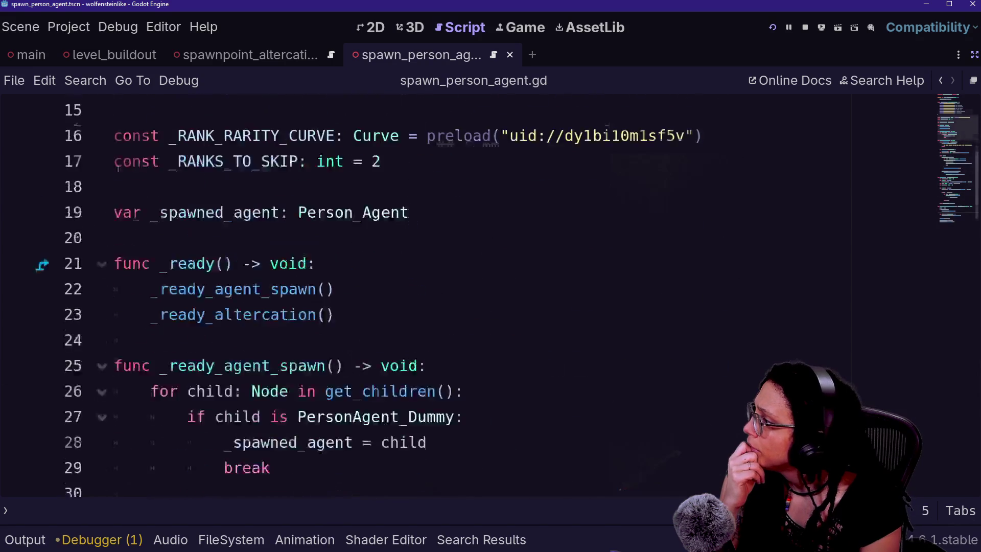
{"action": "scroll", "coordinate": [468, 294], "scroll_direction": "down", "scroll_amount": 6}
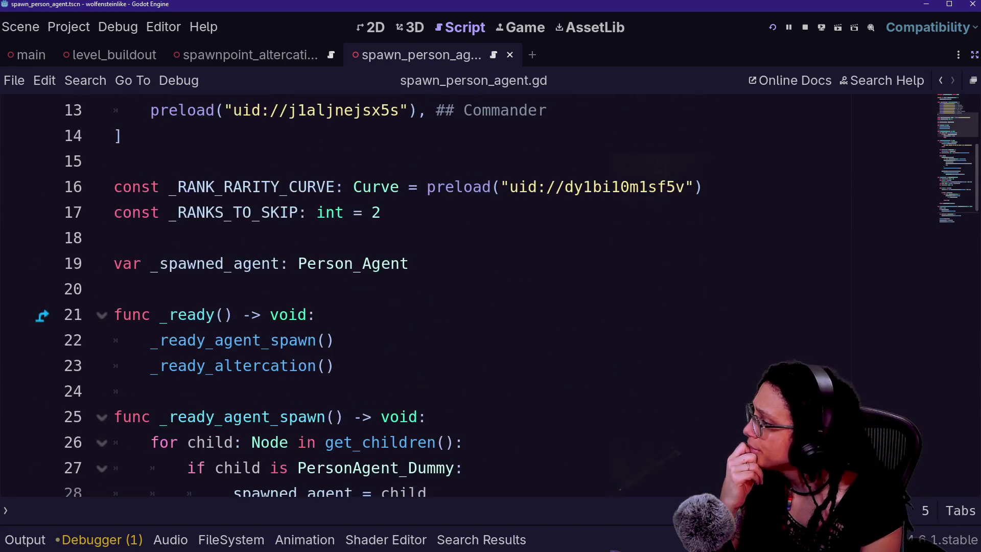
{"action": "scroll", "coordinate": [468, 295], "scroll_direction": "down", "scroll_amount": 10}
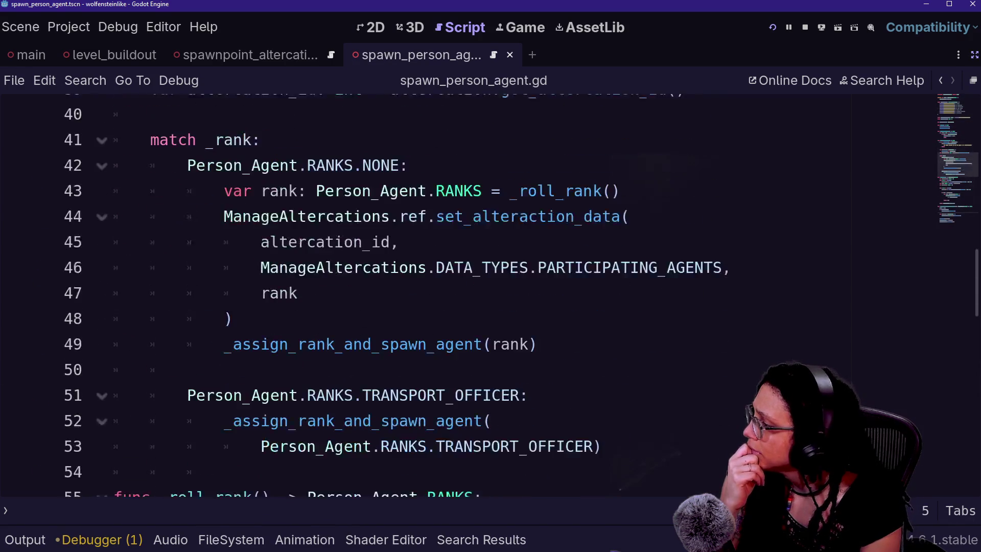
{"action": "scroll", "coordinate": [468, 295], "scroll_direction": "down", "scroll_amount": 7}
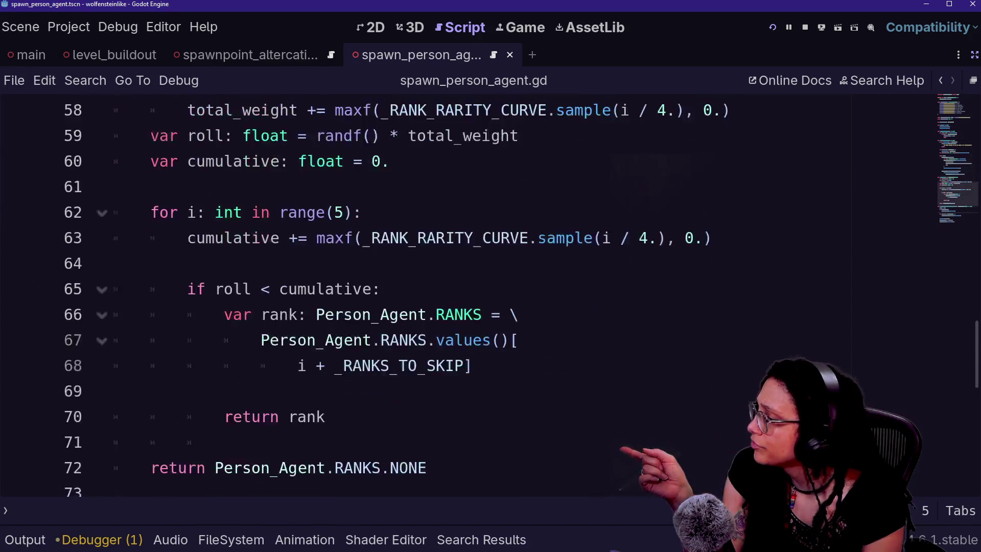
{"action": "scroll", "coordinate": [468, 295], "scroll_direction": "up", "scroll_amount": 4}
{"action": "scroll", "coordinate": [468, 295], "scroll_direction": "up", "scroll_amount": 11}
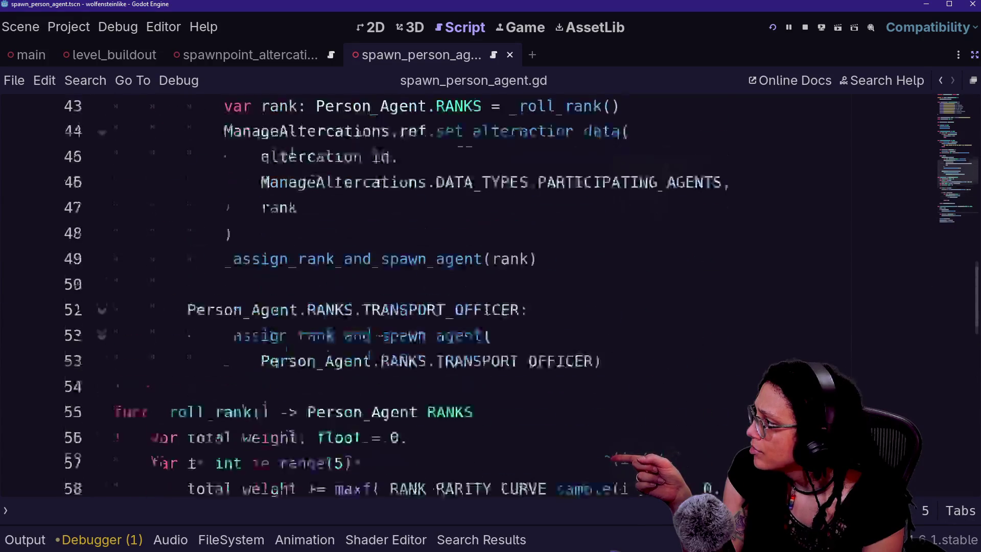
{"action": "scroll", "coordinate": [468, 295], "scroll_direction": "up", "scroll_amount": 3}
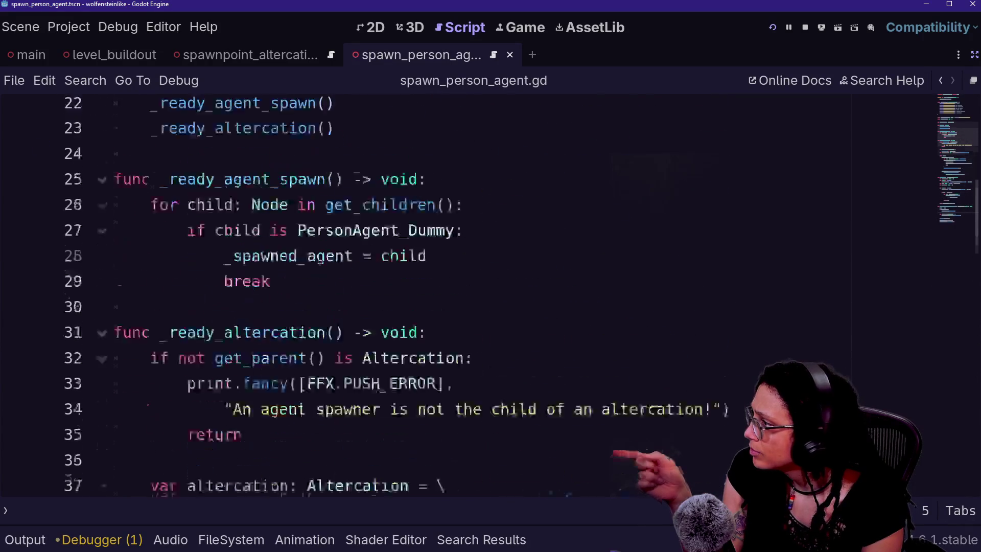
{"action": "scroll", "coordinate": [468, 294], "scroll_direction": "down", "scroll_amount": 7}
{"action": "scroll", "coordinate": [468, 294], "scroll_direction": "down", "scroll_amount": 3}
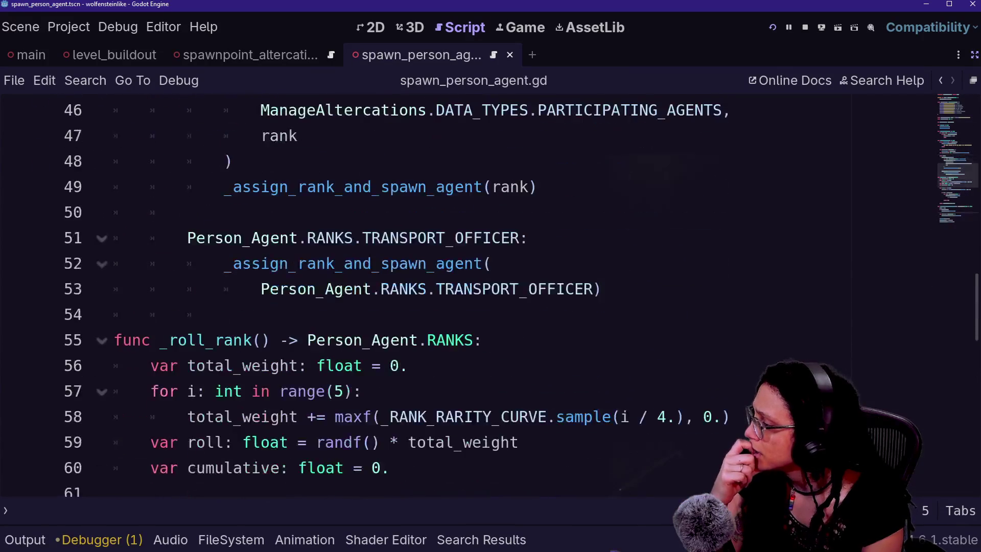
{"action": "scroll", "coordinate": [306, 391], "scroll_direction": "down", "scroll_amount": 1}
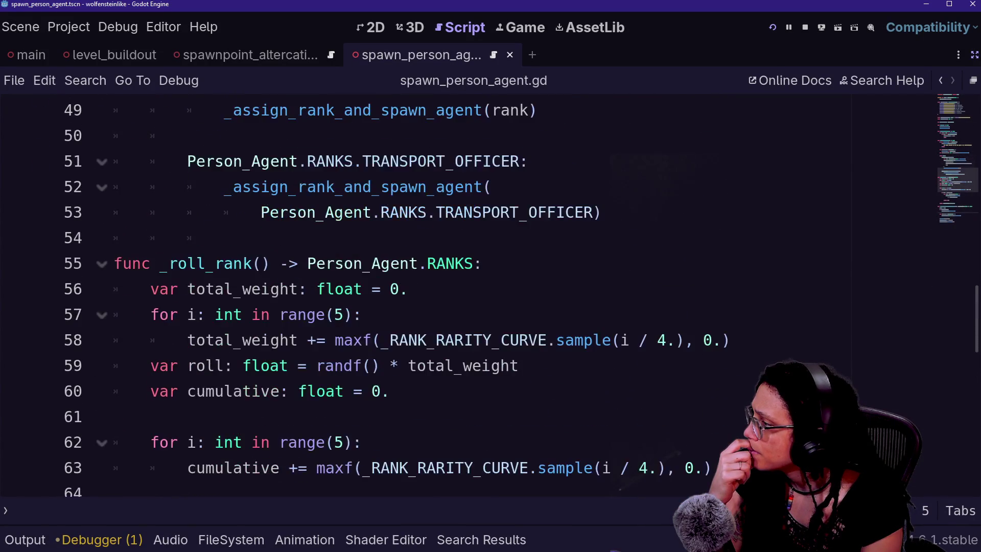
{"action": "scroll", "coordinate": [322, 391], "scroll_direction": "up", "scroll_amount": 4}
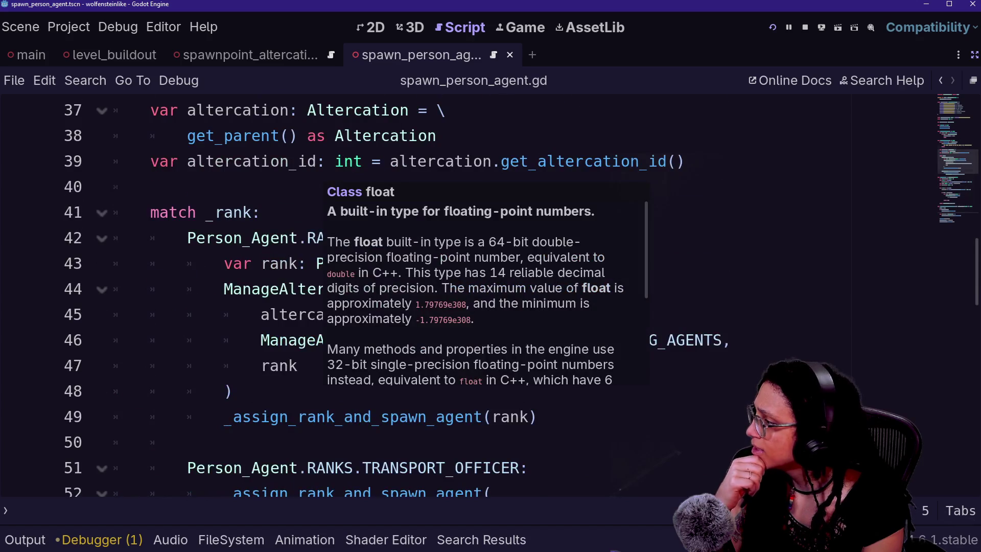
{"action": "scroll", "coordinate": [317, 399], "scroll_direction": "up", "scroll_amount": 1}
{"action": "scroll", "coordinate": [316, 399], "scroll_direction": "up", "scroll_amount": 4}
{"action": "left_click_drag", "start_coordinate": [153, 315], "coordinate": [214, 340]}
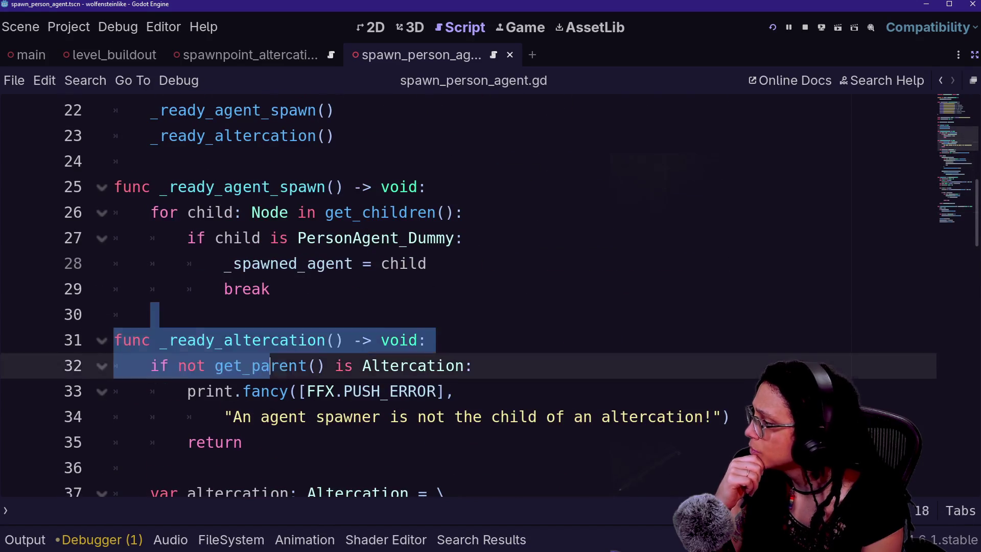
{"action": "left_click", "coordinate": [418, 391]}
- Point out the dummy check and break in _ready_agent_spawn, then exit distraction-free mode into 3D
{"action": "mouse_move", "coordinate": [153, 161]}
{"action": "left_mouse_down"}
{"action": "mouse_move", "coordinate": [270, 296]}
{"action": "mouse_move", "coordinate": [187, 187]}
{"action": "mouse_move", "coordinate": [289, 212]}
{"action": "left_mouse_up"}
{"action": "left_click", "coordinate": [233, 263]}
{"action": "left_click", "coordinate": [152, 161]}
{"action": "left_click", "coordinate": [334, 238]}
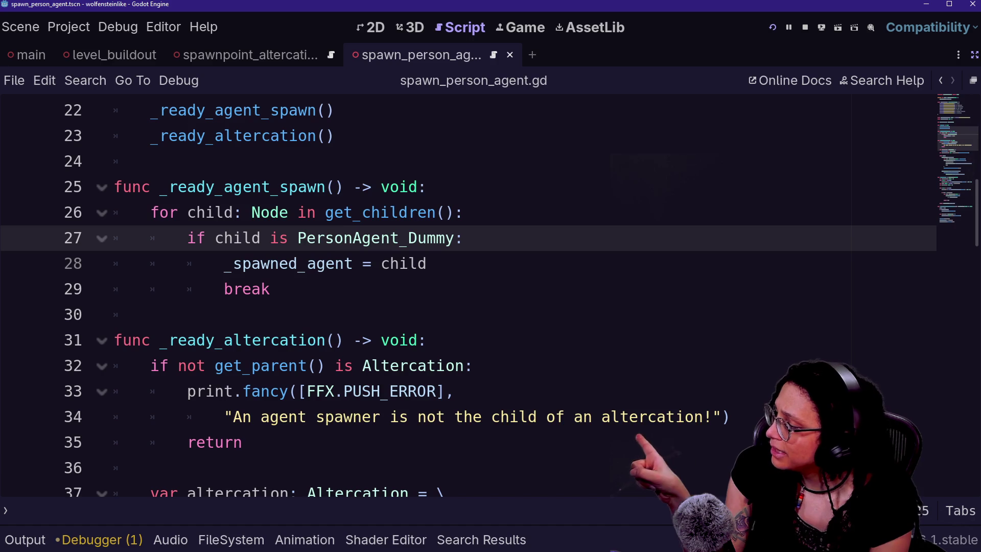
{"action": "left_click", "coordinate": [271, 288]}
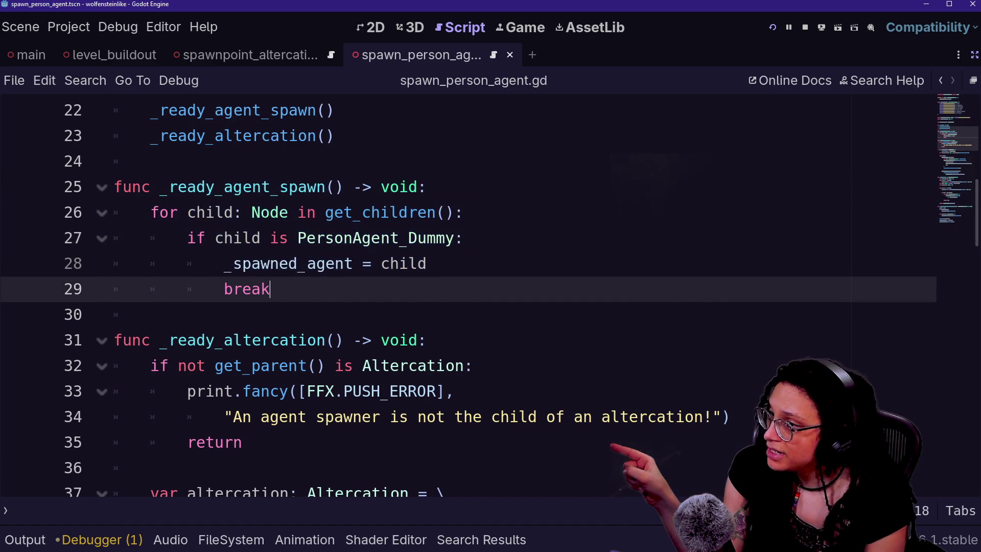
{"action": "left_click", "coordinate": [975, 55]}
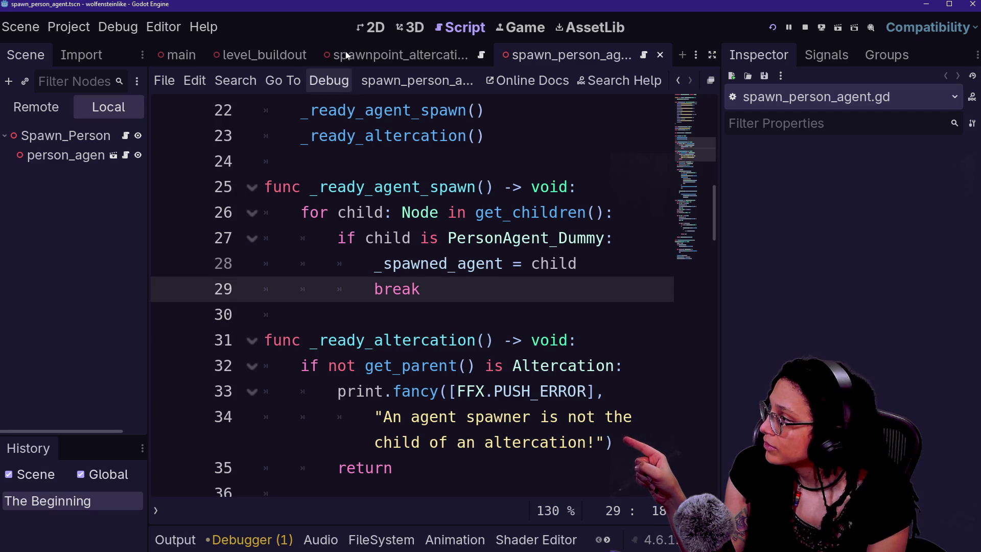
{"action": "left_click", "coordinate": [406, 27]}
- Frame the green agent, fly down the level_buildout street, then show the running game
{"action": "scroll", "coordinate": [361, 164], "scroll_direction": "up", "scroll_amount": 3}
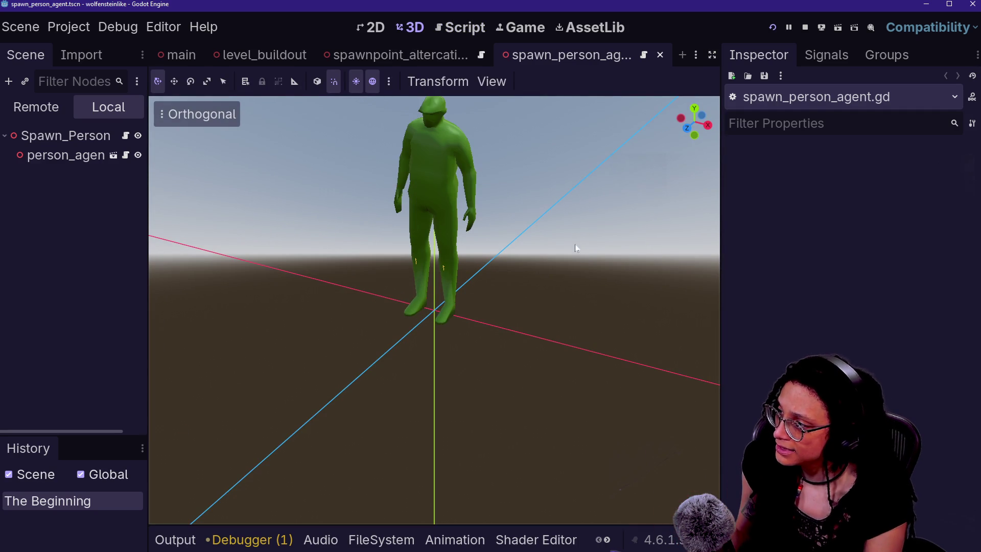
{"action": "left_click_drag", "start_coordinate": [507, 191], "coordinate": [517, 232]}
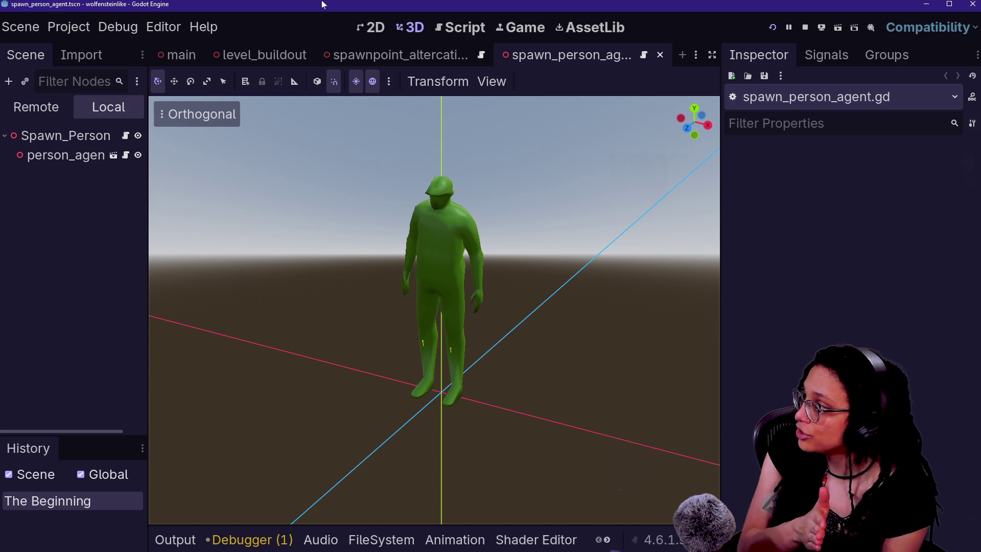
{"action": "left_click", "coordinate": [266, 54]}
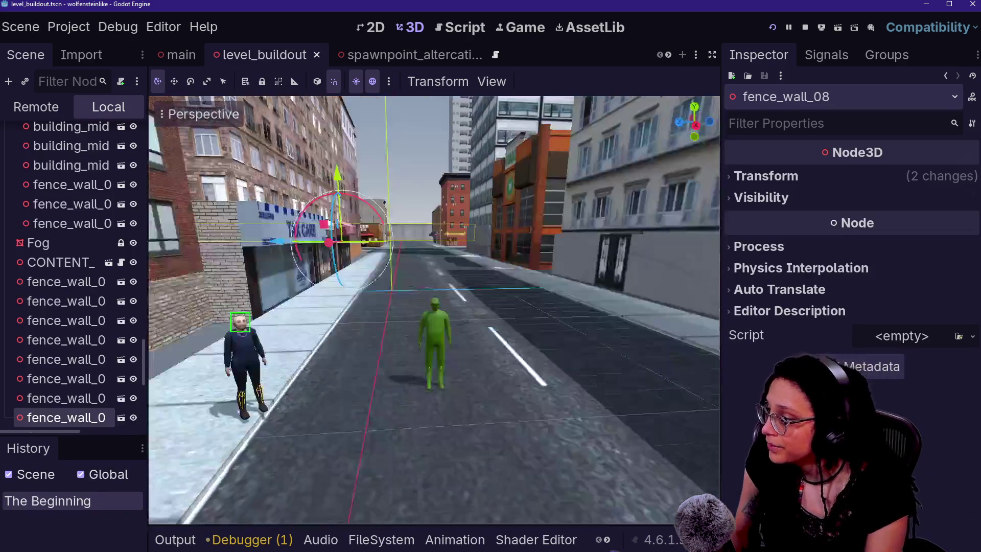
{"action": "key", "text": "w"}
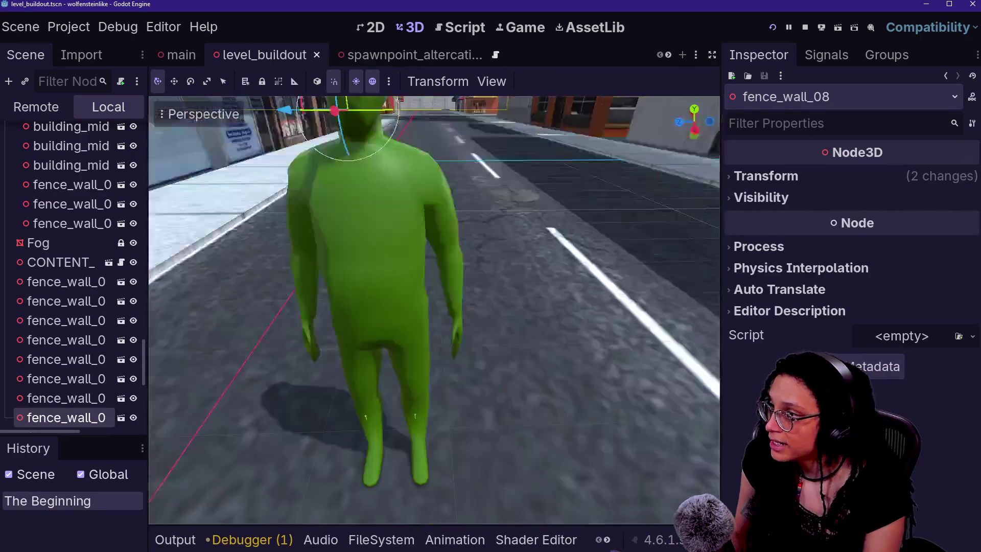
{"action": "key", "text": "w"}
{"action": "left_click", "coordinate": [500, 57]}
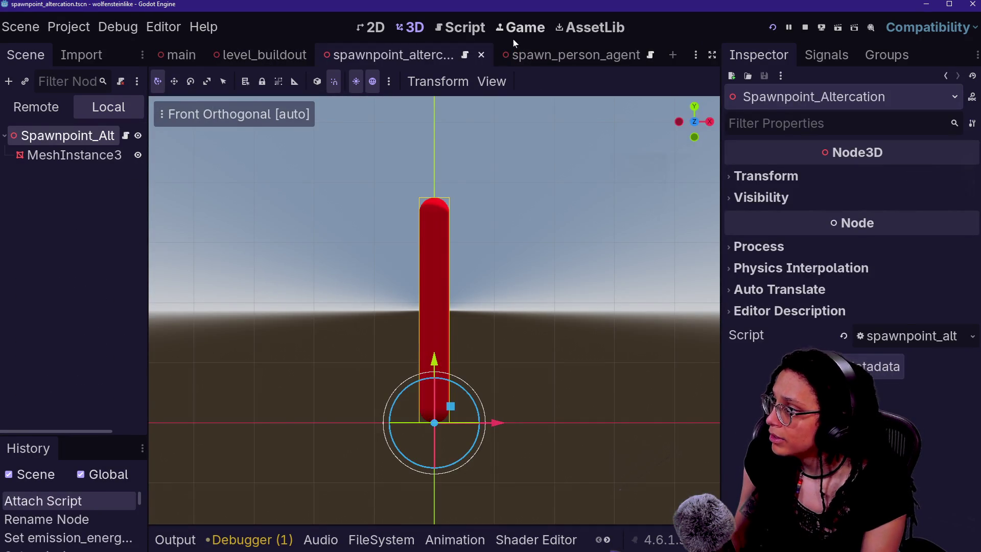
{"action": "left_click", "coordinate": [514, 30]}
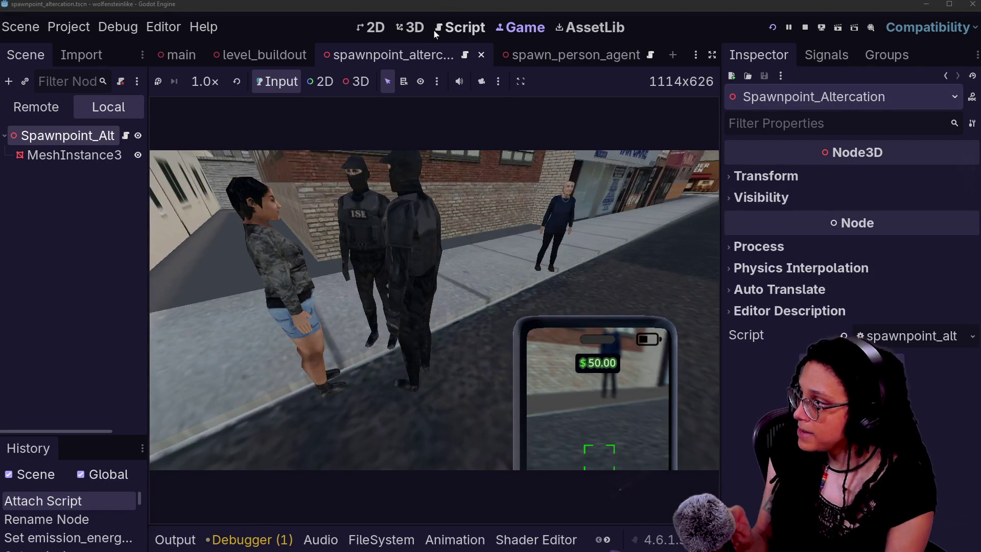
- Select Altercation_01 in level_buildout, open it as its own scene, and widen the scene tree
{"action": "left_click", "coordinate": [423, 28]}
{"action": "left_click", "coordinate": [543, 53]}
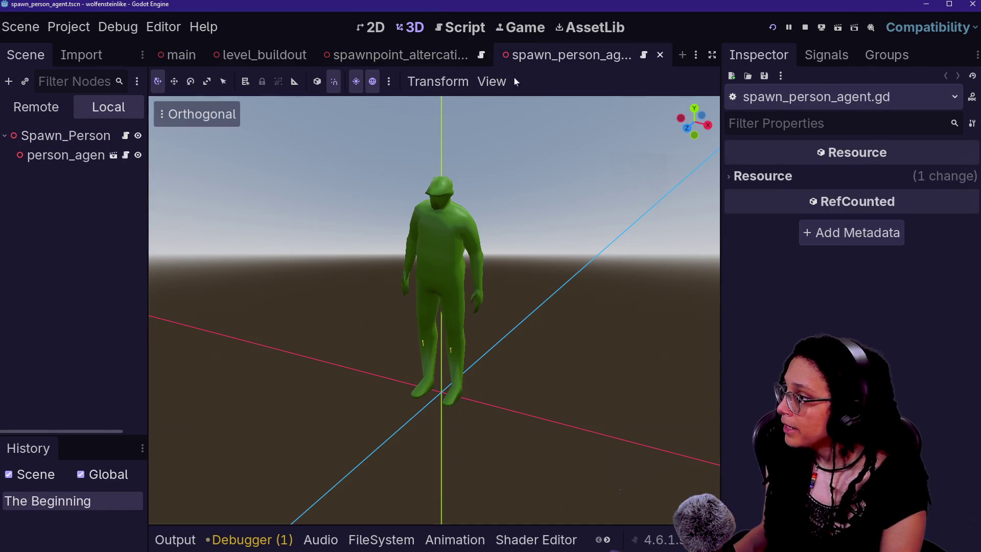
{"action": "left_click", "coordinate": [260, 55]}
{"action": "left_click", "coordinate": [378, 197]}
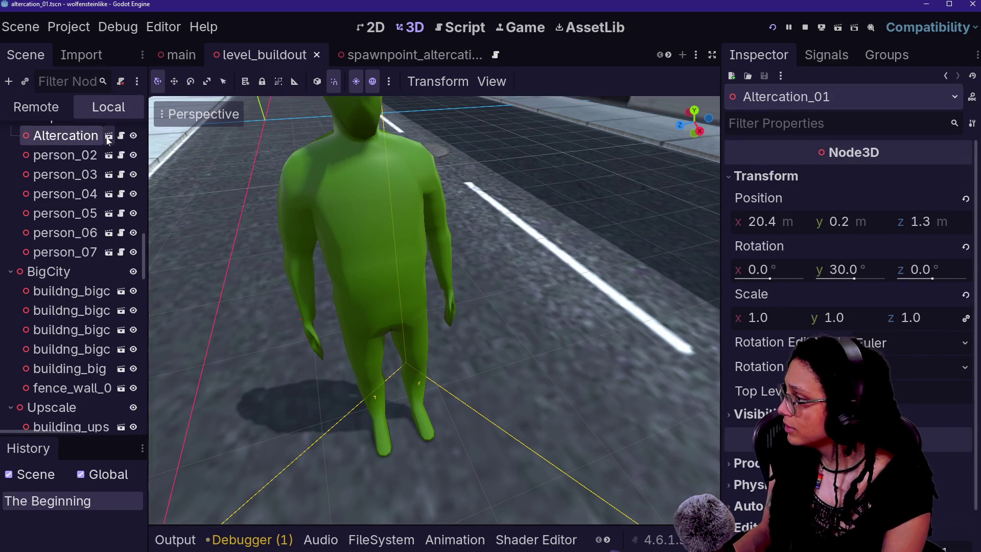
{"action": "left_click", "coordinate": [109, 135]}
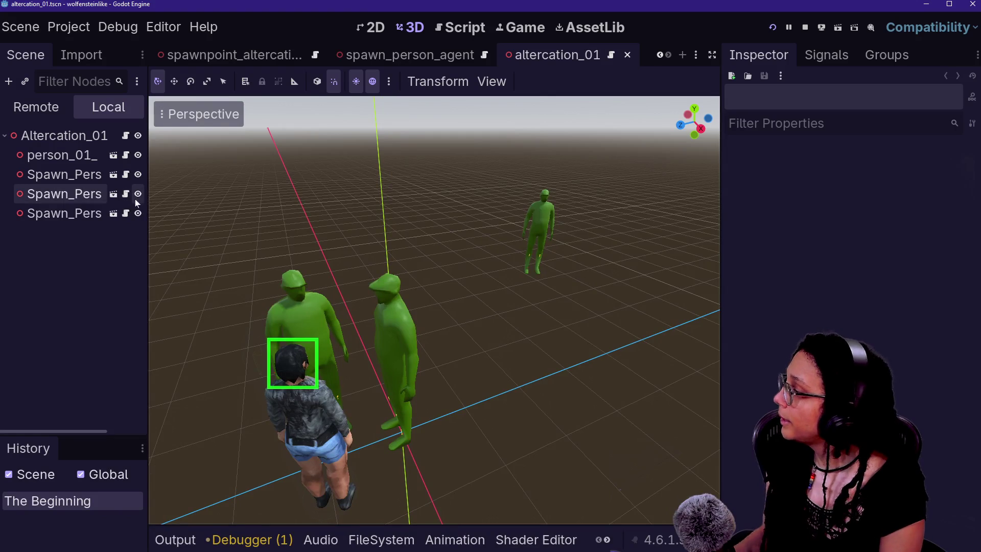
{"action": "left_click_drag", "start_coordinate": [148, 225], "coordinate": [227, 217]}
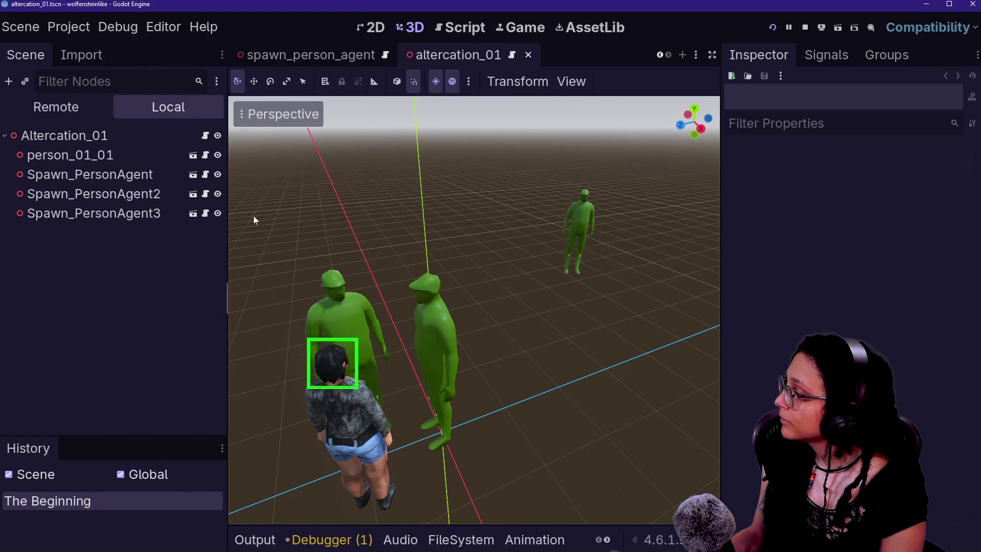
- Select Spawn_PersonAgent3 and confirm its rank is Transport Officer
{"action": "left_click", "coordinate": [581, 217]}
{"action": "mouse_move", "coordinate": [858, 205]}
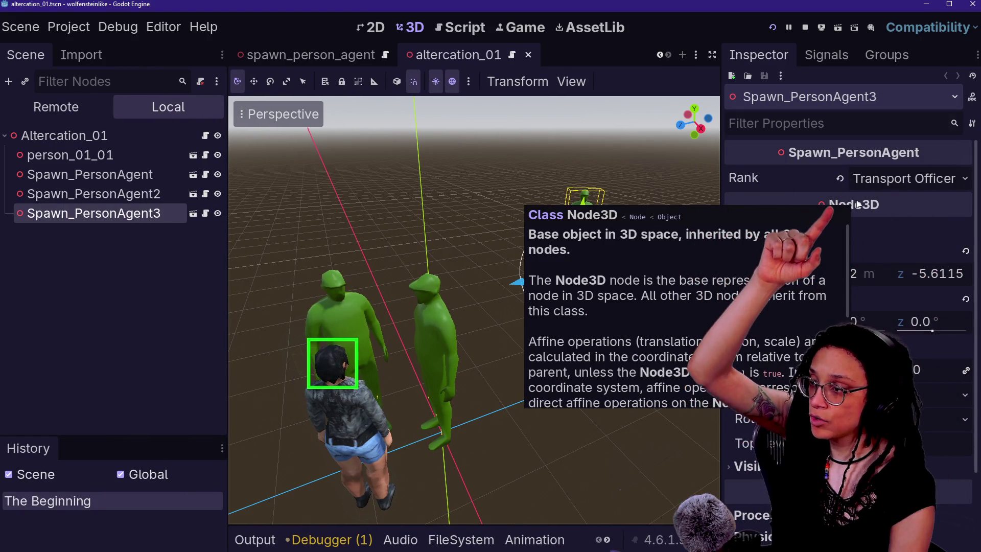
{"action": "left_click", "coordinate": [889, 179]}
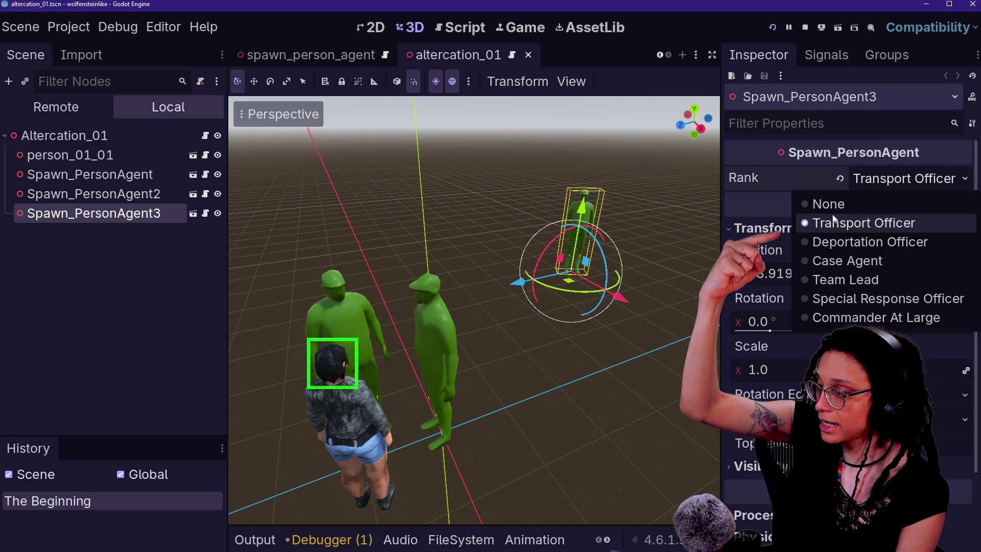
{"action": "left_click", "coordinate": [121, 198]}
- Check that Spawn_PersonAgent and Spawn_PersonAgent2 stay at rank None, then open the Altercation_01 script
{"action": "left_click", "coordinate": [121, 198]}
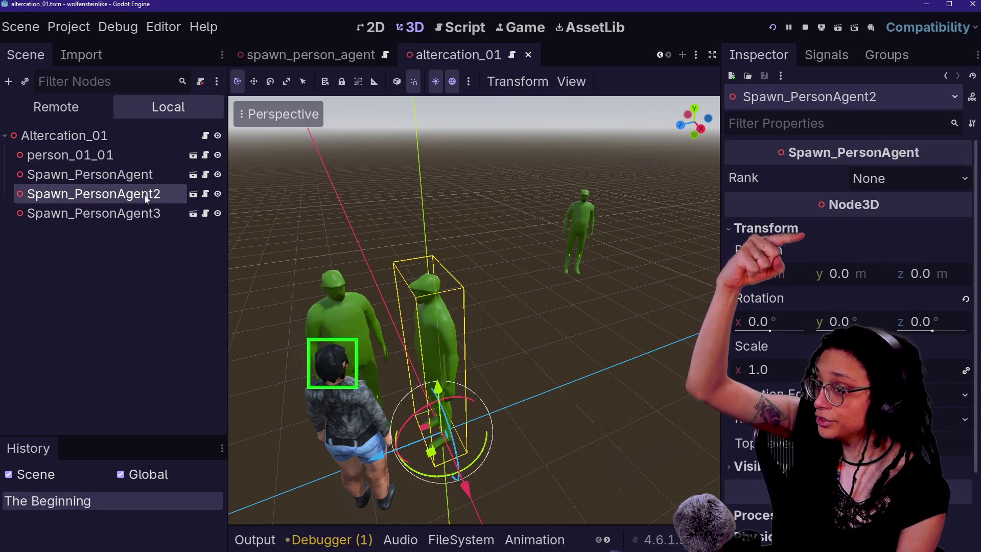
{"action": "left_click", "coordinate": [95, 175]}
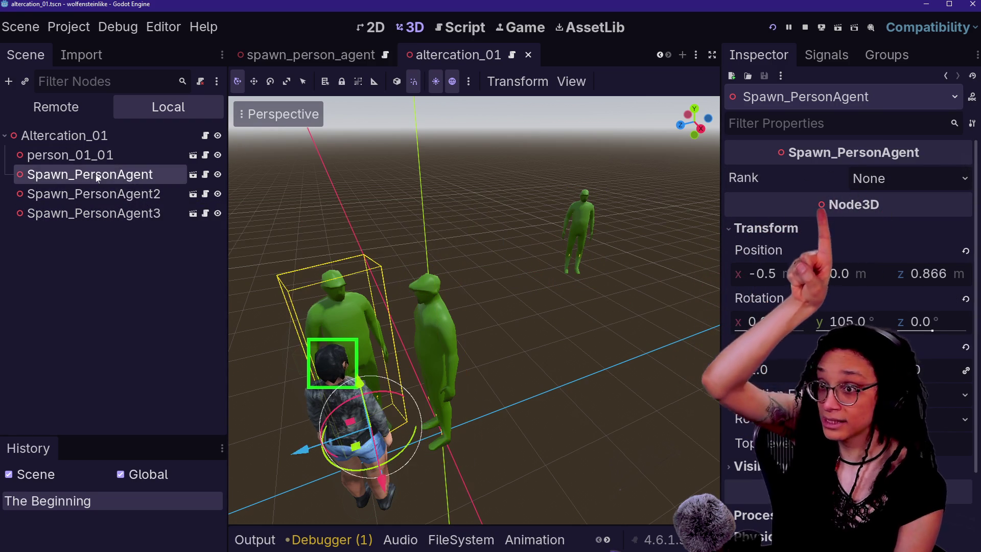
{"action": "left_click", "coordinate": [95, 193]}
{"action": "left_click", "coordinate": [95, 174]}
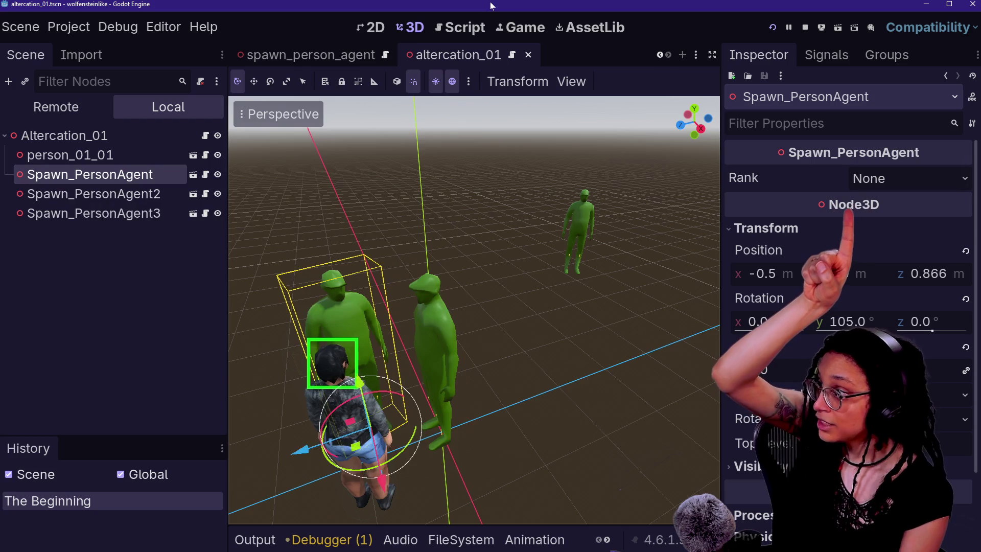
{"action": "left_click", "coordinate": [461, 27]}
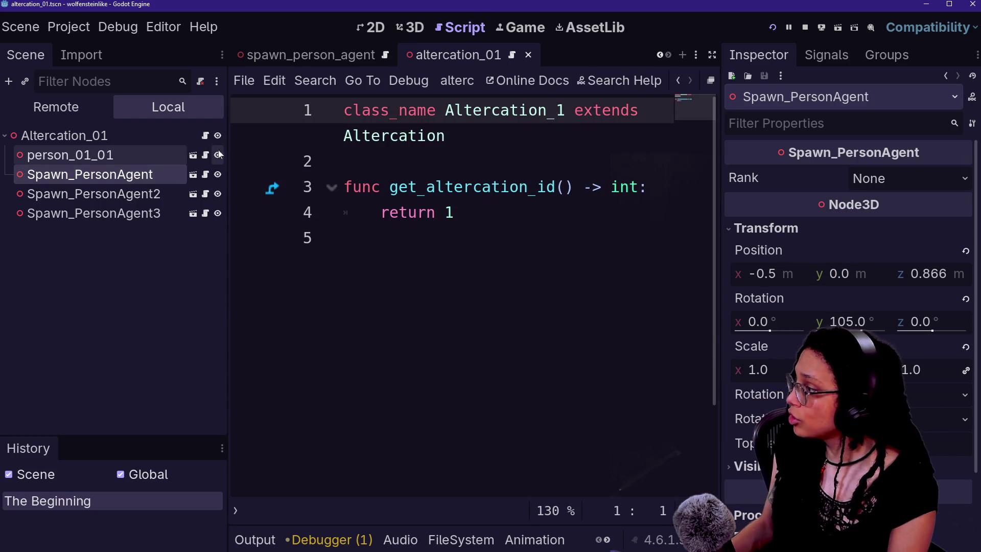
- Open spawn_person_agent.gd and toggle distraction-free mode to view its spawned-agent assignment
{"action": "left_click", "coordinate": [205, 136]}
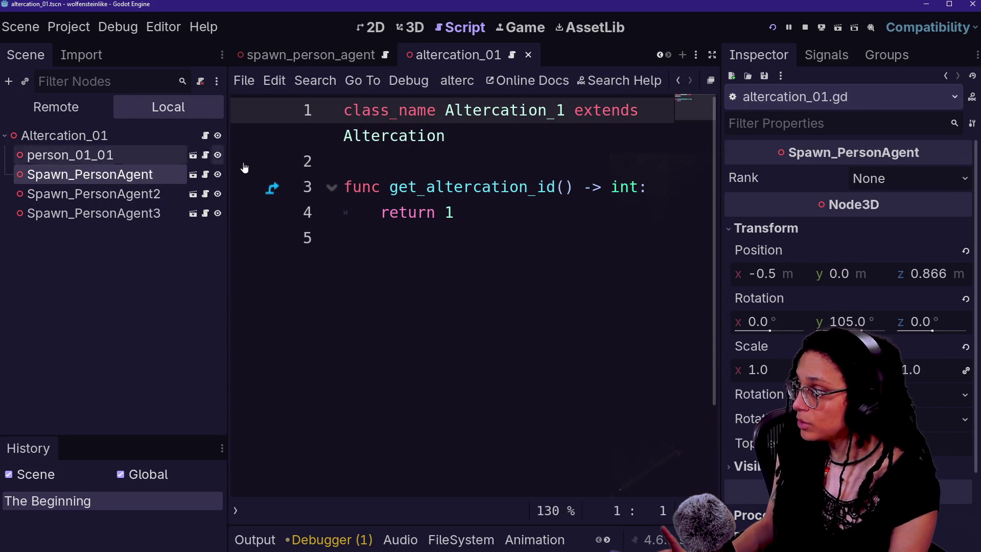
{"action": "left_click", "coordinate": [205, 174]}
{"action": "left_click", "coordinate": [427, 187]}
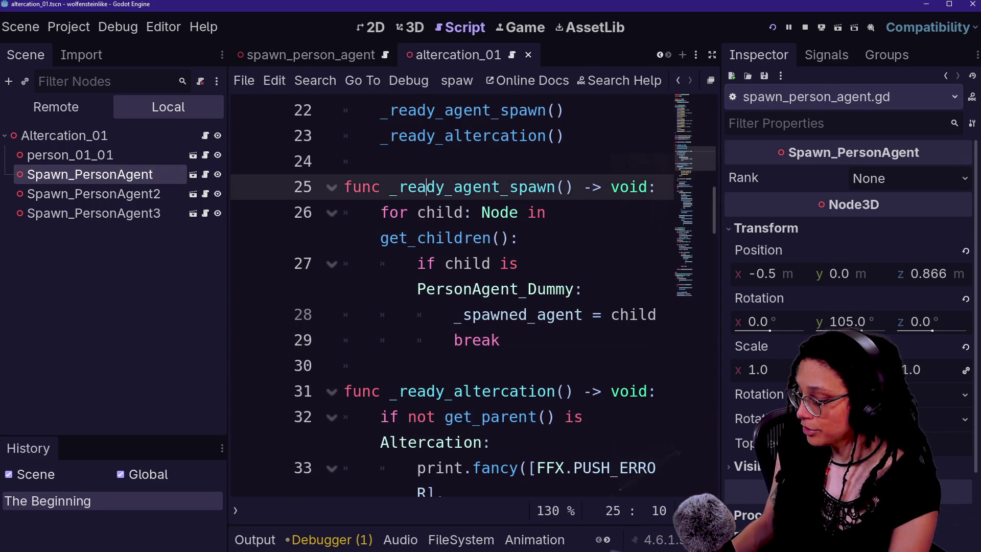
{"action": "key", "text": "ctrl+shift+F11"}
{"action": "left_click", "coordinate": [187, 263]}
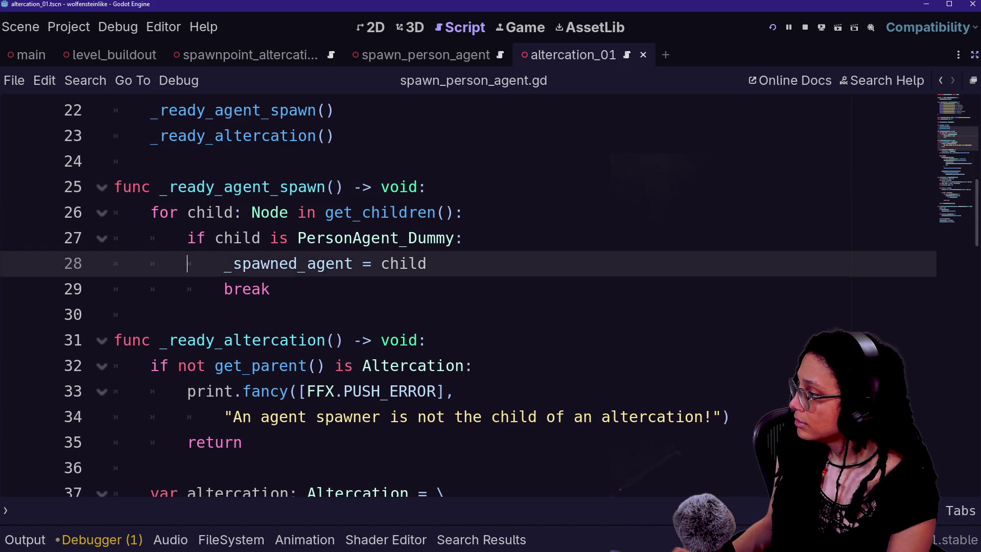
{"action": "left_click", "coordinate": [974, 55]}
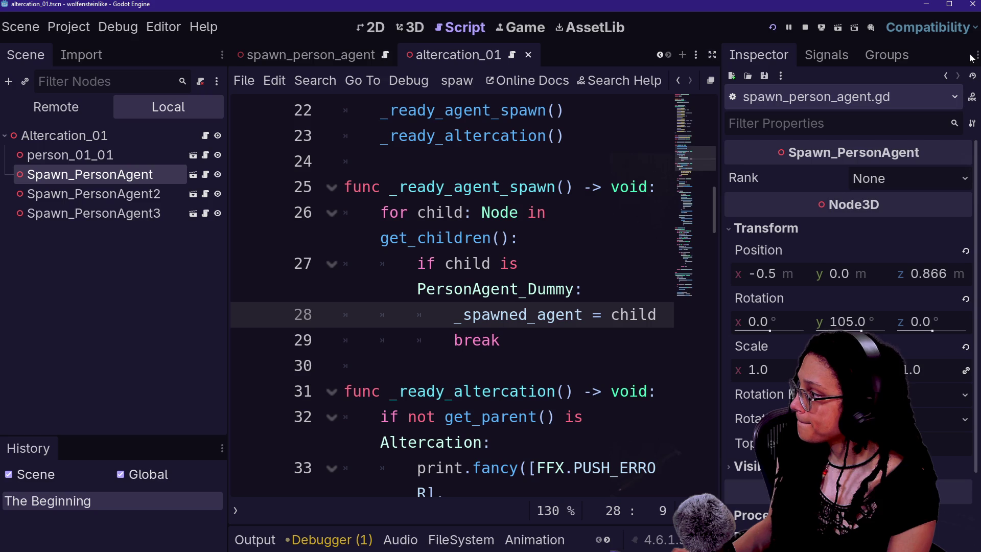
{"action": "left_click", "coordinate": [717, 57]}
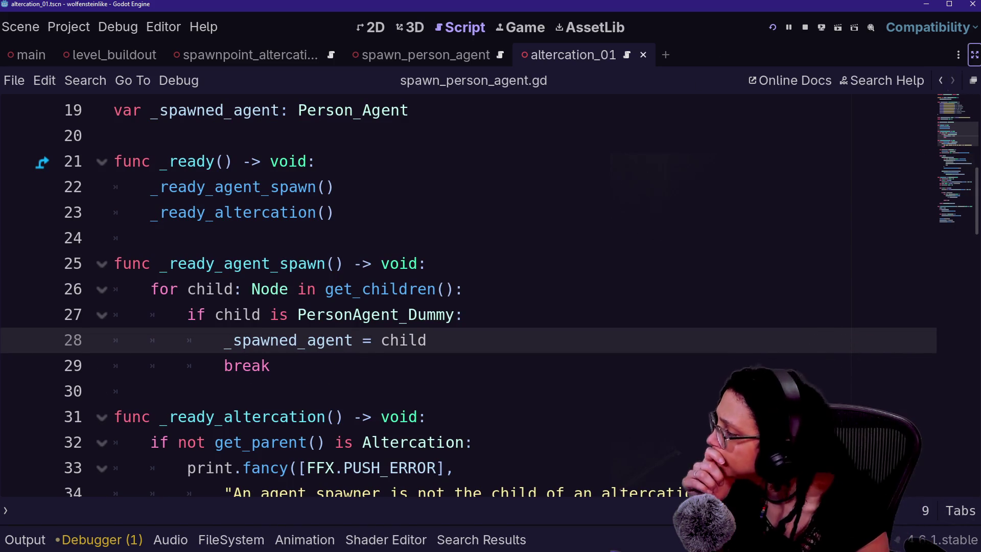
{"action": "left_click", "coordinate": [974, 60]}
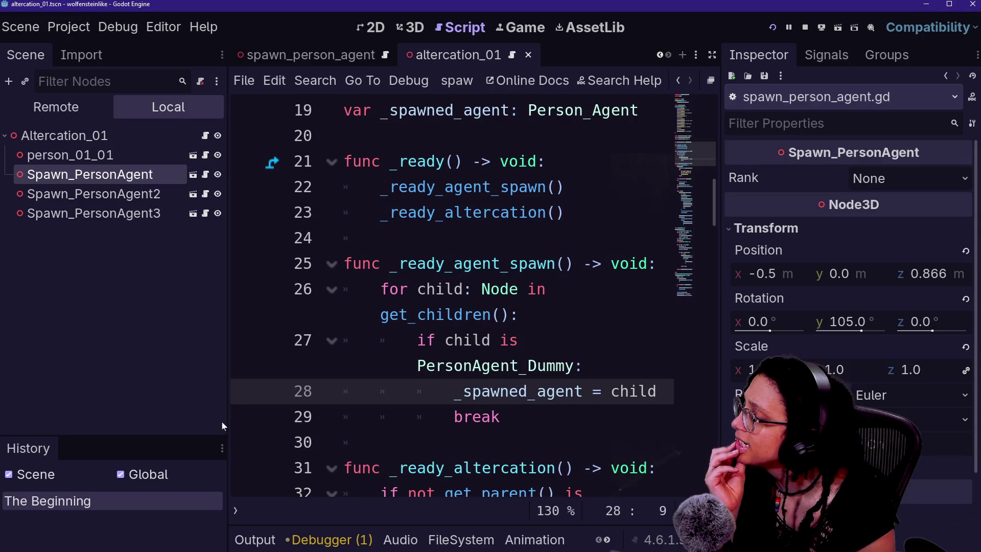
- Glance at person_01_01's person_regular script, then return to spawn_person_agent.gd
{"action": "left_click", "coordinate": [112, 195]}
{"action": "left_click", "coordinate": [123, 177]}
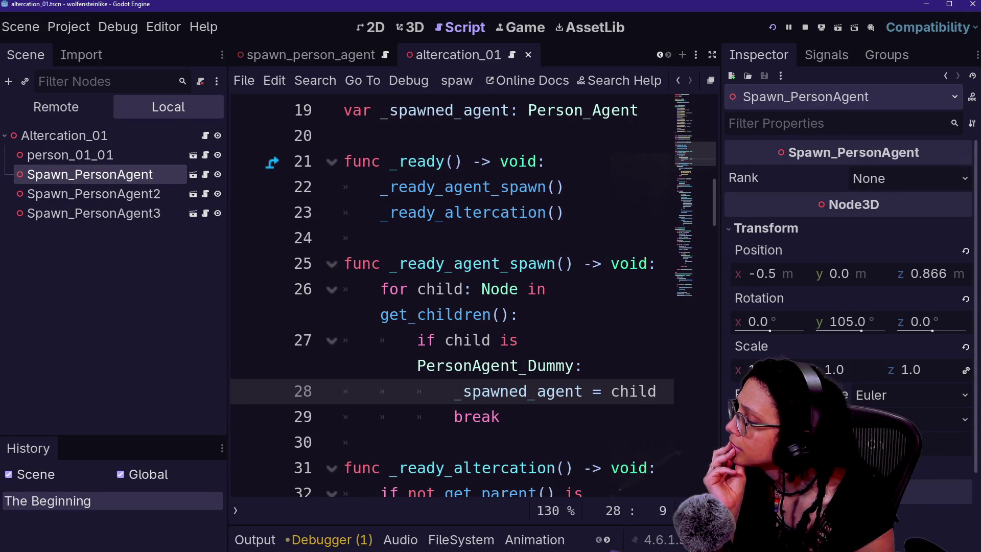
{"action": "left_click_drag", "start_coordinate": [434, 314], "coordinate": [345, 238]}
{"action": "double_click", "coordinate": [72, 155]}
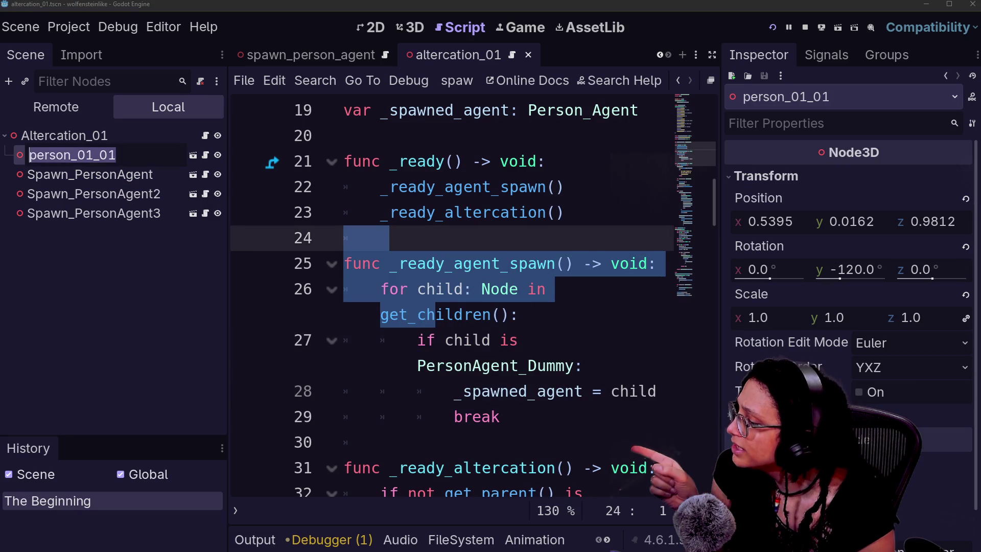
{"action": "left_click", "coordinate": [205, 155]}
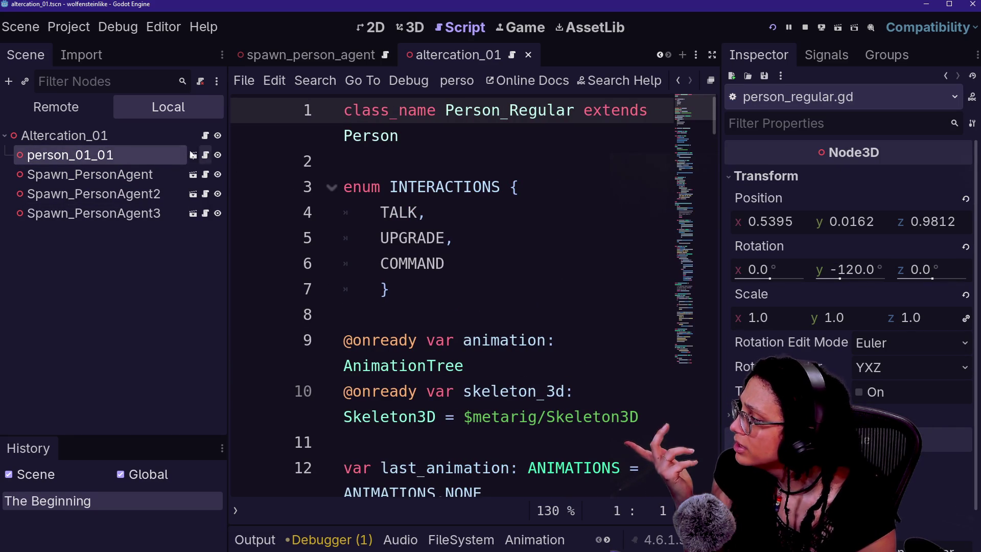
{"action": "left_click", "coordinate": [674, 79]}
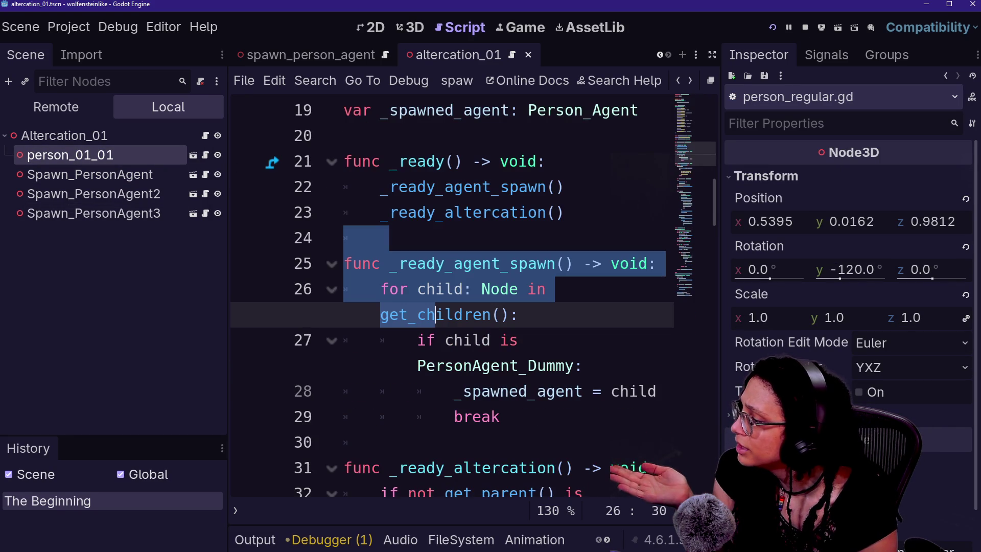
- Start a new line after the _spawned_agent assignment in _ready_agent_spawn
{"action": "key", "text": "Left"}
{"action": "key", "text": "Down"}
{"action": "key", "text": "Down"}
{"action": "key", "text": "Down"}
{"action": "key", "text": "shift+End"}
{"action": "key", "text": "Right"}
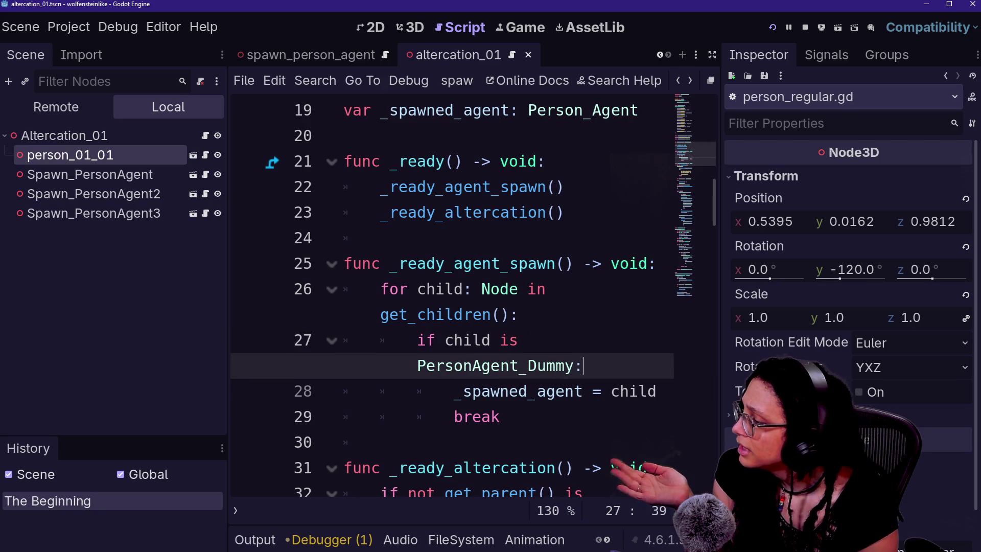
{"action": "key", "text": "Up"}
{"action": "key", "text": "Up"}
{"action": "key", "text": "Home"}
{"action": "key", "text": "Down"}
{"action": "key", "text": "Up"}
{"action": "key", "text": "End"}
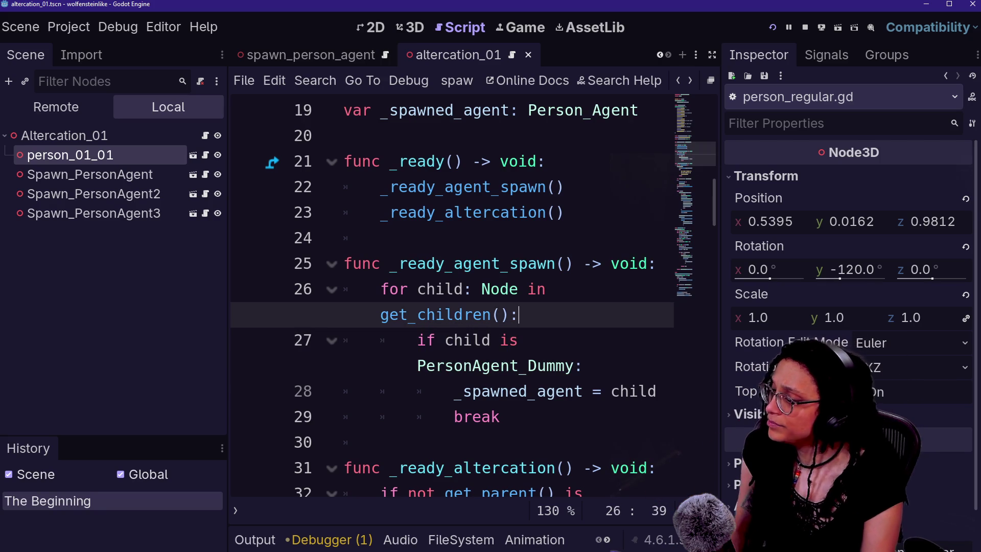
{"action": "key", "text": "Down"}
{"action": "key", "text": "Down"}
{"action": "key", "text": "Down"}
{"action": "key", "text": "End"}
{"action": "key", "text": "Return"}
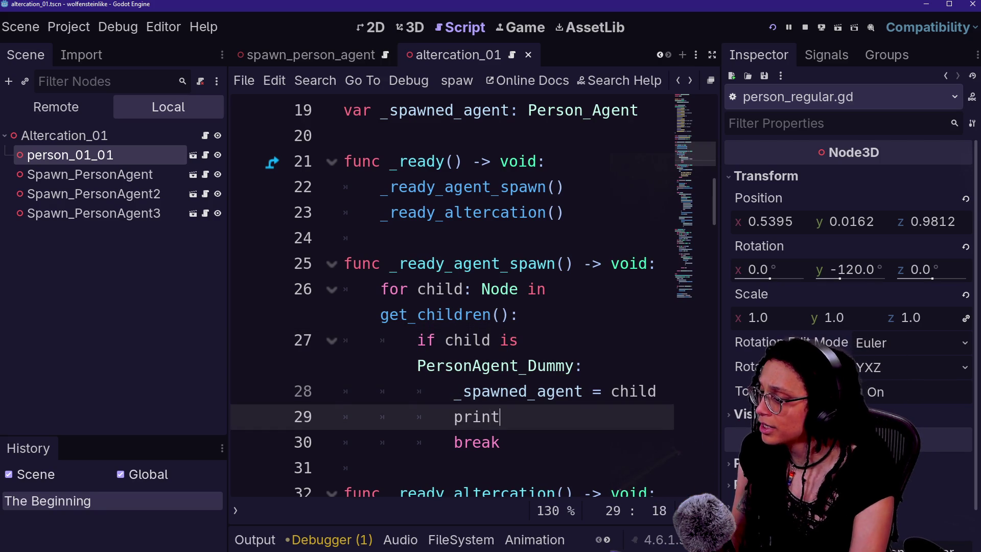
- Write print.fancy(name,"is added") on the new line before break
{"action": "type", "text": ".l"}
{"action": "key", "text": "BackSpace"}
{"action": "type", "text": "fancy(\"F"}
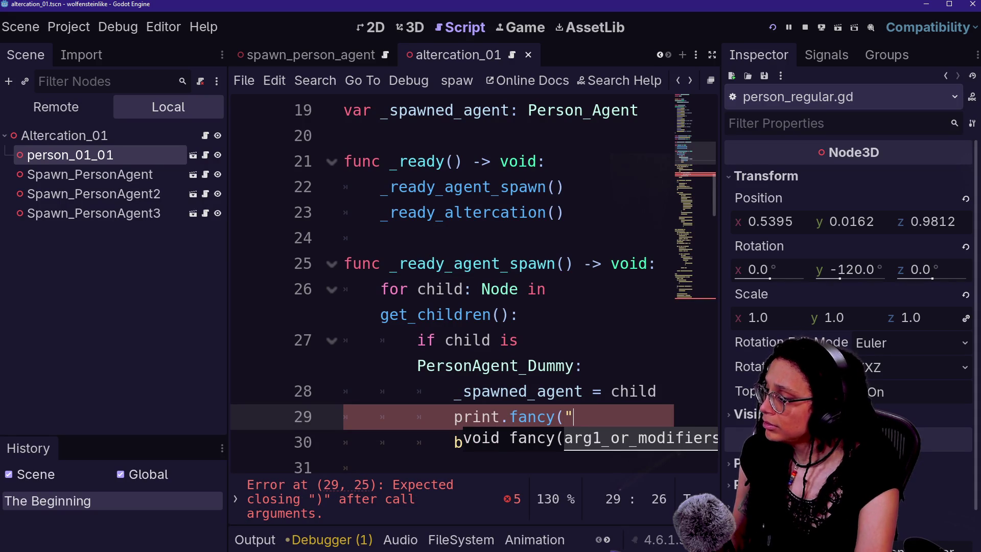
{"action": "type", "text": "\","}
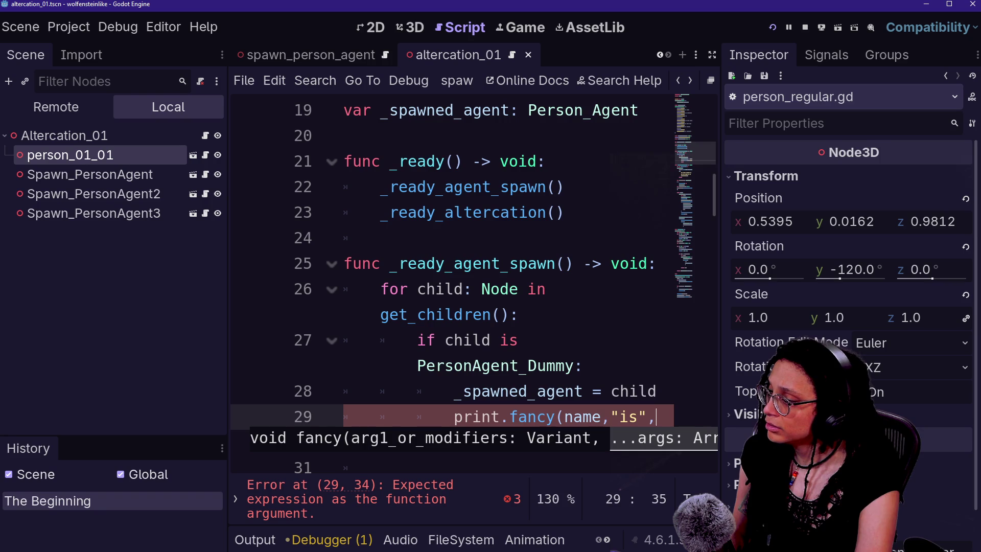
{"action": "type", "text": "added"}
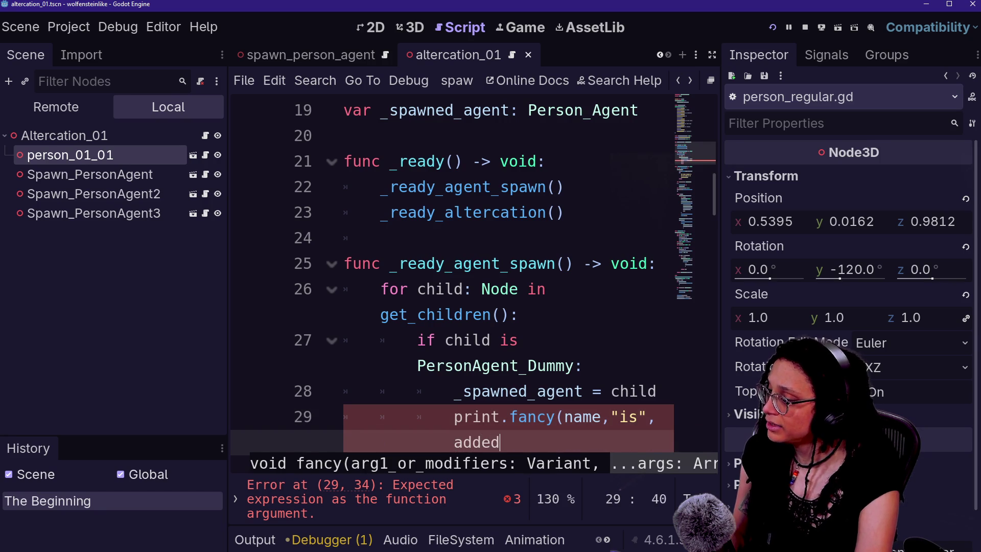
{"action": "key", "text": "BackSpace"}
{"action": "key", "text": "BackSpace"}
{"action": "key", "text": "BackSpace"}
{"action": "type", "text": "added\""}
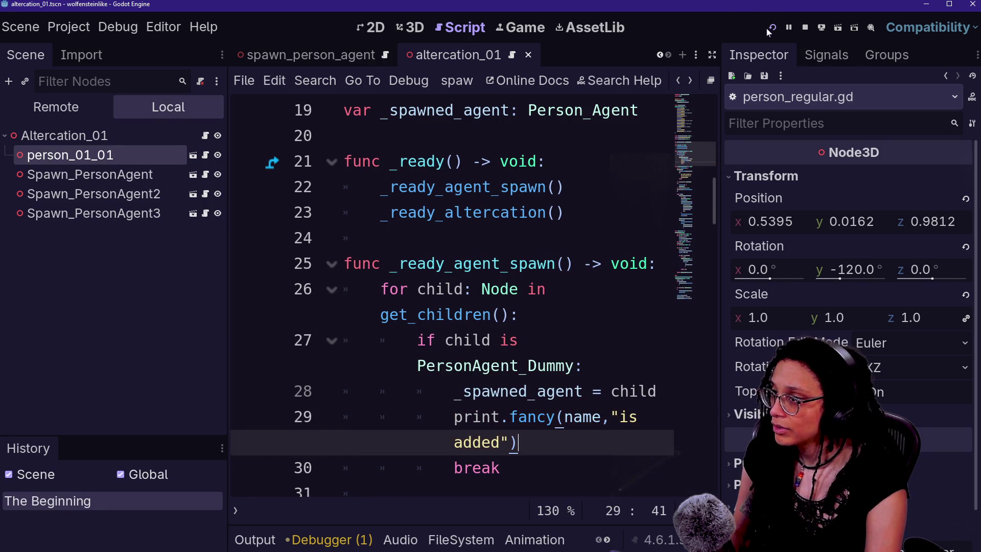
- Run the project and confirm Output shows Spawn_PersonAgent, Spawn_PersonAgent2 and Spawn_PersonAgent3 "is added"
{"action": "left_click", "coordinate": [759, 24]}
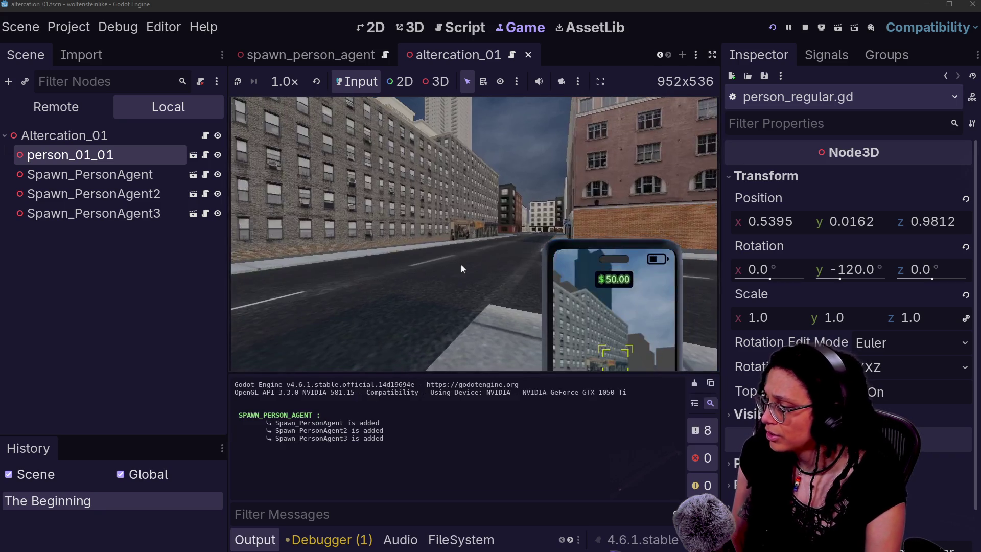
{"action": "left_click_drag", "start_coordinate": [269, 421], "coordinate": [387, 459]}
{"action": "left_click", "coordinate": [348, 430]}
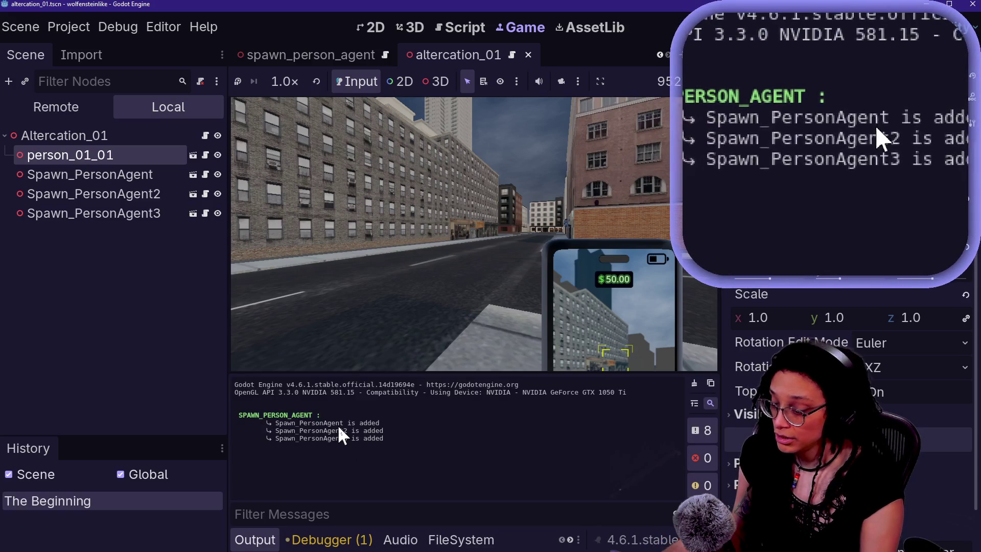
{"action": "left_click", "coordinate": [462, 28]}
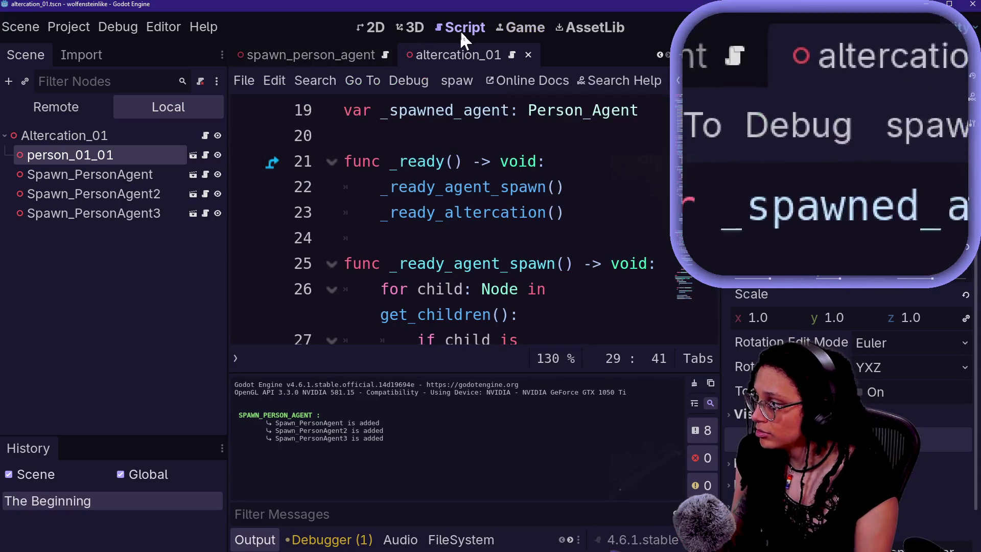
- Select the Spawn_PersonAgent node in the altercation scene's 3D view
{"action": "left_click", "coordinate": [471, 244]}
{"action": "left_click", "coordinate": [412, 27]}
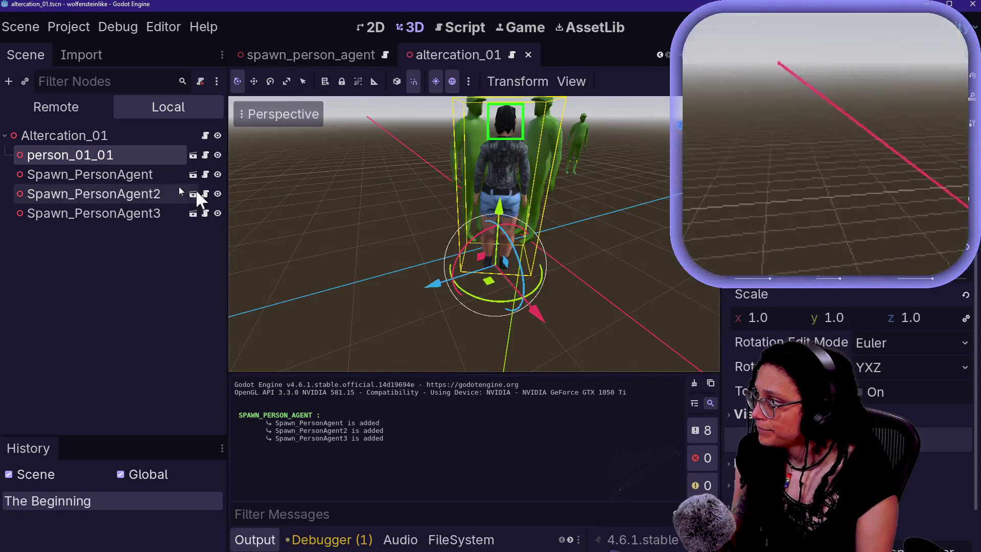
{"action": "left_click", "coordinate": [47, 174]}
{"action": "left_click", "coordinate": [204, 173]}
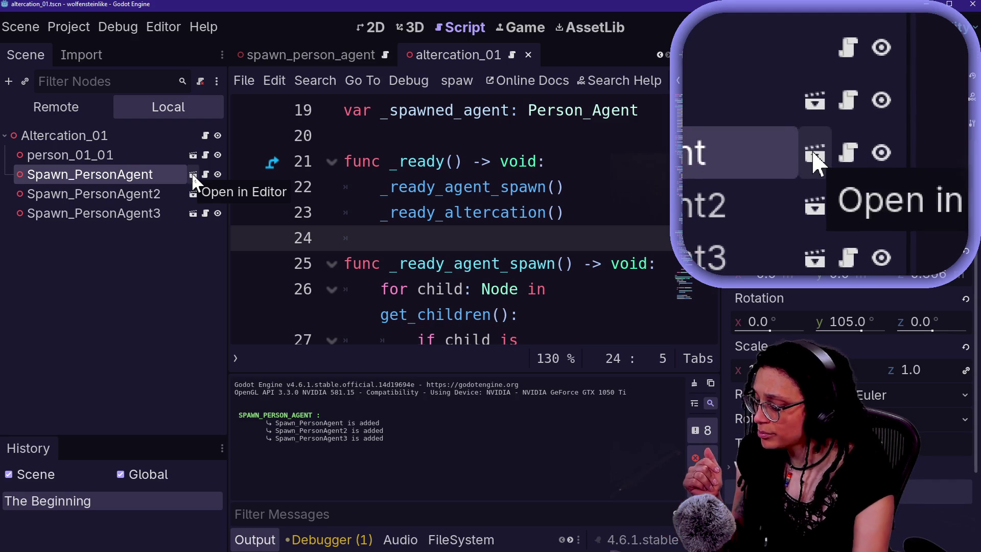
- Open the Spawn_PersonAgent scene, select person_agent_00 and open its dummy script
{"action": "left_click", "coordinate": [193, 174]}
{"action": "left_click", "coordinate": [157, 151]}
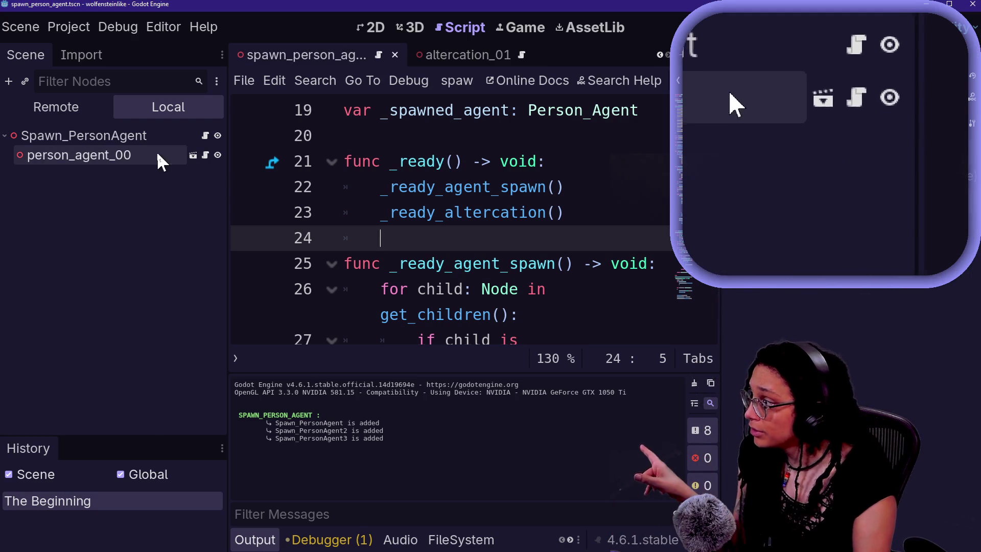
{"action": "left_click", "coordinate": [156, 149]}
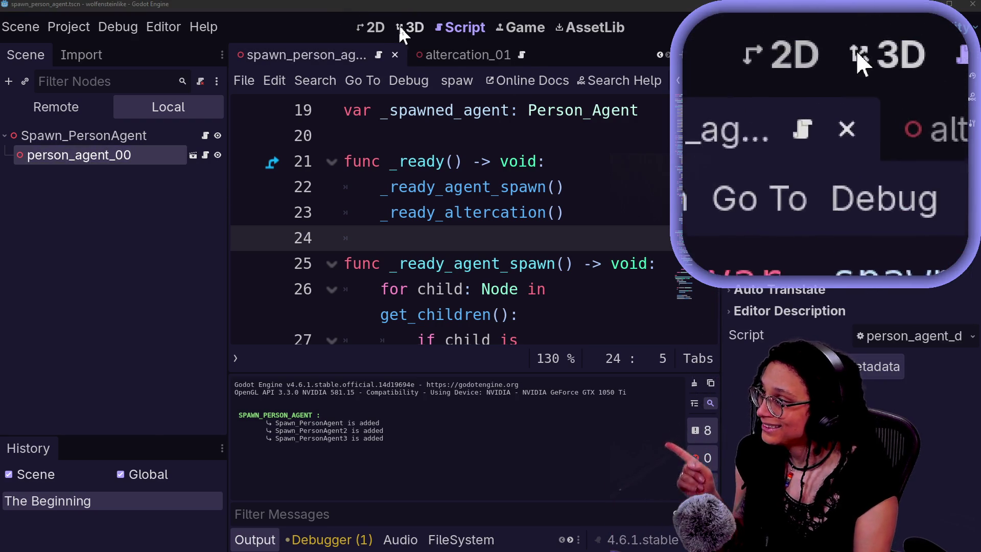
{"action": "left_click", "coordinate": [402, 26]}
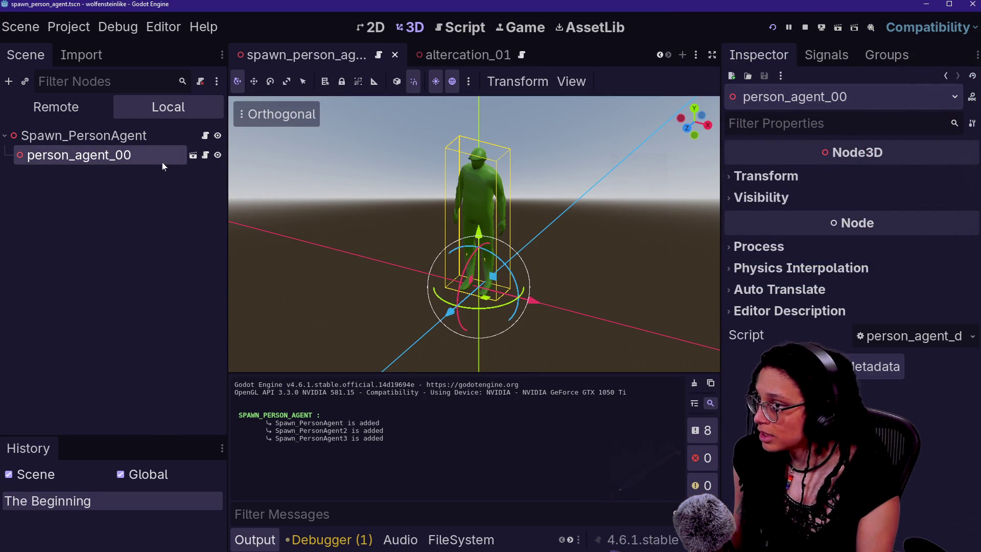
{"action": "left_click", "coordinate": [205, 155]}
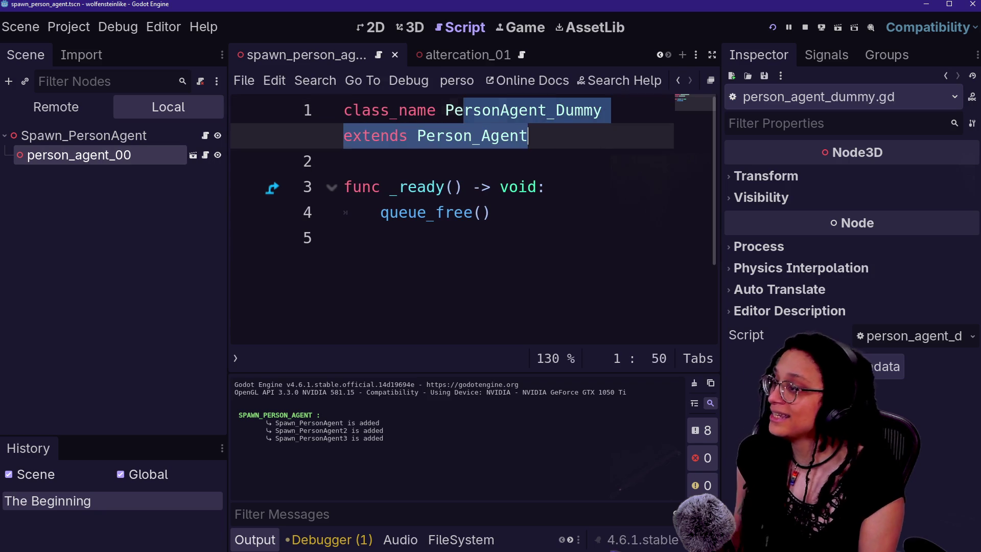
- Review person_agent_dummy.gd's self-freeing _ready, then return to spawn_person_agent.gd
{"action": "left_click", "coordinate": [174, 133]}
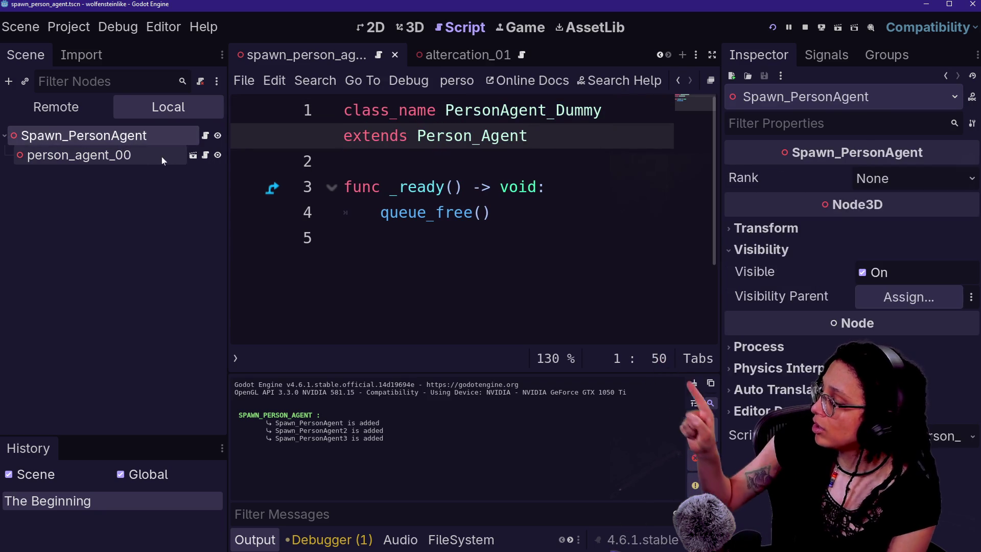
{"action": "left_click", "coordinate": [162, 156]}
{"action": "left_click_drag", "start_coordinate": [389, 187], "coordinate": [490, 212]}
{"action": "left_click", "coordinate": [491, 212]}
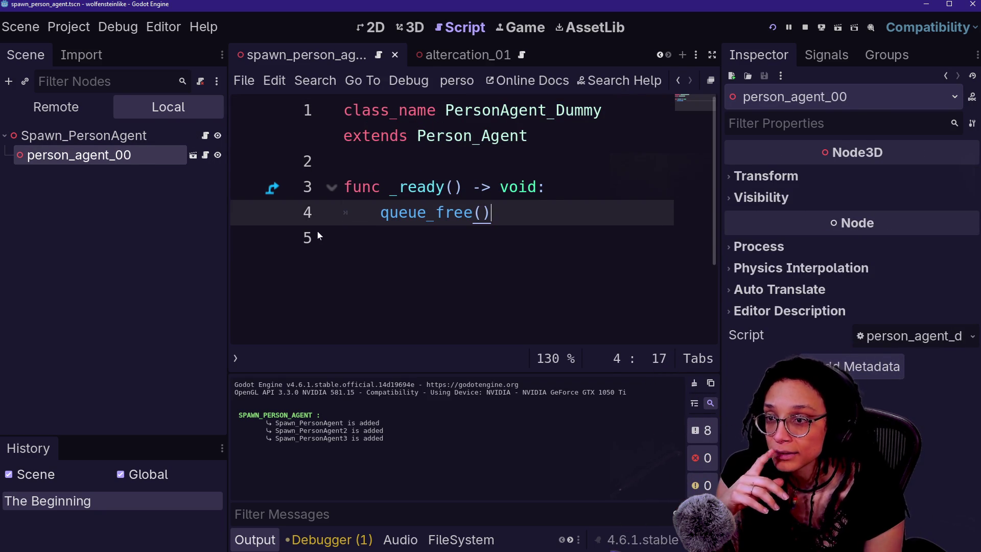
{"action": "left_click", "coordinate": [205, 136]}
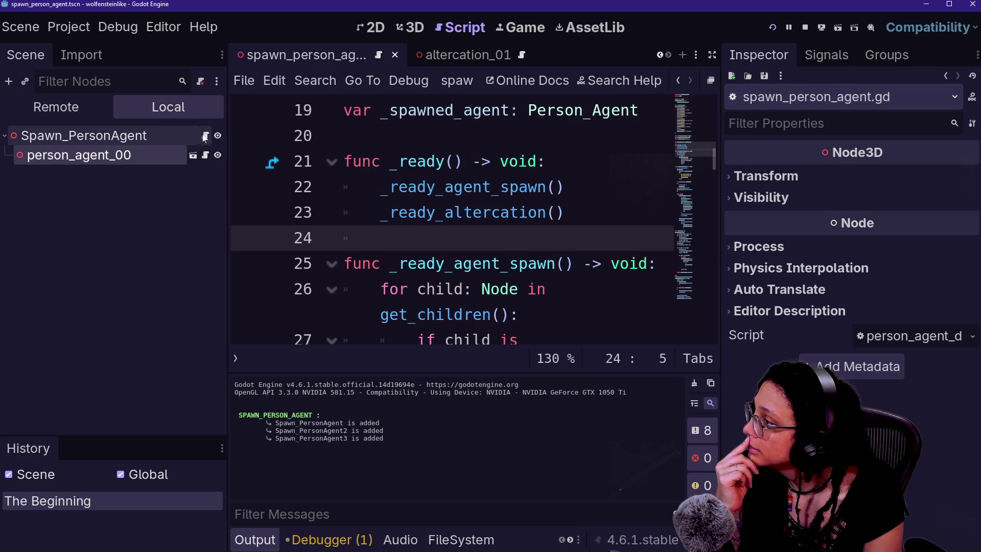
- Widen the code area and review the _spawned_agent assignment on line 28
{"action": "left_click", "coordinate": [463, 162]}
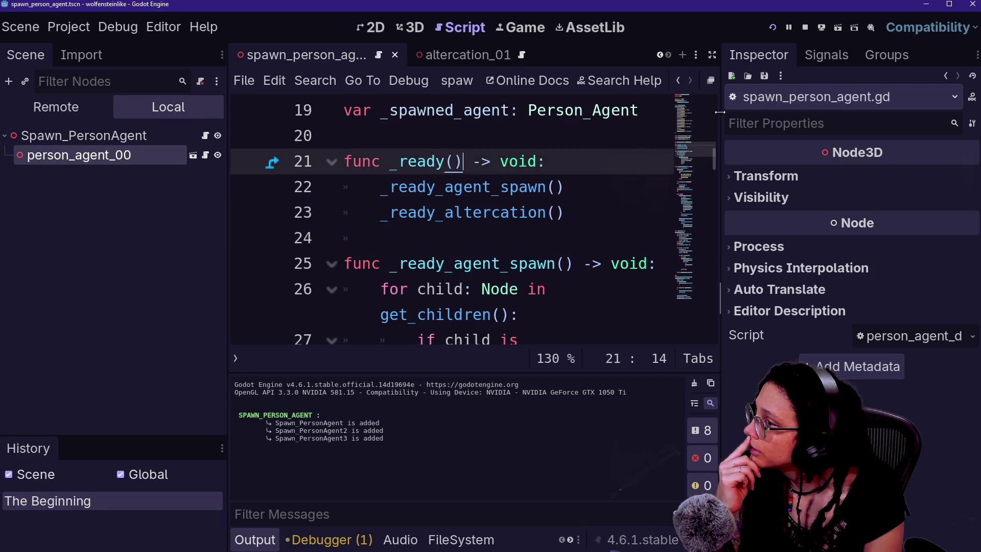
{"action": "left_click_drag", "start_coordinate": [719, 112], "coordinate": [858, 193]}
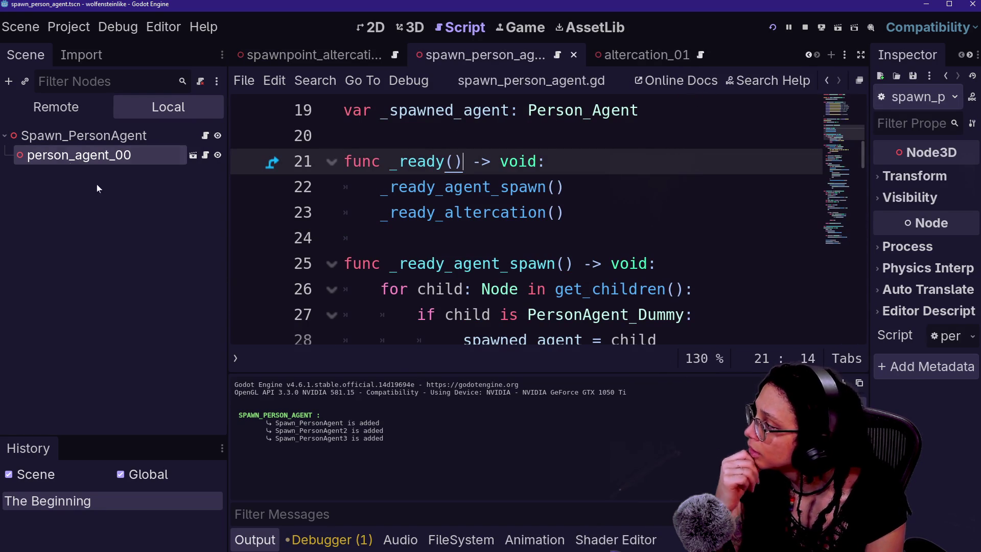
{"action": "left_click", "coordinate": [85, 161]}
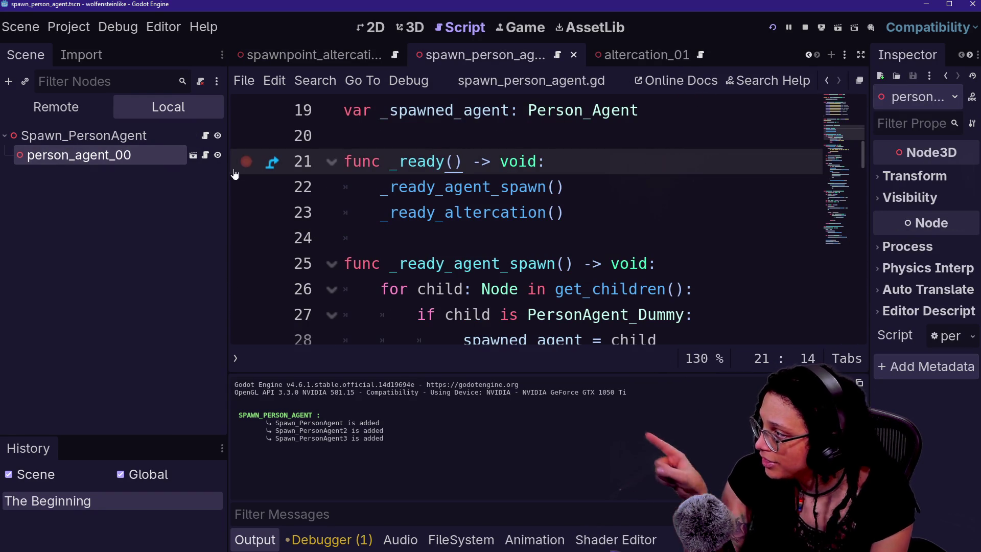
{"action": "scroll", "coordinate": [526, 225], "scroll_direction": "down", "scroll_amount": 2}
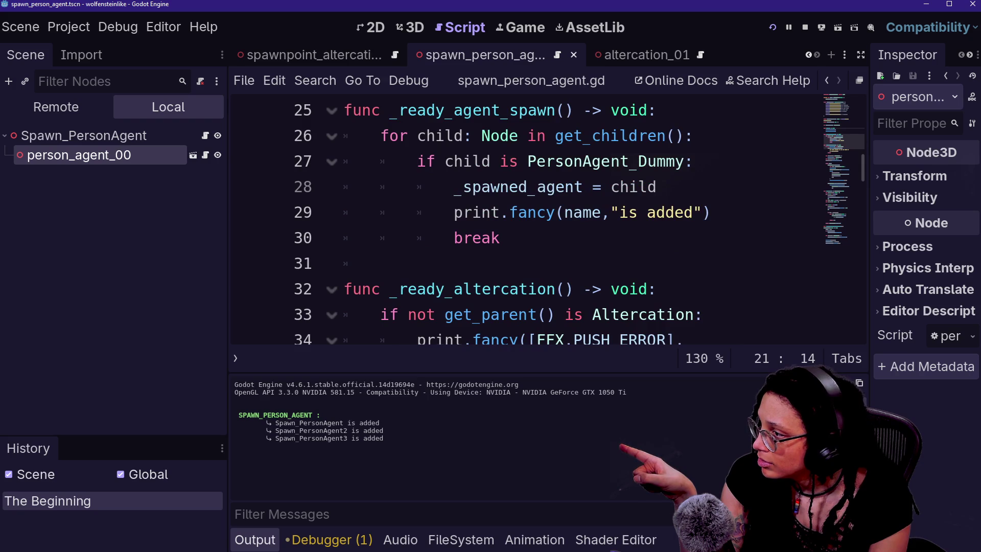
{"action": "left_click_drag", "start_coordinate": [454, 186], "coordinate": [657, 187]}
{"action": "left_click", "coordinate": [658, 186]}
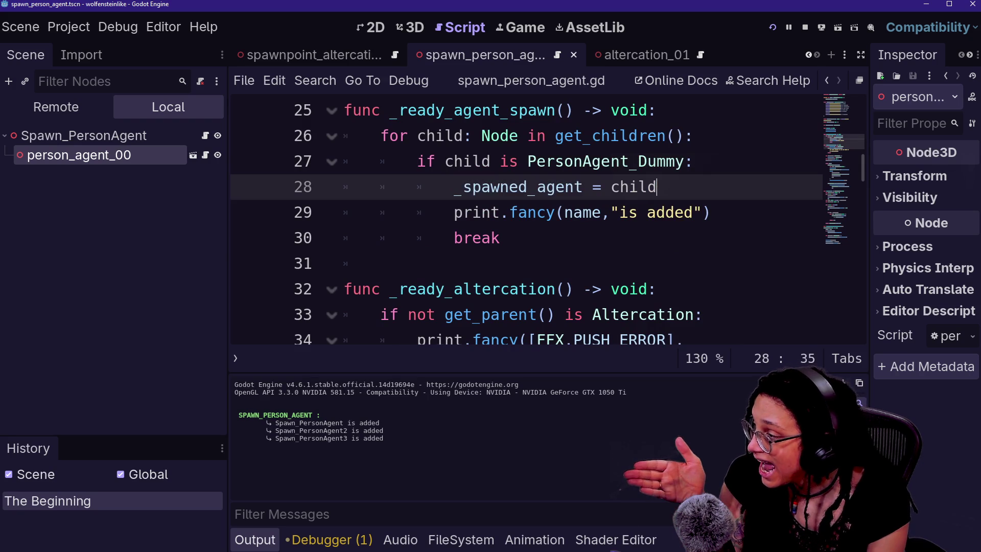
{"action": "key", "text": "Down"}
{"action": "key", "text": "Down"}
{"action": "key", "text": "Down"}
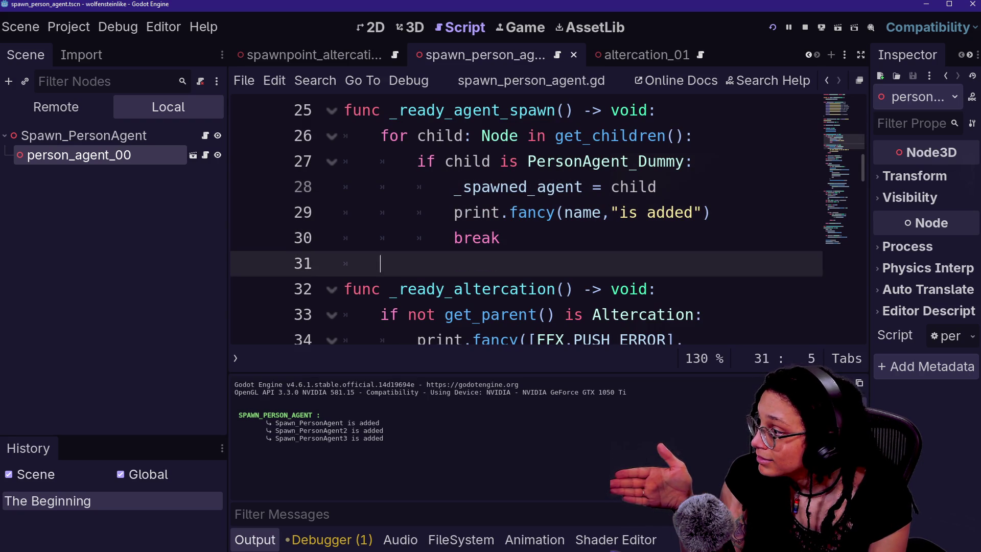
{"action": "key", "text": "Down"}
{"action": "key", "text": "Down"}
{"action": "key", "text": "Down"}
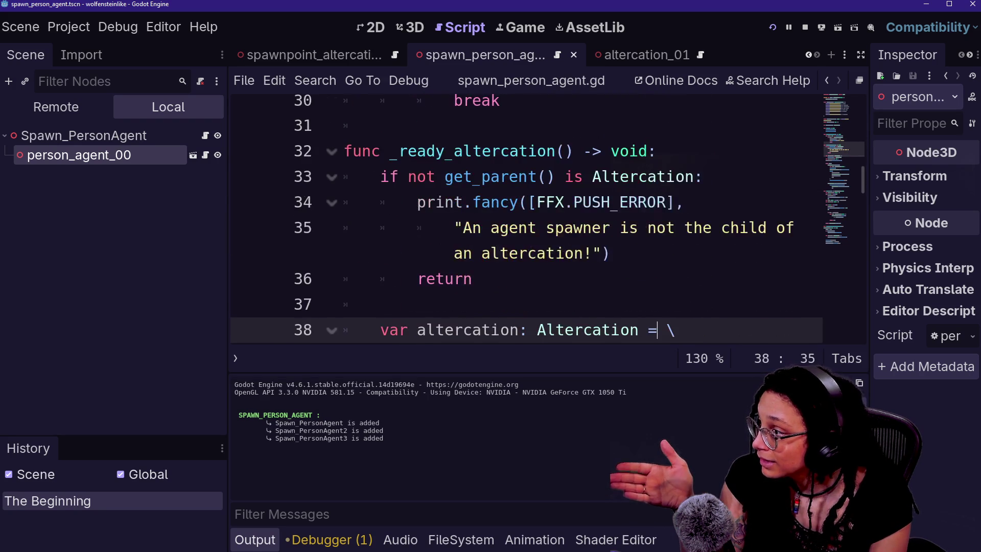
{"action": "key", "text": "Up"}
{"action": "key", "text": "Up"}
{"action": "key", "text": "Up"}
{"action": "key", "text": "Up"}
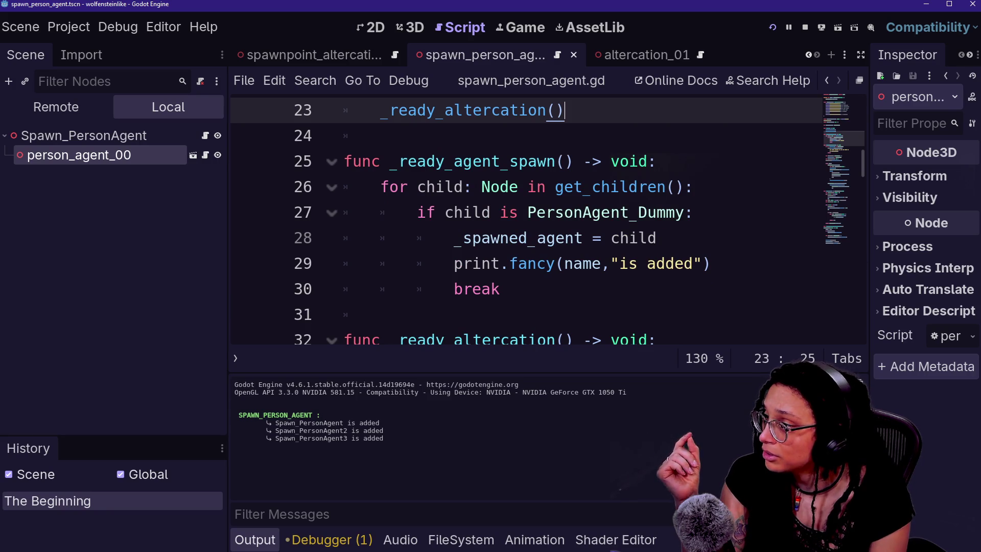
{"action": "left_click_drag", "start_coordinate": [226, 266], "coordinate": [172, 266]}
- Examine the Altercation type check on line 33 and its error-print block
{"action": "key", "text": "Down"}
{"action": "key", "text": "Down"}
{"action": "key", "text": "Down"}
{"action": "key", "text": "Down"}
{"action": "key", "text": "Down"}
{"action": "key", "text": "Down"}
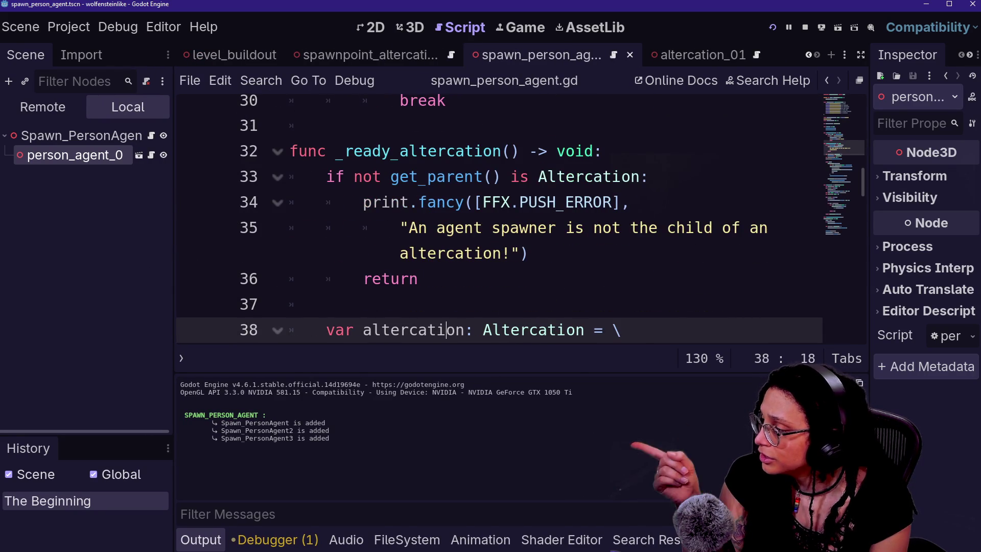
{"action": "left_click_drag", "start_coordinate": [326, 176], "coordinate": [521, 176]}
{"action": "left_click", "coordinate": [557, 176]}
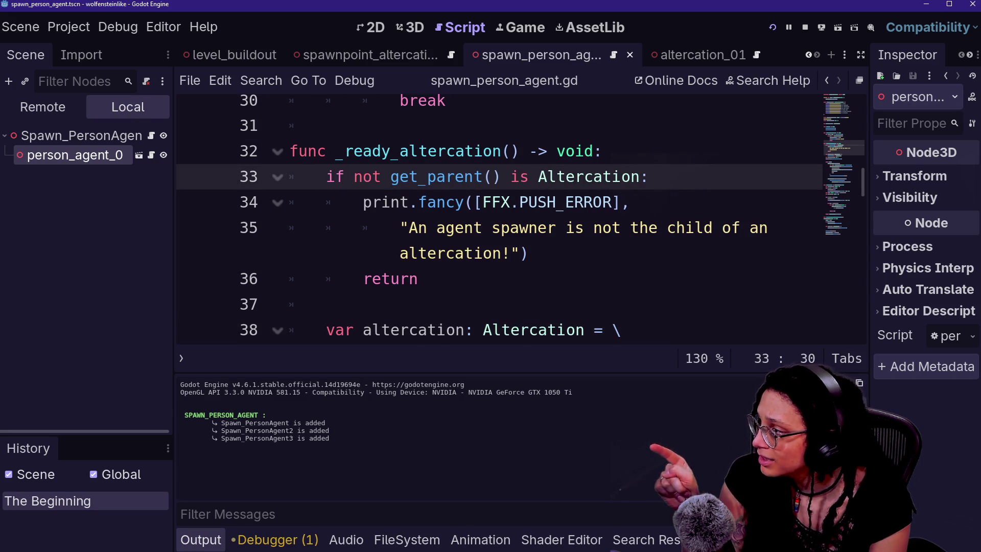
{"action": "double_click", "coordinate": [588, 176]}
{"action": "left_click", "coordinate": [649, 176]}
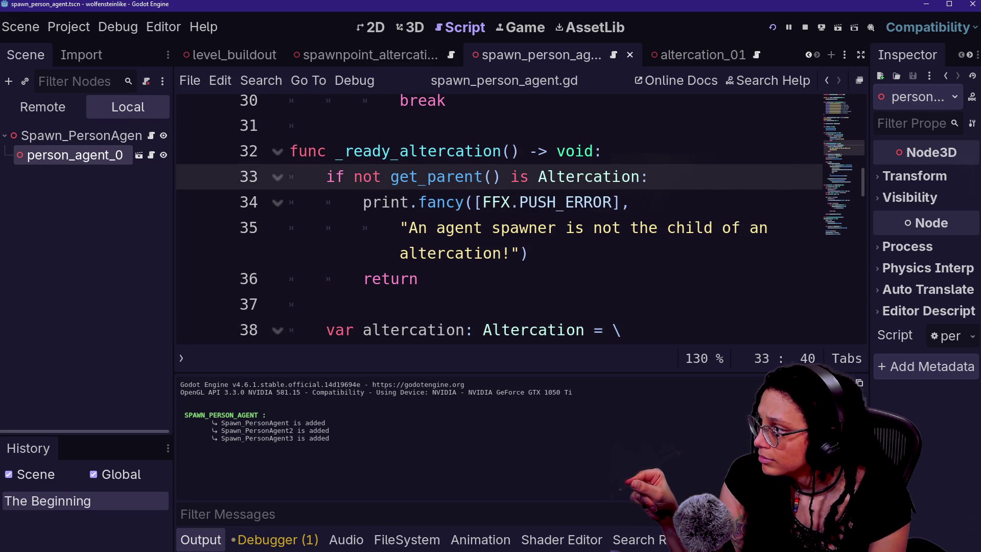
{"action": "left_click_drag", "start_coordinate": [363, 202], "coordinate": [418, 279]}
{"action": "left_click", "coordinate": [327, 304]}
{"action": "left_click_drag", "start_coordinate": [528, 253], "coordinate": [400, 227]}
{"action": "left_click", "coordinate": [399, 228]}
{"action": "key", "text": "Down"}
{"action": "key", "text": "Down"}
{"action": "key", "text": "Down"}
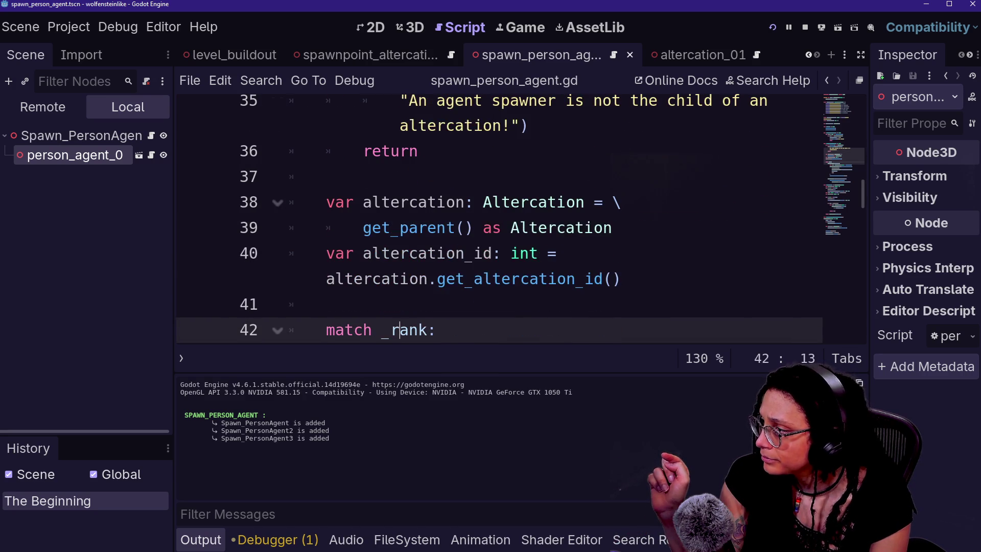
{"action": "key", "text": "Up"}
{"action": "key", "text": "Up"}
{"action": "key", "text": "Up"}
- Review the error message and the altercation variable cast from get_parent() on lines 38–39
{"action": "scroll", "coordinate": [500, 215], "scroll_direction": "up", "scroll_amount": 1}
{"action": "left_click_drag", "start_coordinate": [528, 202], "coordinate": [363, 177]}
{"action": "left_click", "coordinate": [418, 227]}
{"action": "left_click_drag", "start_coordinate": [528, 202], "coordinate": [418, 177]}
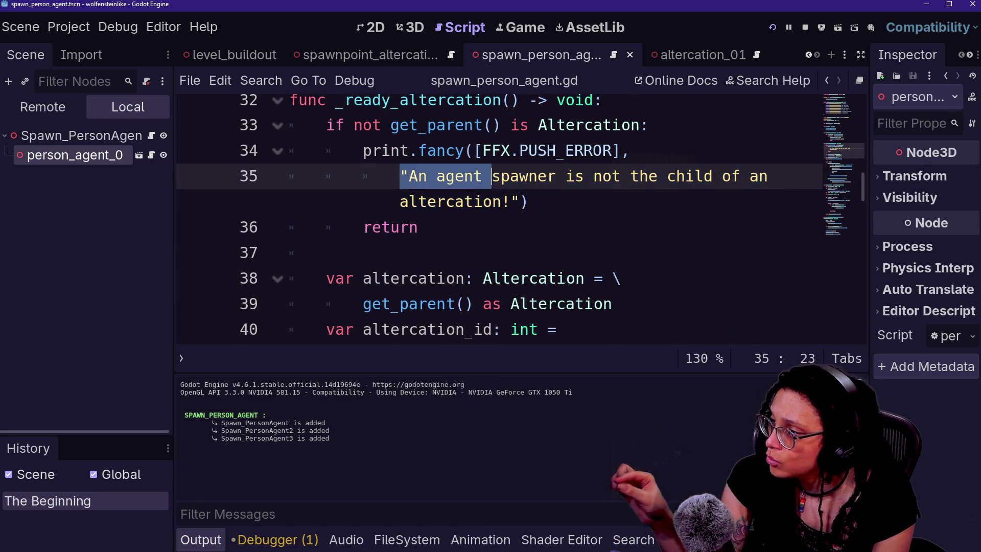
{"action": "left_click", "coordinate": [527, 202]}
{"action": "key", "text": "Down"}
{"action": "key", "text": "Down"}
{"action": "key", "text": "Down"}
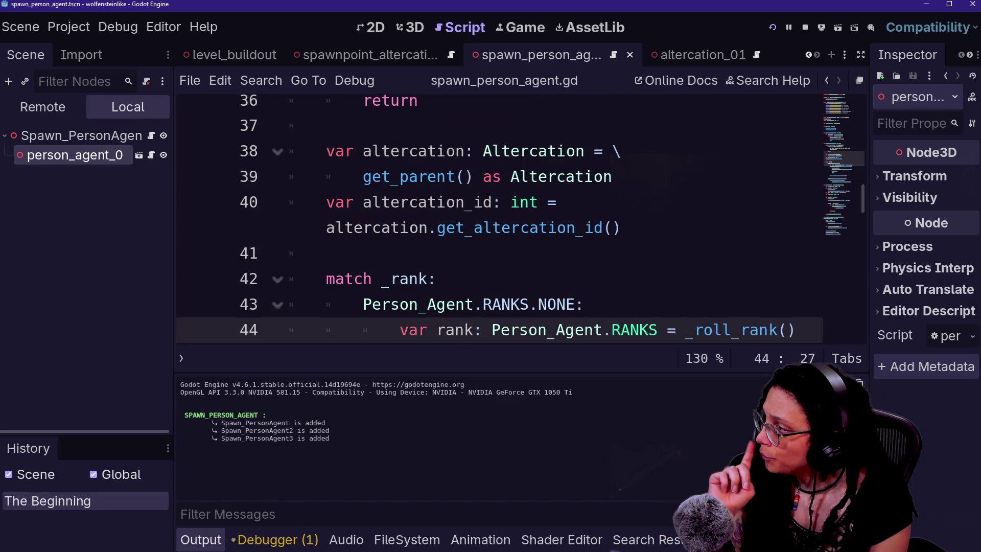
{"action": "left_click_drag", "start_coordinate": [345, 151], "coordinate": [612, 176]}
{"action": "left_click", "coordinate": [474, 176]}
{"action": "left_click_drag", "start_coordinate": [345, 151], "coordinate": [475, 176]}
{"action": "left_click", "coordinate": [474, 176]}
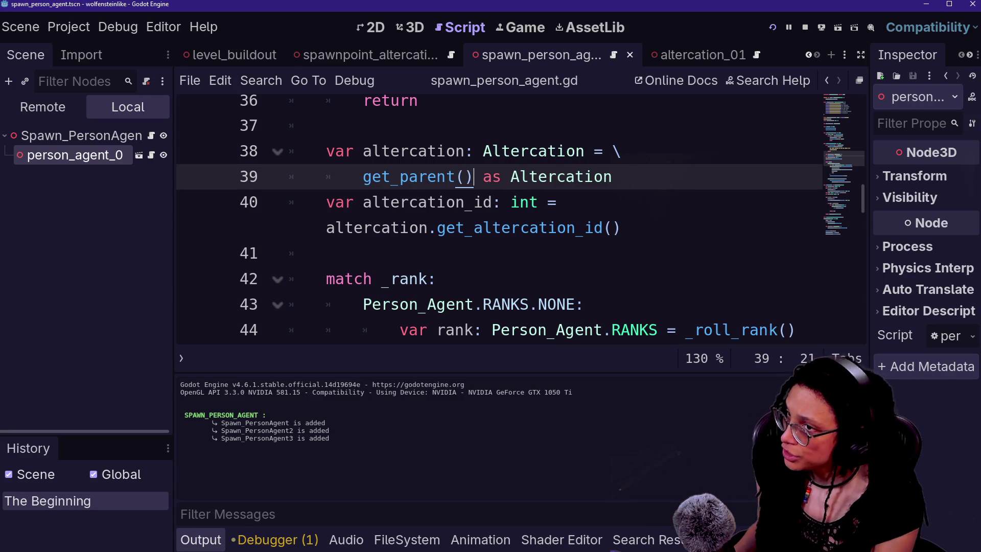
- Reread the function header and parent check on lines 32–35
{"action": "scroll", "coordinate": [511, 219], "scroll_direction": "up", "scroll_amount": 2}
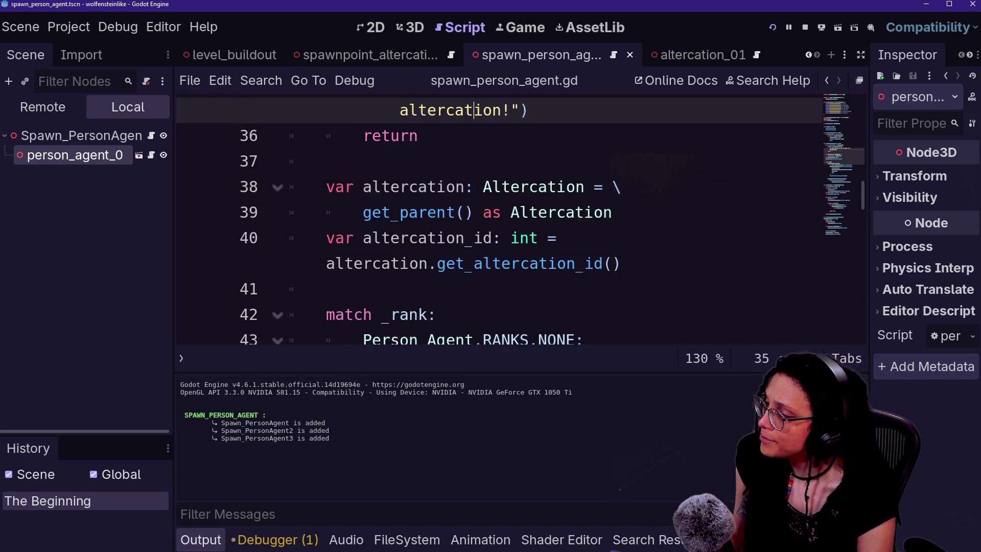
{"action": "left_click_drag", "start_coordinate": [363, 238], "coordinate": [511, 263]}
{"action": "scroll", "coordinate": [511, 219], "scroll_direction": "up", "scroll_amount": 3}
{"action": "left_click_drag", "start_coordinate": [335, 186], "coordinate": [397, 212]}
{"action": "left_click", "coordinate": [556, 263]}
{"action": "left_click_drag", "start_coordinate": [336, 186], "coordinate": [556, 263]}
{"action": "left_click", "coordinate": [556, 263]}
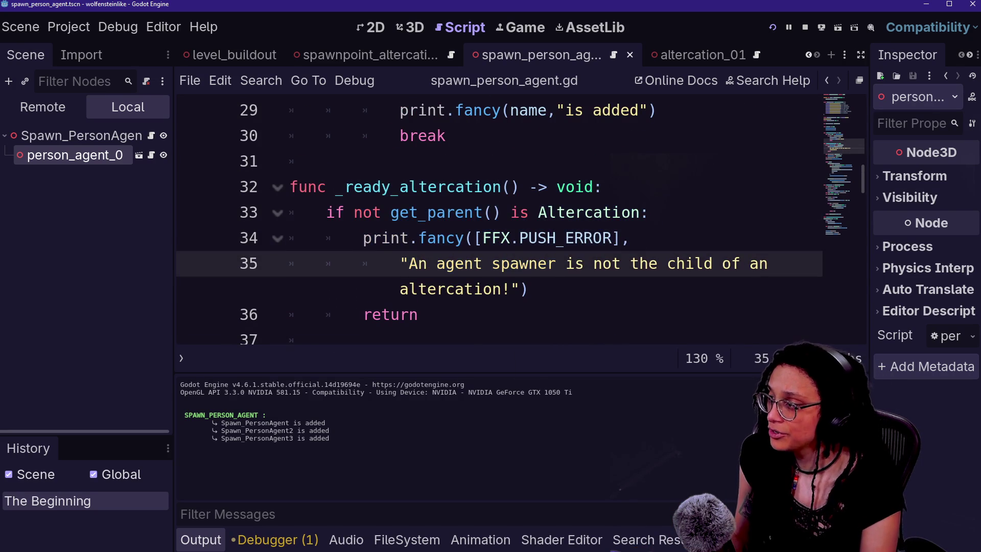
{"action": "left_click", "coordinate": [603, 212]}
{"action": "mouse_move", "coordinate": [650, 212]}
{"action": "left_mouse_down"}
{"action": "mouse_move", "coordinate": [556, 187]}
{"action": "mouse_move", "coordinate": [483, 186]}
{"action": "left_mouse_up"}
{"action": "left_click", "coordinate": [649, 212]}
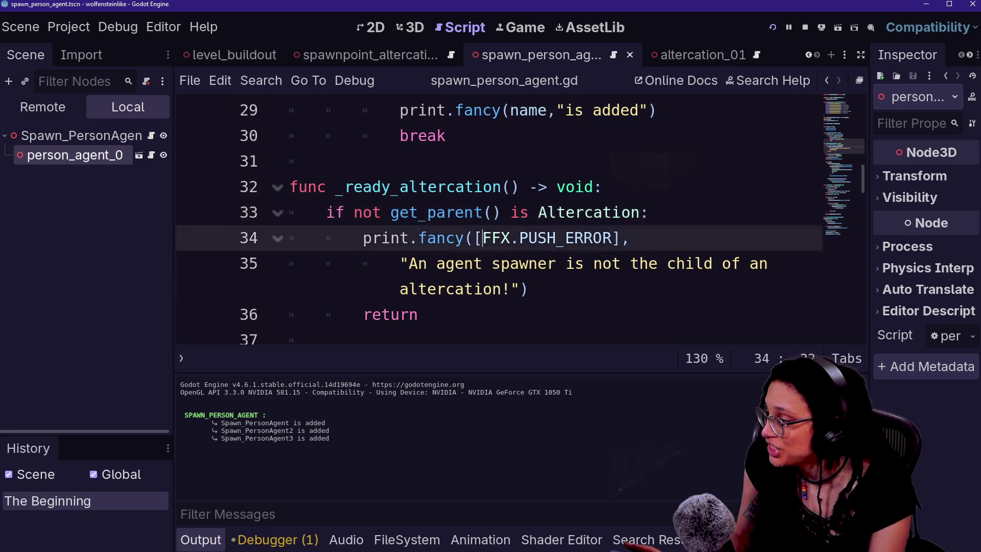
{"action": "scroll", "coordinate": [511, 220], "scroll_direction": "down", "scroll_amount": 3}
- Inspect the get_altercation_id call on line 40 and jump to its definition in altercation.gd
{"action": "left_click", "coordinate": [438, 330]}
{"action": "left_click_drag", "start_coordinate": [363, 201], "coordinate": [575, 228]}
{"action": "left_click", "coordinate": [574, 228]}
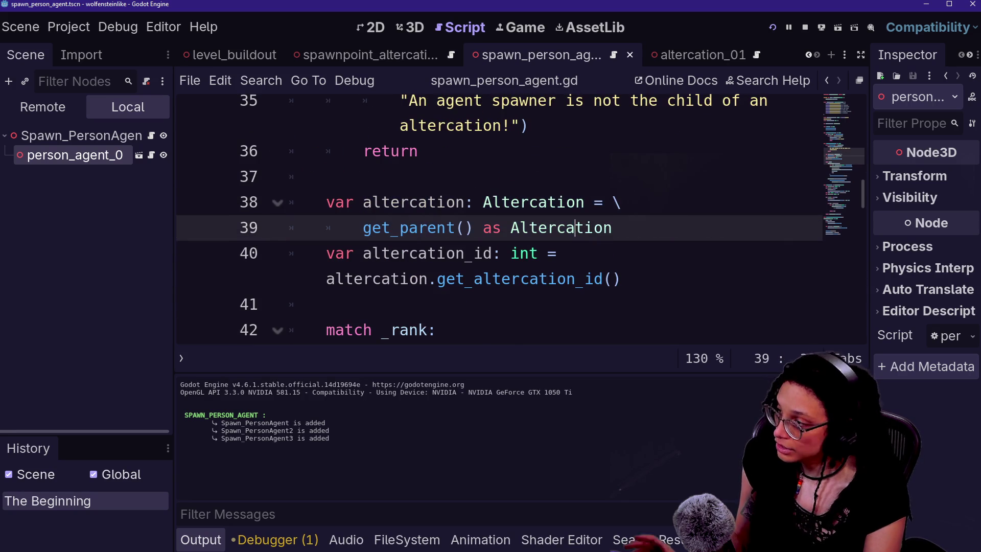
{"action": "mouse_move", "coordinate": [363, 228]}
{"action": "left_mouse_down"}
{"action": "mouse_move", "coordinate": [473, 228]}
{"action": "mouse_move", "coordinate": [450, 202]}
{"action": "left_mouse_up"}
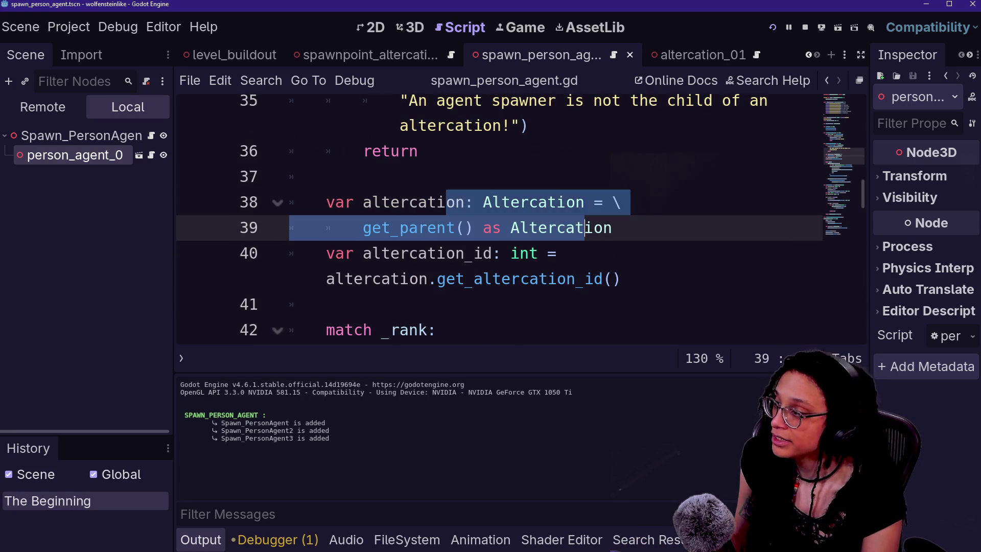
{"action": "left_click", "coordinate": [556, 252]}
{"action": "left_click", "coordinate": [438, 329]}
{"action": "scroll", "coordinate": [511, 219], "scroll_direction": "down", "scroll_amount": 1}
{"action": "left_click", "coordinate": [585, 330]}
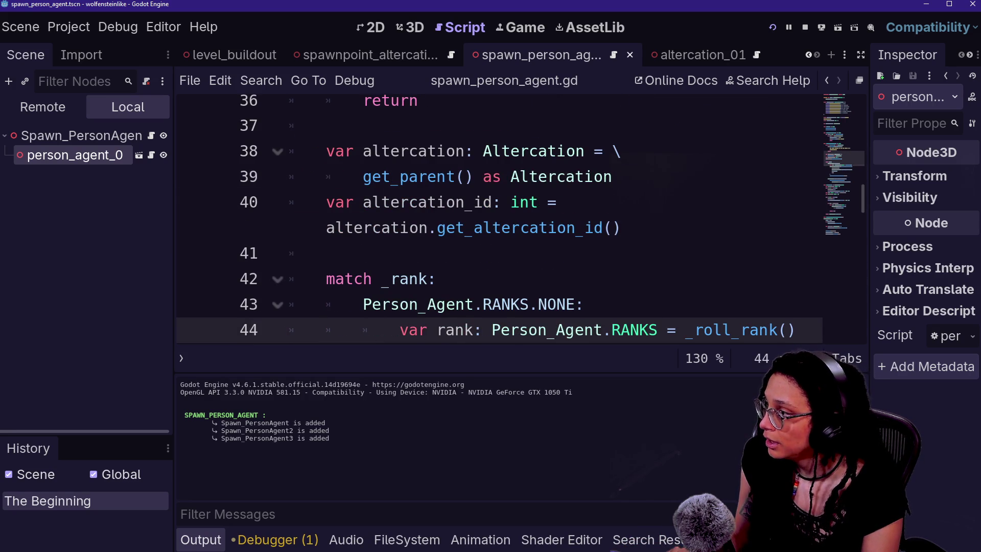
{"action": "left_click_drag", "start_coordinate": [326, 228], "coordinate": [543, 228]}
{"action": "left_click", "coordinate": [543, 227]}
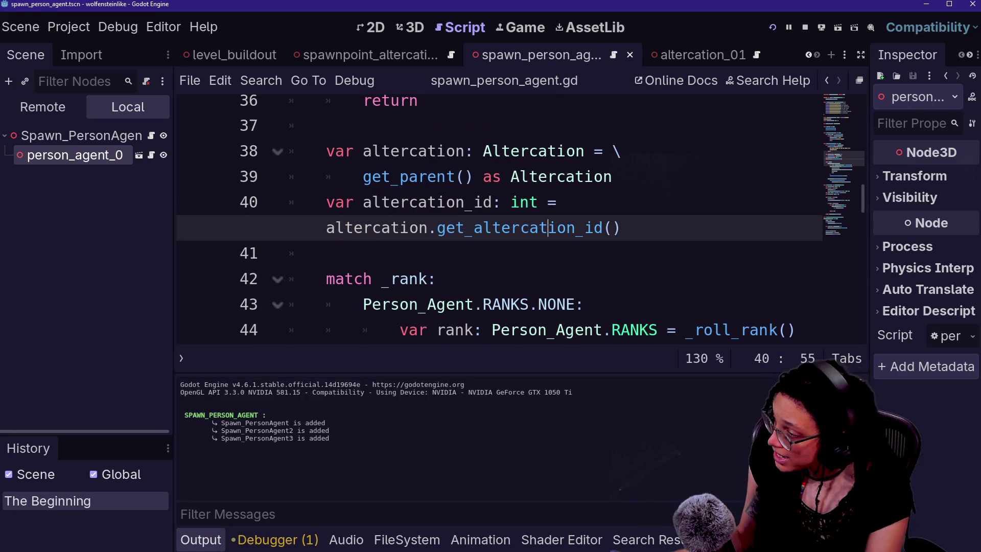
{"action": "left_click", "coordinate": [521, 230], "text": "ctrl"}
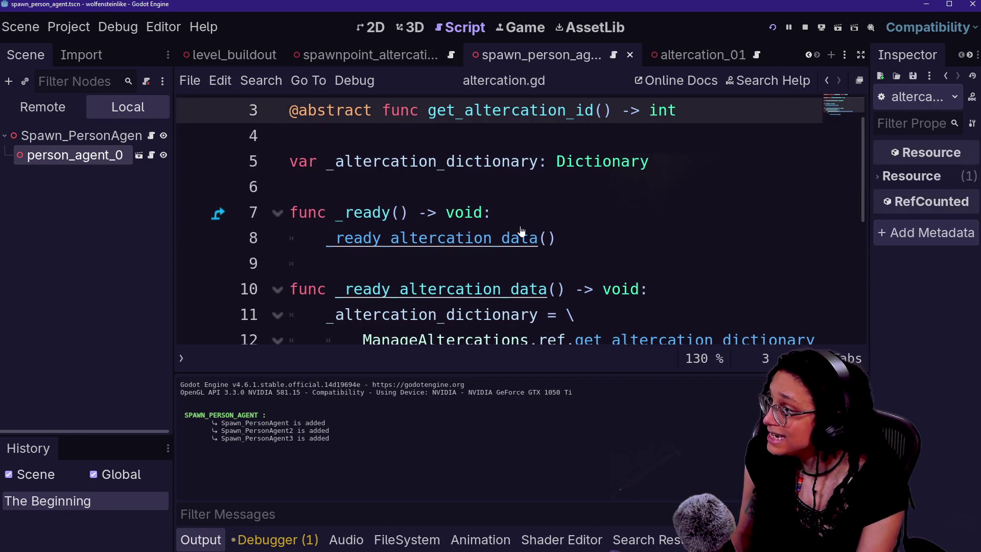
- Enter distraction-free mode and collapse the Output panel
{"action": "key", "text": "ctrl+shift+F11"}
{"action": "scroll", "coordinate": [460, 220], "scroll_direction": "up", "scroll_amount": 1}
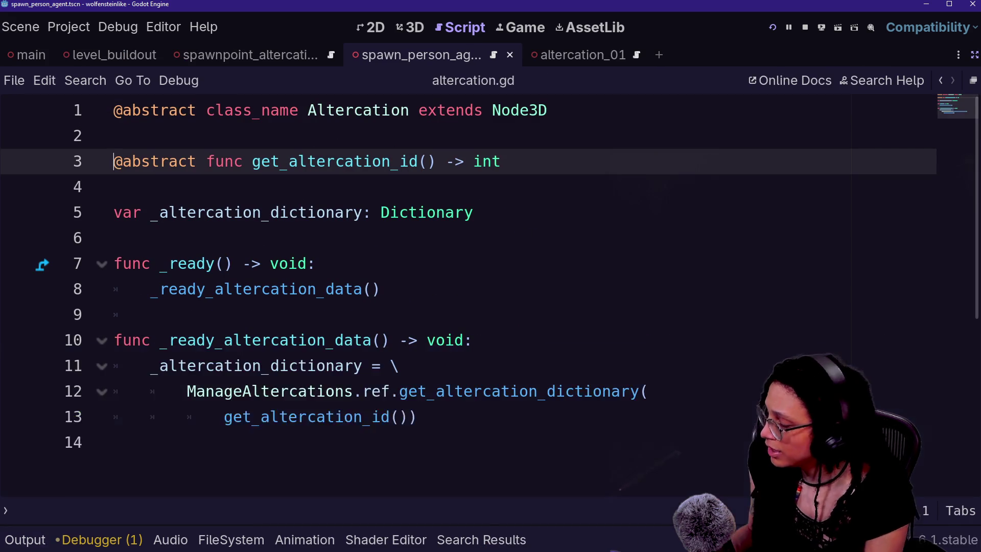
{"action": "key", "text": "ctrl+j"}
- Review altercation.gd's ready functions and the abstract get_altercation_id on line 3
{"action": "left_click", "coordinate": [114, 186]}
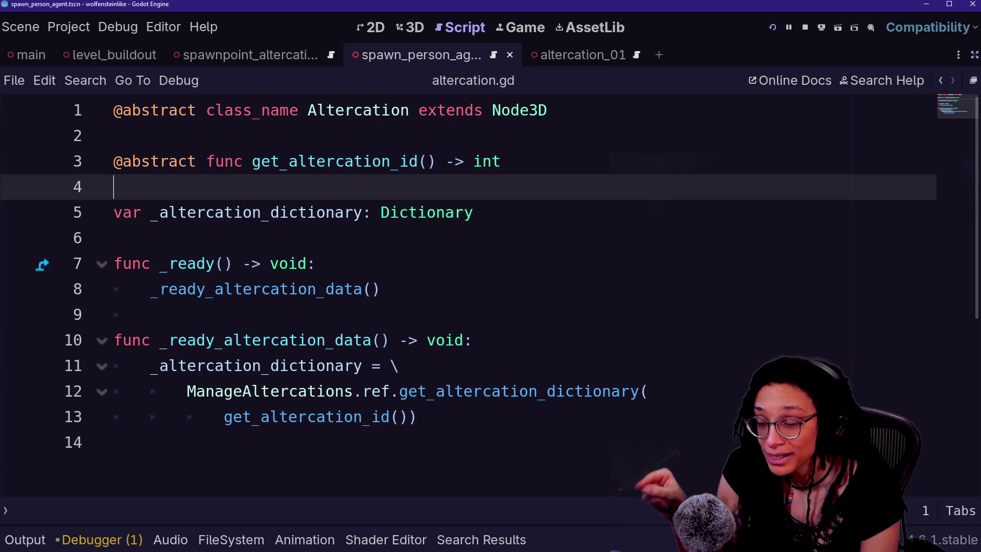
{"action": "left_click_drag", "start_coordinate": [575, 391], "coordinate": [317, 263]}
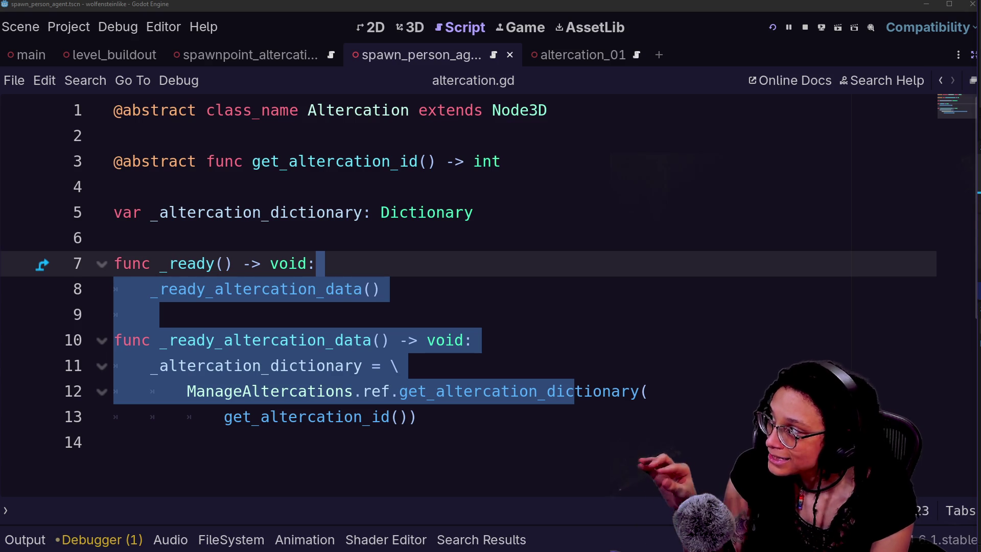
{"action": "left_click", "coordinate": [318, 263]}
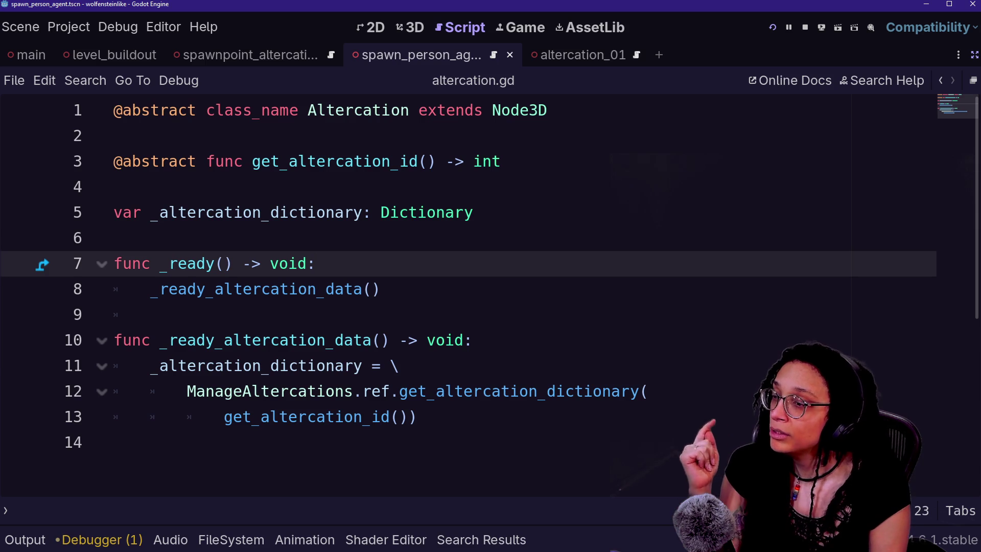
{"action": "left_click_drag", "start_coordinate": [224, 161], "coordinate": [380, 288]}
{"action": "left_click", "coordinate": [473, 340]}
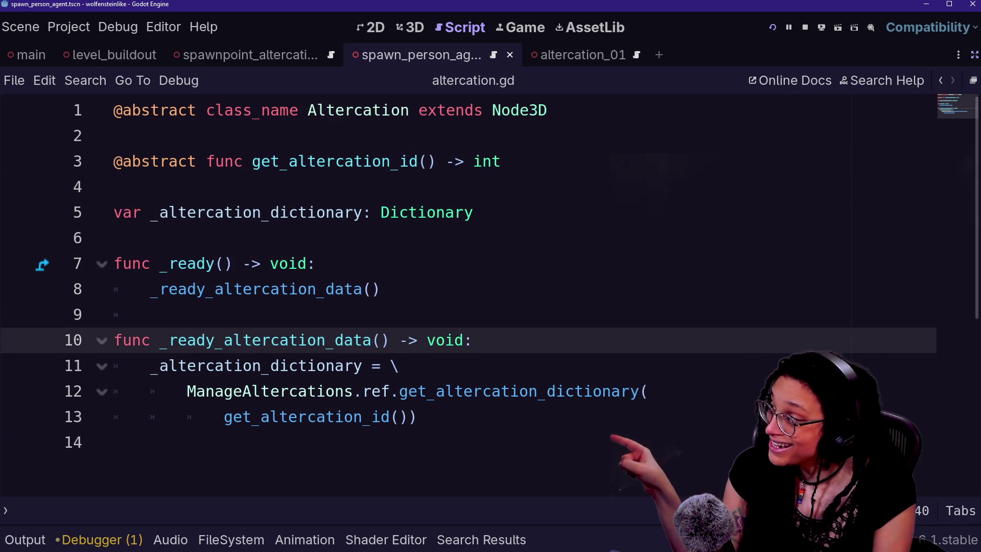
{"action": "left_click", "coordinate": [187, 161]}
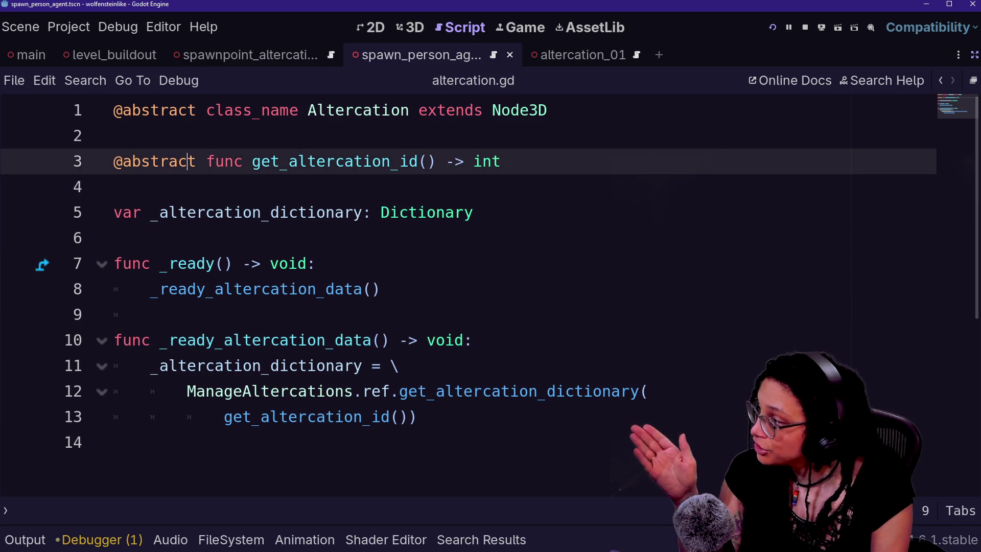
{"action": "left_click_drag", "start_coordinate": [252, 161], "coordinate": [436, 161]}
{"action": "left_click", "coordinate": [437, 161]}
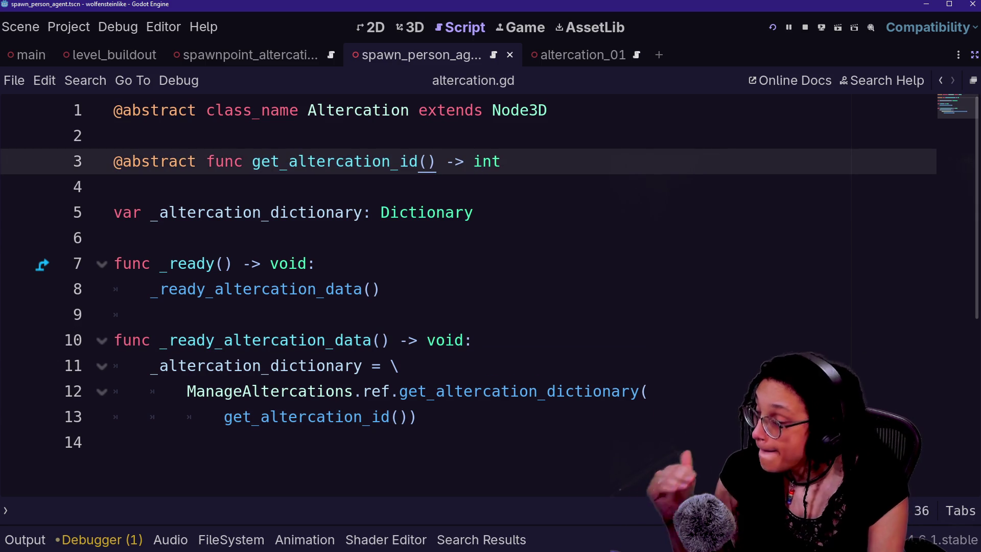
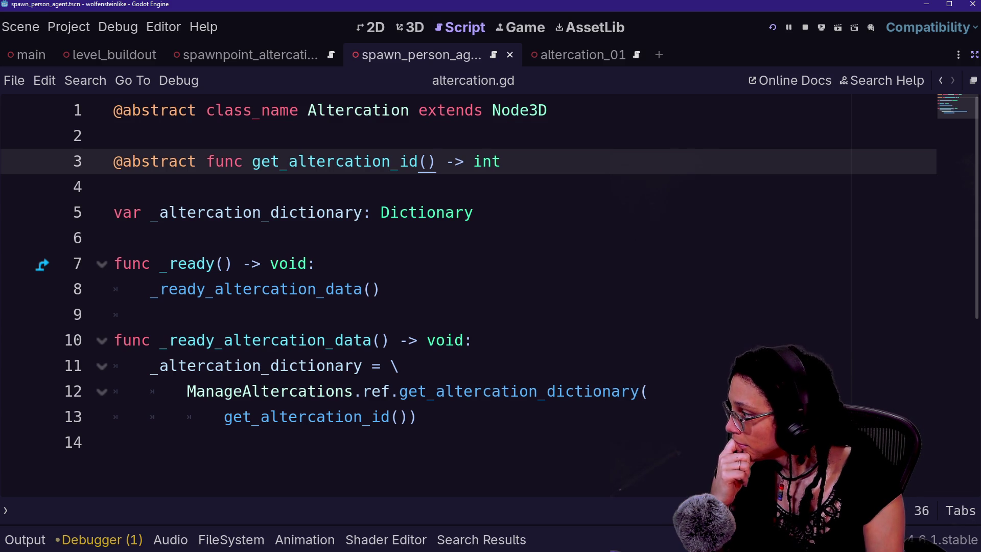
- Review the dictionary lookup on lines 10–12 of altercation.gd's _ready_altercation_data
{"action": "left_click", "coordinate": [150, 314]}
{"action": "left_click_drag", "start_coordinate": [153, 340], "coordinate": [324, 391]}
{"action": "left_click", "coordinate": [390, 391]}
{"action": "left_click", "coordinate": [114, 442]}
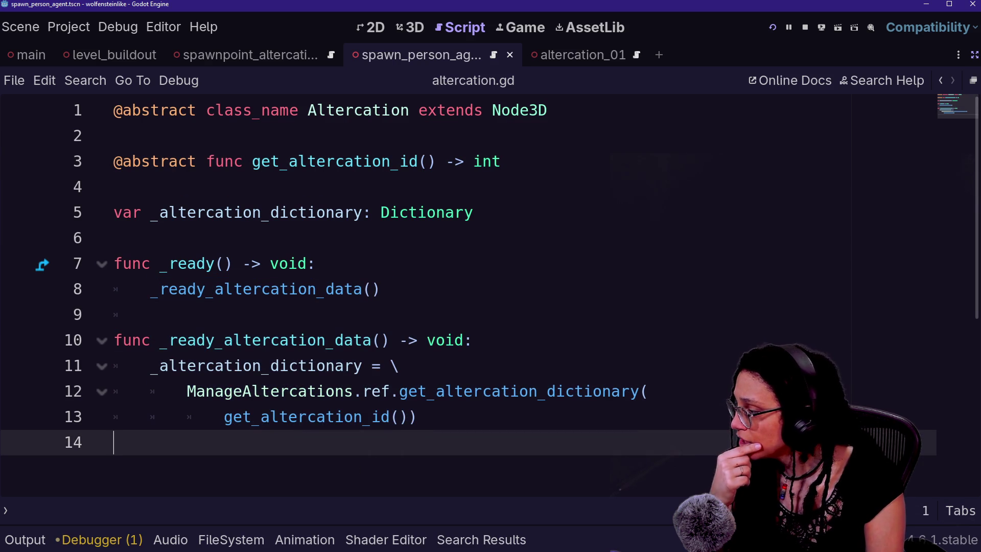
{"action": "mouse_move", "coordinate": [189, 368]}
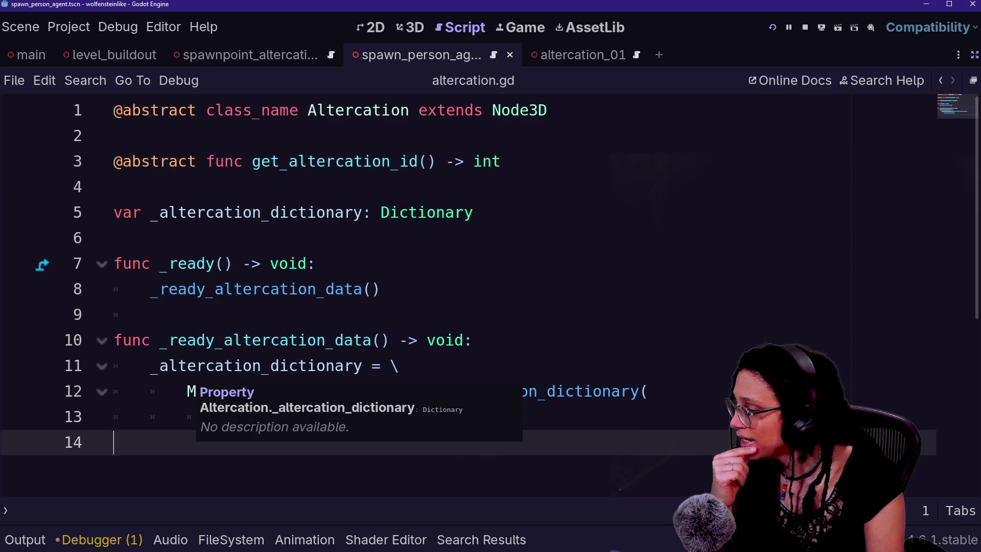
{"action": "left_click", "coordinate": [153, 315]}
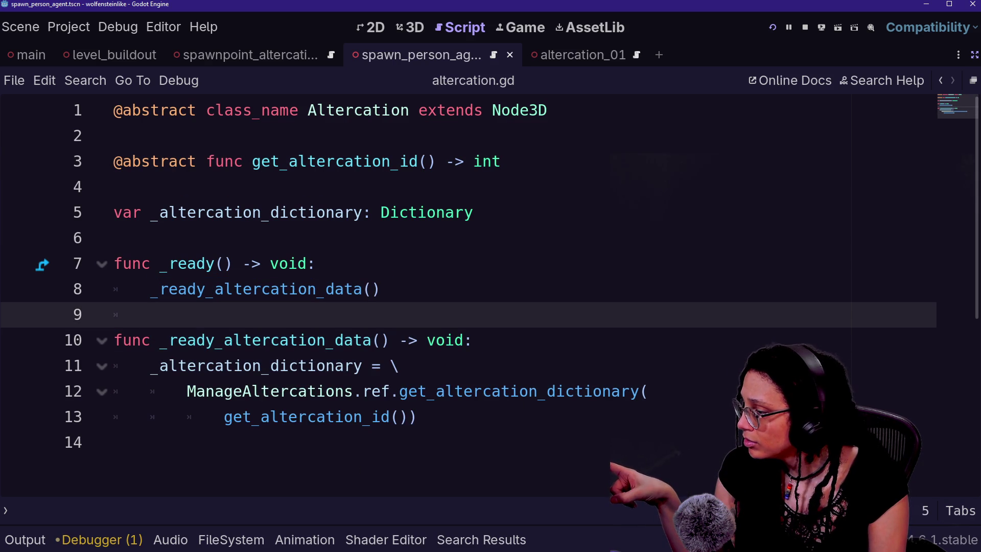
- Highlight the whole _ready_altercation_data function, then go back to spawn_person_agent.gd line 40
{"action": "left_click_drag", "start_coordinate": [254, 366], "coordinate": [307, 391]}
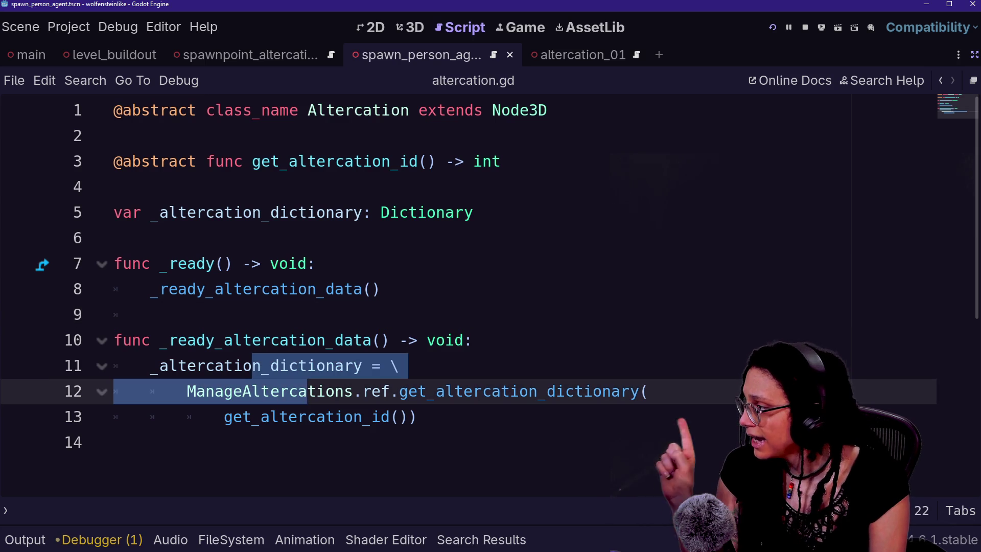
{"action": "left_click_drag", "start_coordinate": [223, 340], "coordinate": [114, 442]}
{"action": "left_click", "coordinate": [114, 442]}
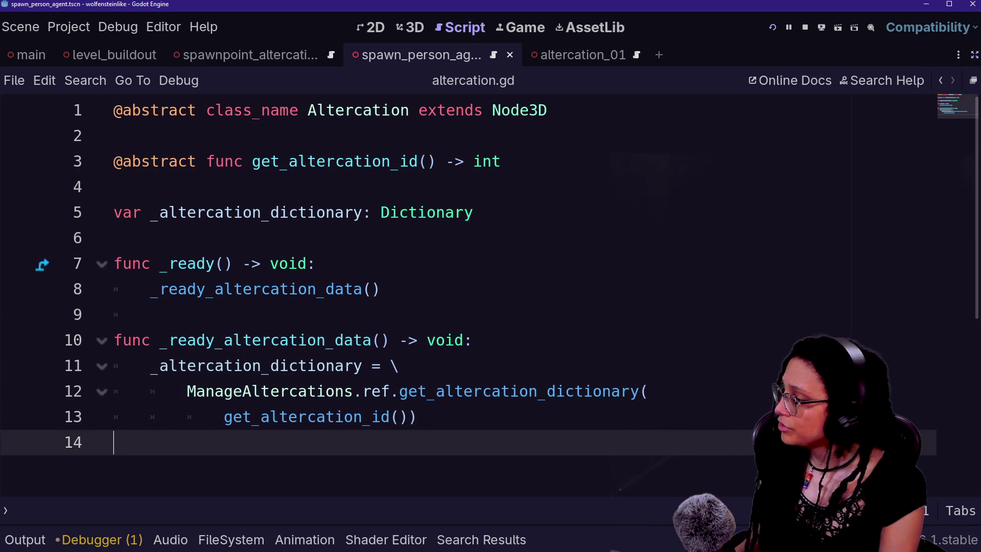
{"action": "mouse_move", "coordinate": [295, 416]}
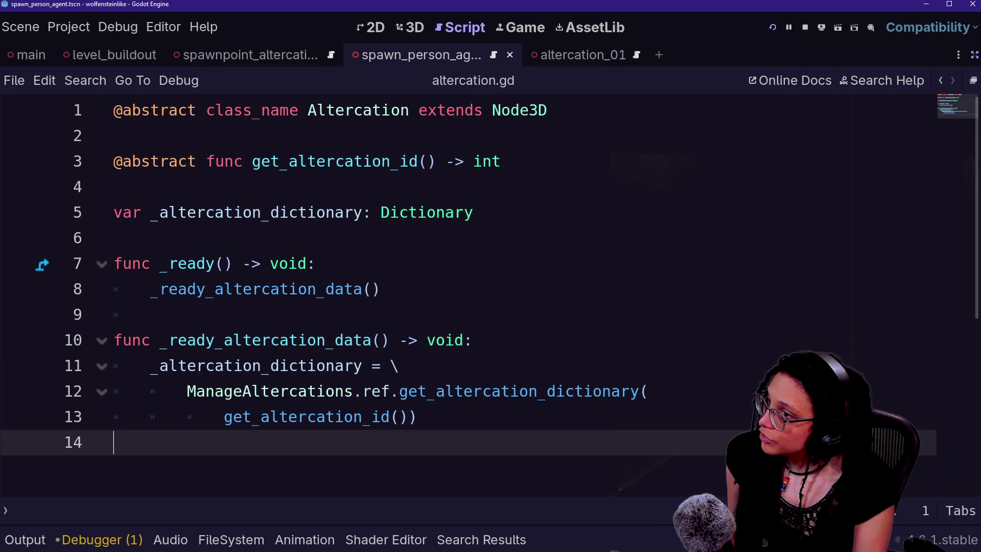
{"action": "left_click", "coordinate": [942, 80]}
{"action": "left_click", "coordinate": [942, 81]}
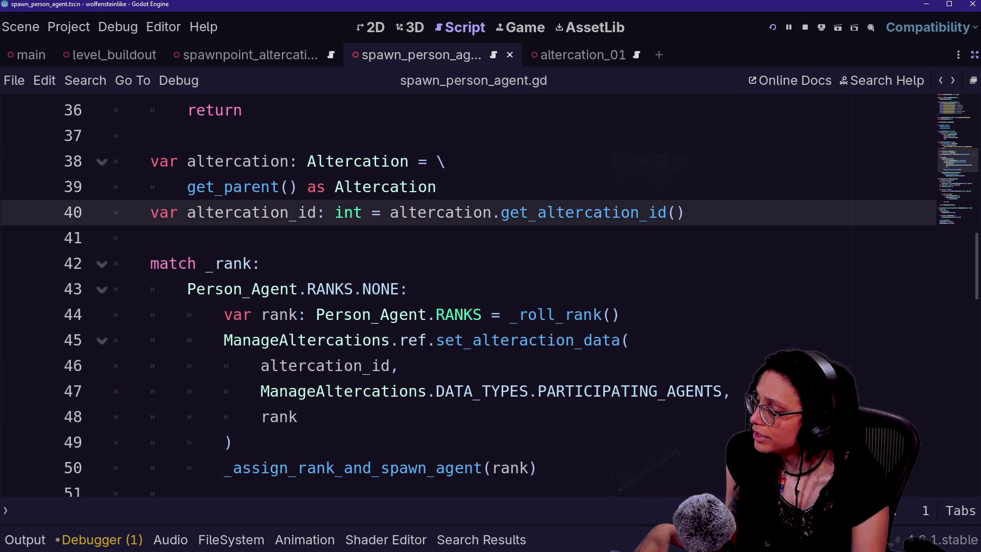
- Search the project for 'extends altercation' and open altercation_01.gd at its 'return 1' line
{"action": "key", "text": "ctrl+shift+f"}
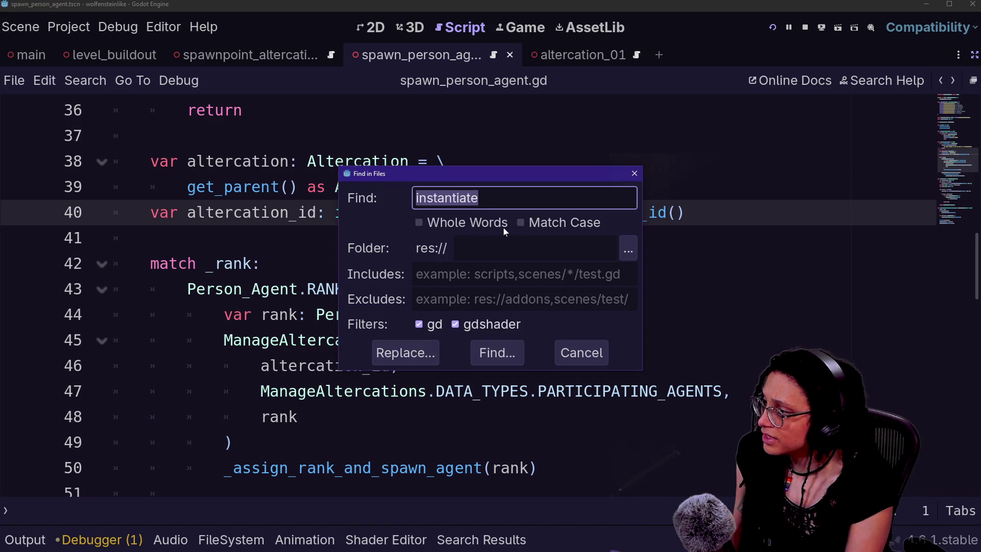
{"action": "type", "text": "extends altercation"}
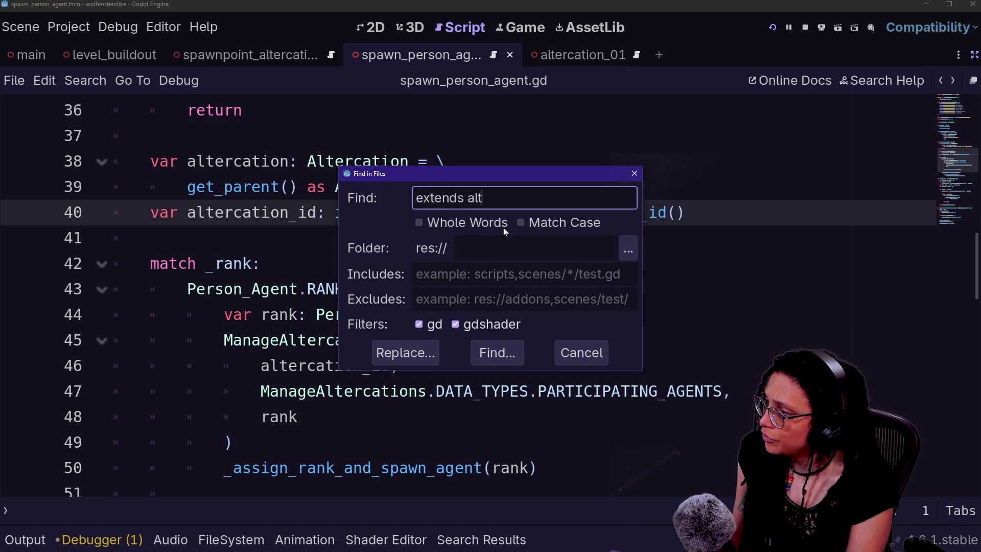
{"action": "key", "text": "Return"}
{"action": "left_click", "coordinate": [175, 327]}
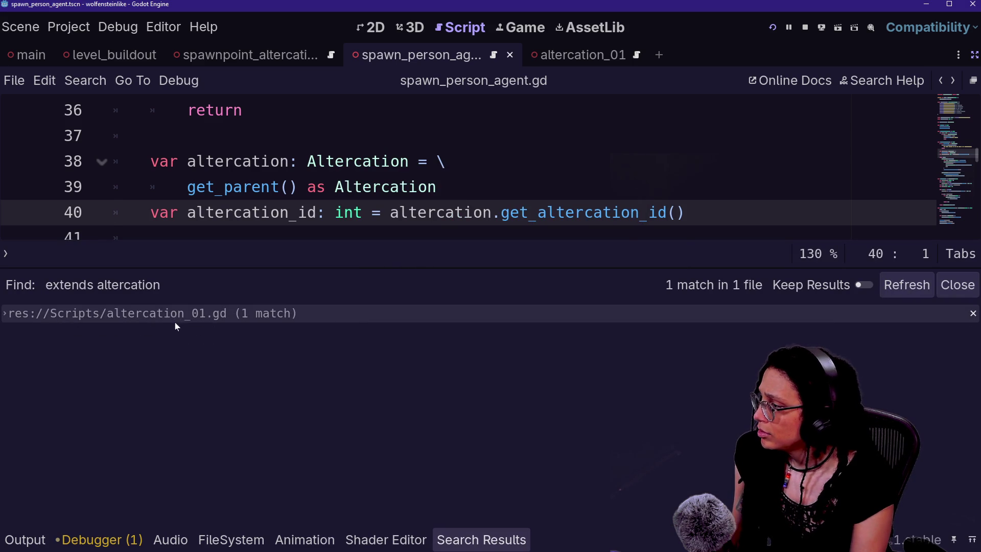
{"action": "left_click", "coordinate": [225, 187]}
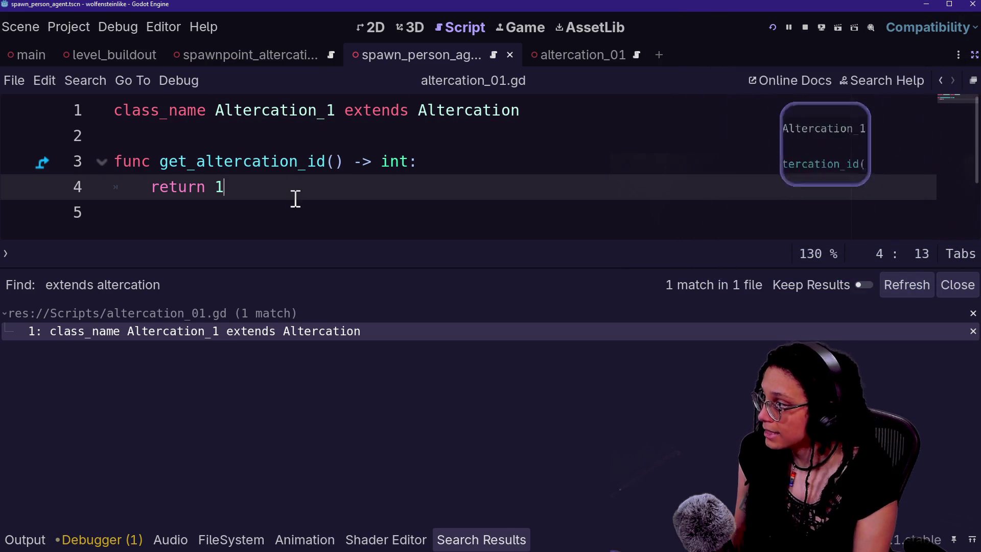
- Run the game with F6, hide the Output panel, and select the get_altercation_id override
{"action": "key", "text": "F6"}
{"action": "key", "text": "ctrl+j"}
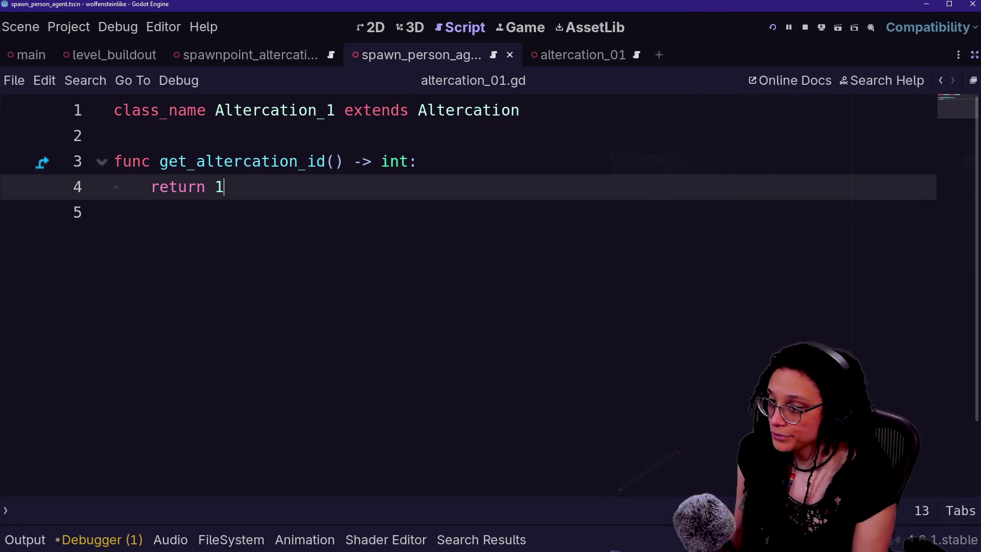
{"action": "left_click", "coordinate": [114, 212]}
{"action": "left_click", "coordinate": [225, 186]}
{"action": "left_click", "coordinate": [114, 135]}
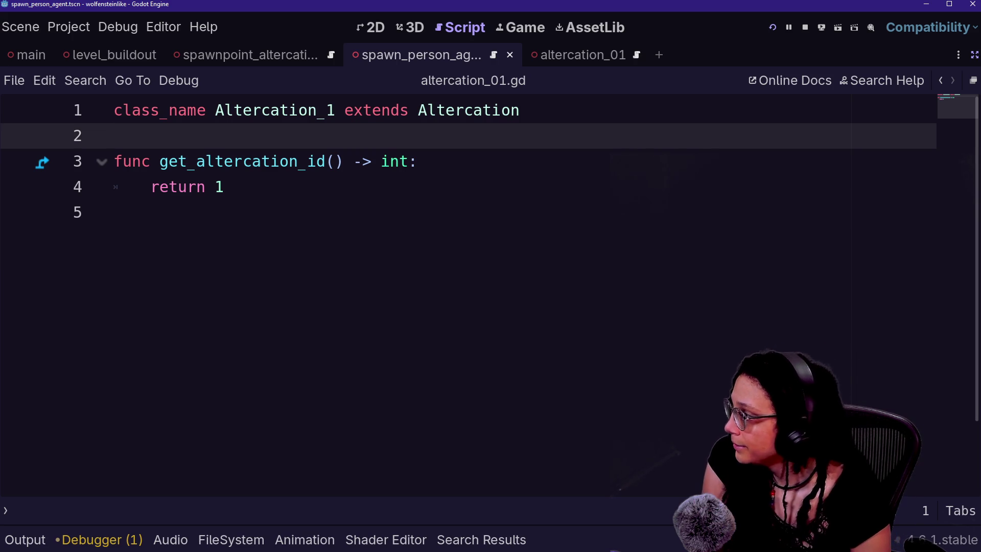
{"action": "mouse_move", "coordinate": [159, 161]}
{"action": "left_mouse_down"}
{"action": "mouse_move", "coordinate": [225, 187]}
{"action": "mouse_move", "coordinate": [114, 135]}
{"action": "left_mouse_up"}
{"action": "key", "text": "ctrl+c"}
{"action": "left_click", "coordinate": [225, 186]}
{"action": "type", "text": "\\"}
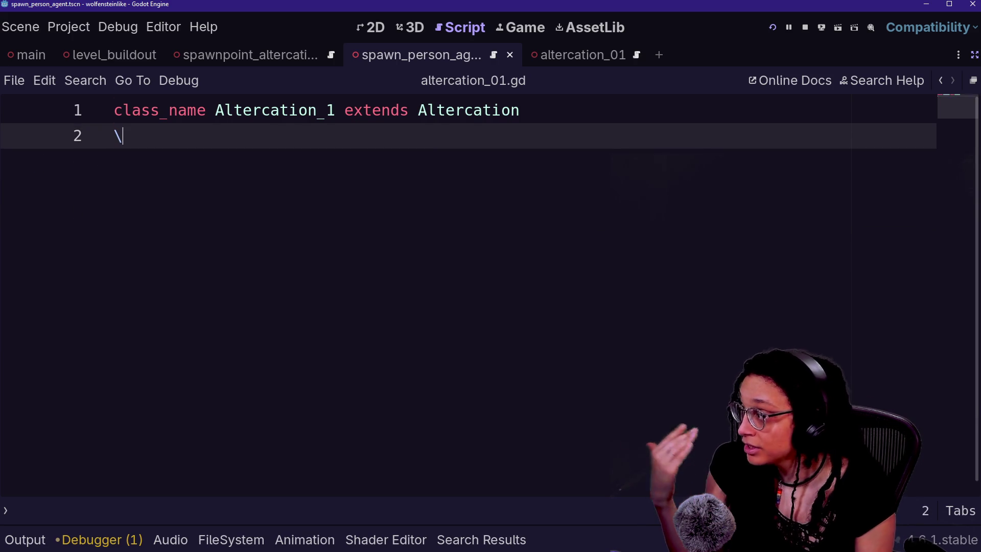
{"action": "key", "text": "BackSpace"}
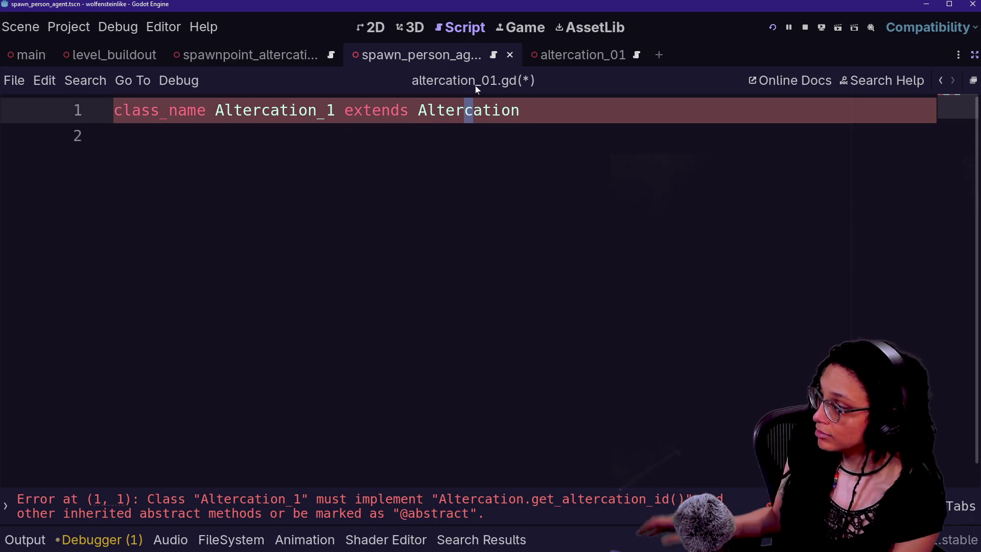
- Inspect the abstract get_altercation_id signature in the base Altercation script
{"action": "left_click", "coordinate": [466, 111], "text": "ctrl"}
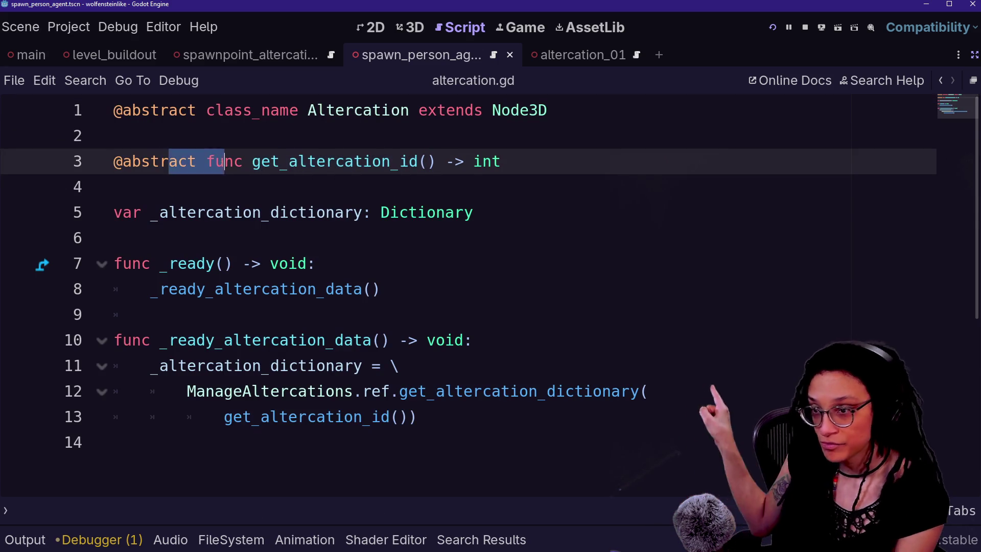
{"action": "key", "text": "shift+Down"}
{"action": "key", "text": "shift+Up"}
{"action": "key", "text": "Right"}
{"action": "key", "text": "Right"}
{"action": "key", "text": "Right"}
{"action": "key", "text": "shift+Down"}
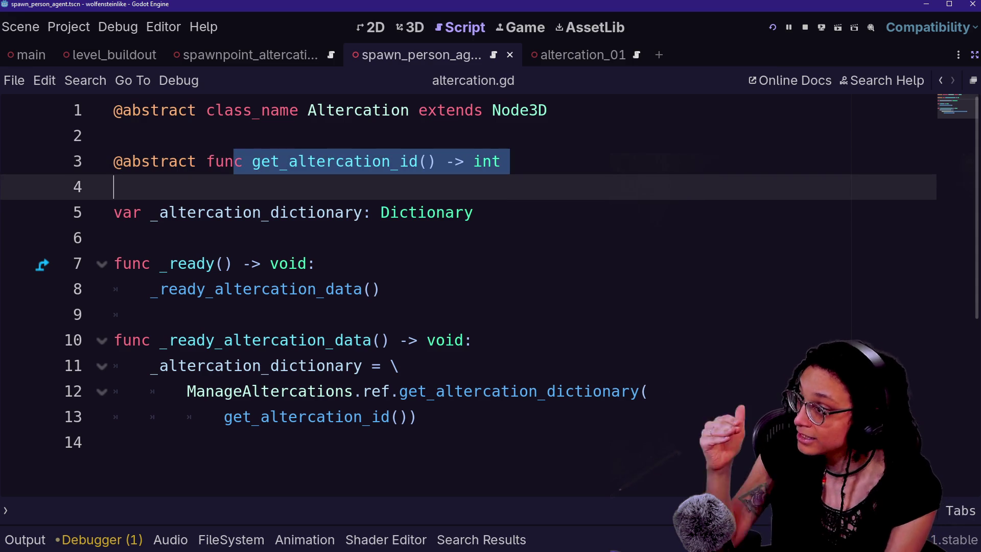
- Restore the get_altercation_id override in altercation_01.gd, save it, and bring back the docks
{"action": "left_click", "coordinate": [946, 82]}
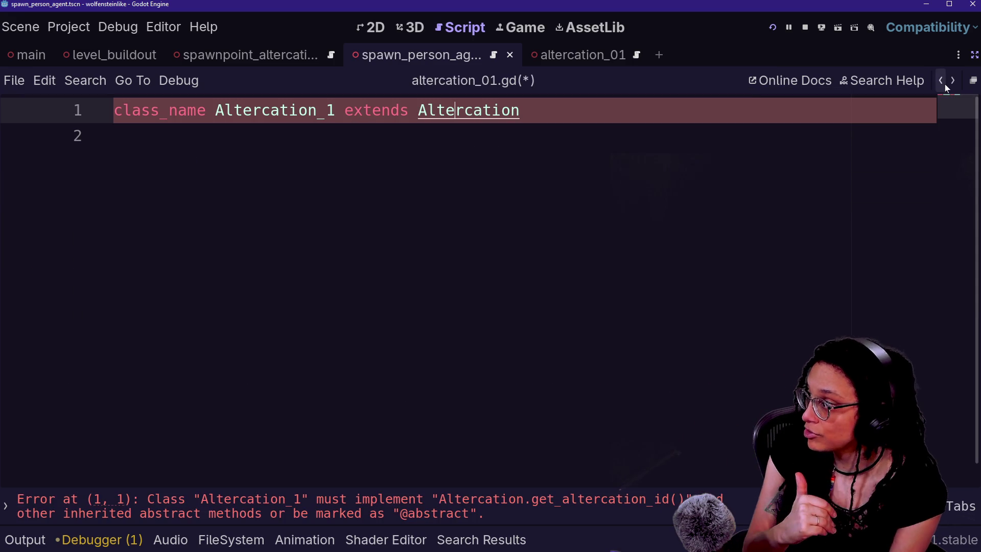
{"action": "key", "text": "Down"}
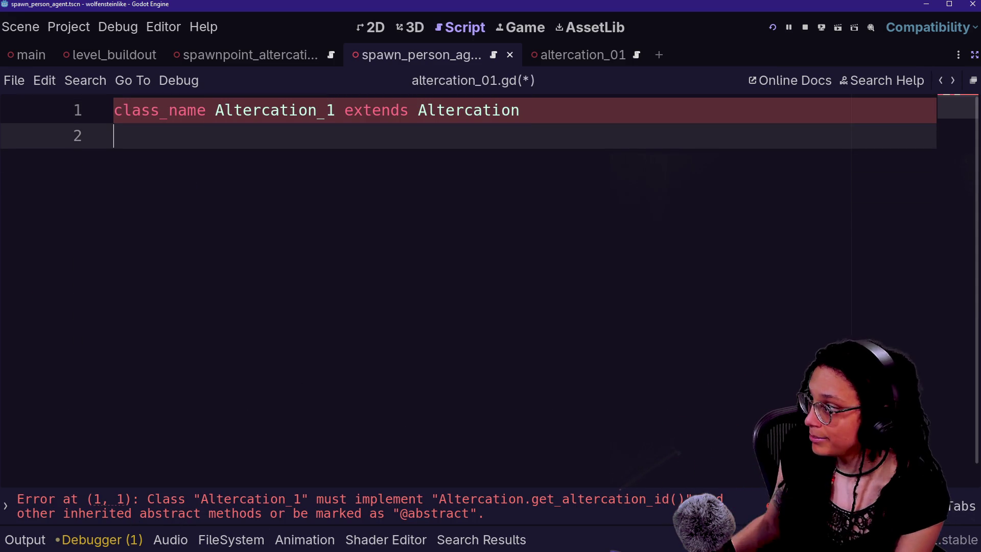
{"action": "key", "text": "ctrl+v"}
{"action": "key", "text": "ctrl+s"}
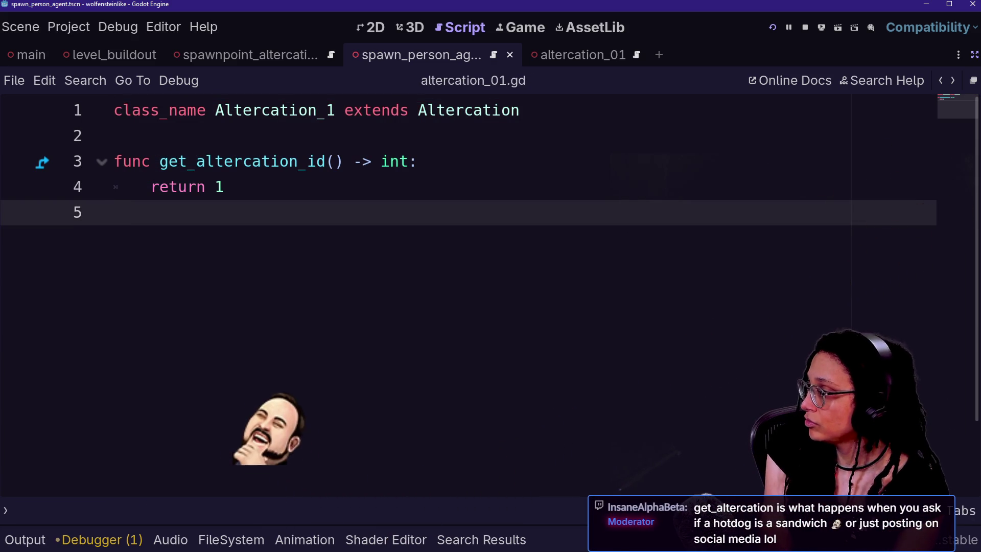
{"action": "left_click_drag", "start_coordinate": [178, 187], "coordinate": [224, 187]}
{"action": "left_click_drag", "start_coordinate": [242, 110], "coordinate": [353, 110]}
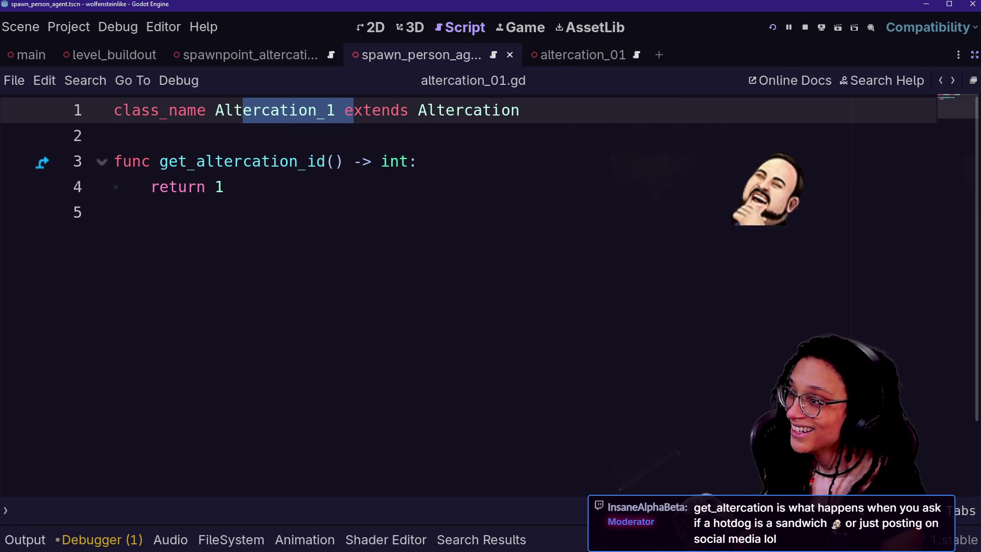
{"action": "left_click", "coordinate": [973, 55]}
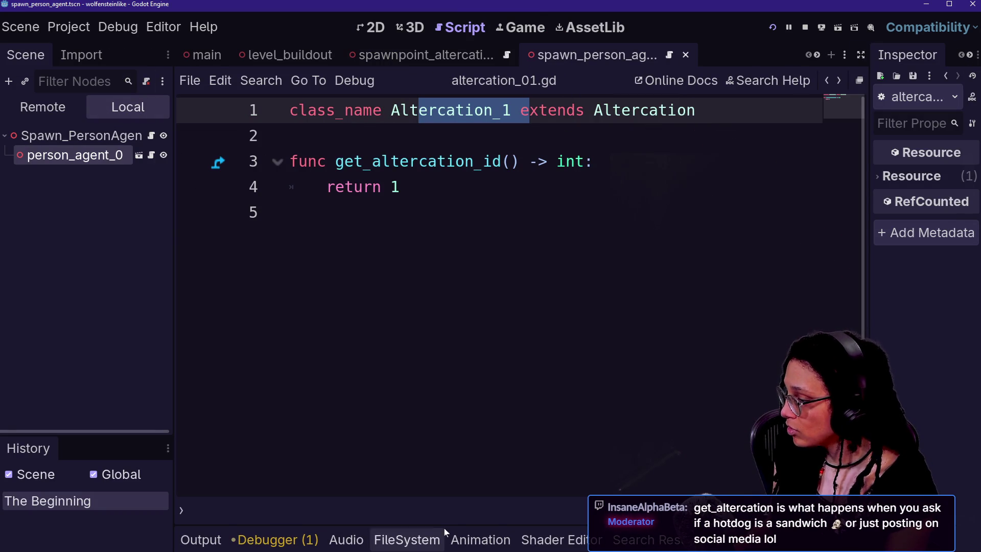
- Browse the FileSystem dock to Scenes/Altercations and select altercation_01.tscn
{"action": "left_click", "coordinate": [407, 539]}
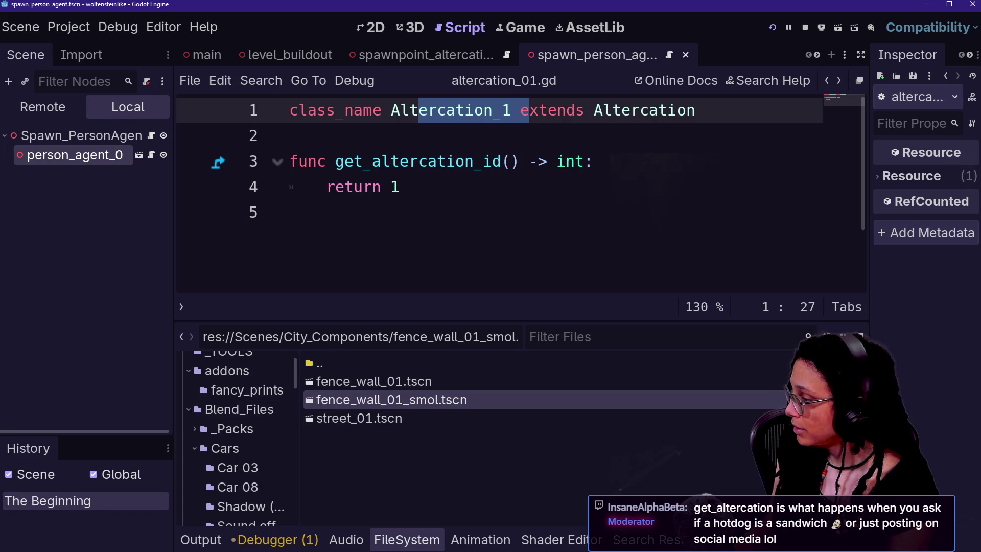
{"action": "scroll", "coordinate": [236, 432], "scroll_direction": "down", "scroll_amount": 5}
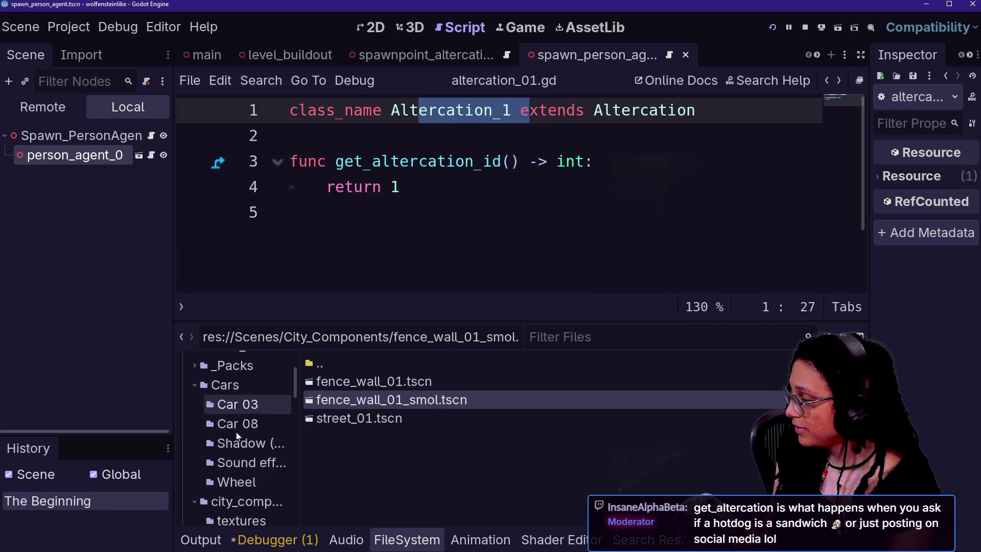
{"action": "scroll", "coordinate": [218, 485], "scroll_direction": "up", "scroll_amount": 10}
{"action": "left_click", "coordinate": [262, 469]}
{"action": "left_click", "coordinate": [280, 490]}
{"action": "left_click", "coordinate": [450, 382]}
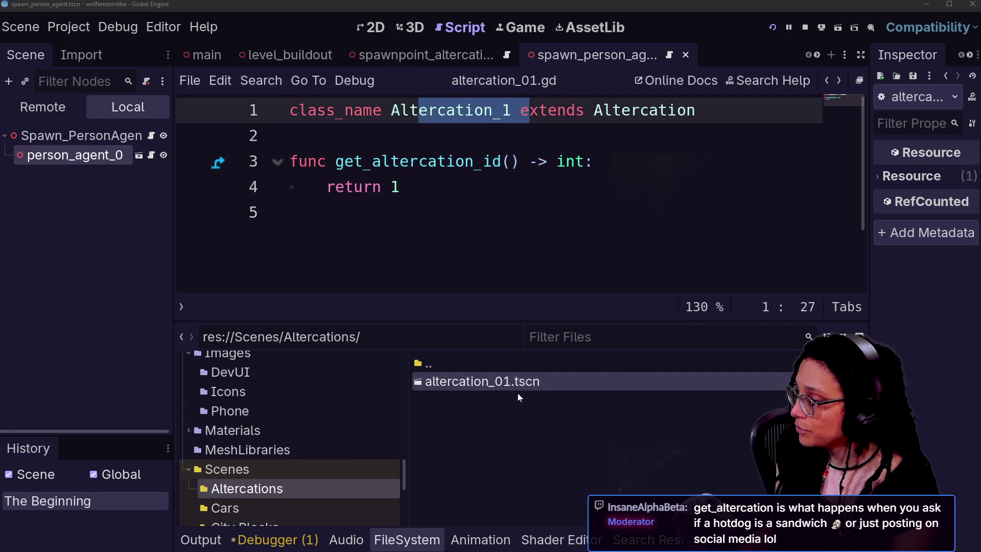
- Duplicate it as altercation_02.tscn and open the new scene
{"action": "key", "text": "ctrl+d"}
{"action": "key", "text": "Right"}
{"action": "key", "text": "BackSpace"}
{"action": "type", "text": "2"}
{"action": "key", "text": "Return"}
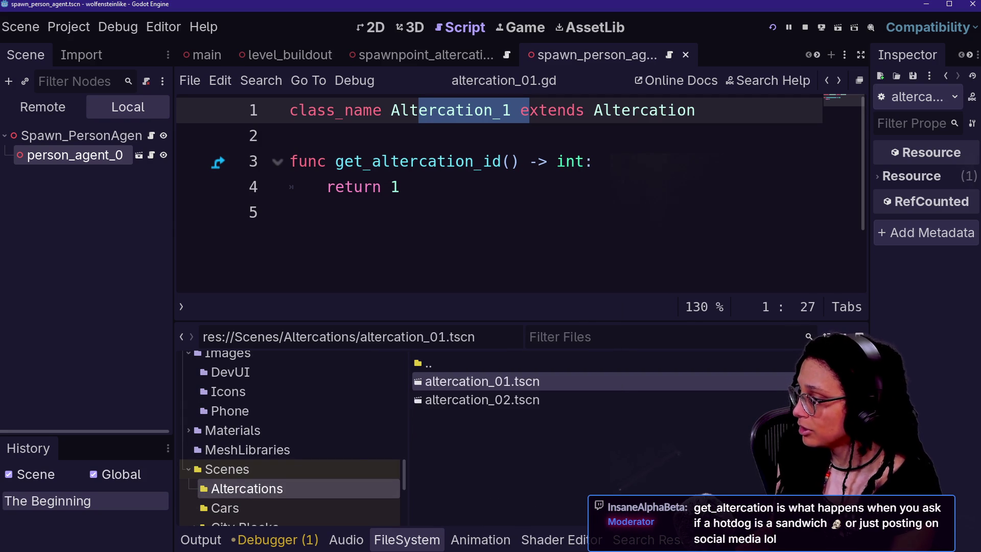
{"action": "left_click", "coordinate": [511, 394]}
{"action": "double_click", "coordinate": [509, 396]}
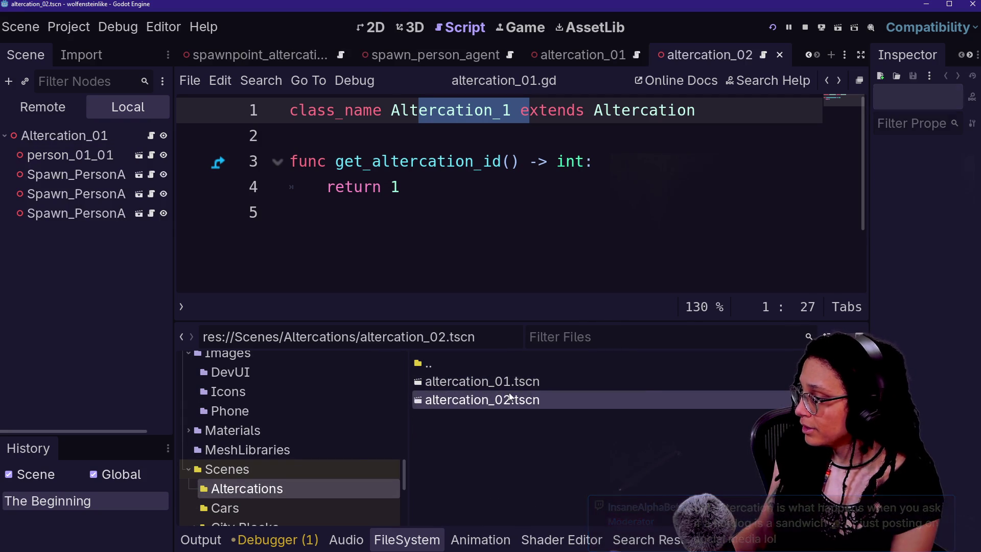
- Inspect the new scene in the 3D view, orbiting around the spawner agents
{"action": "left_click", "coordinate": [396, 29]}
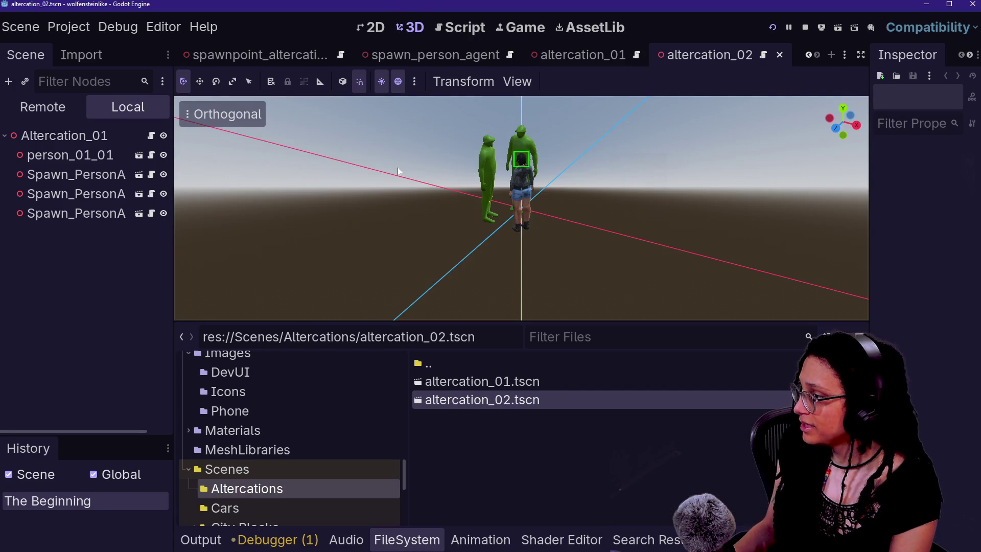
{"action": "left_click", "coordinate": [841, 118]}
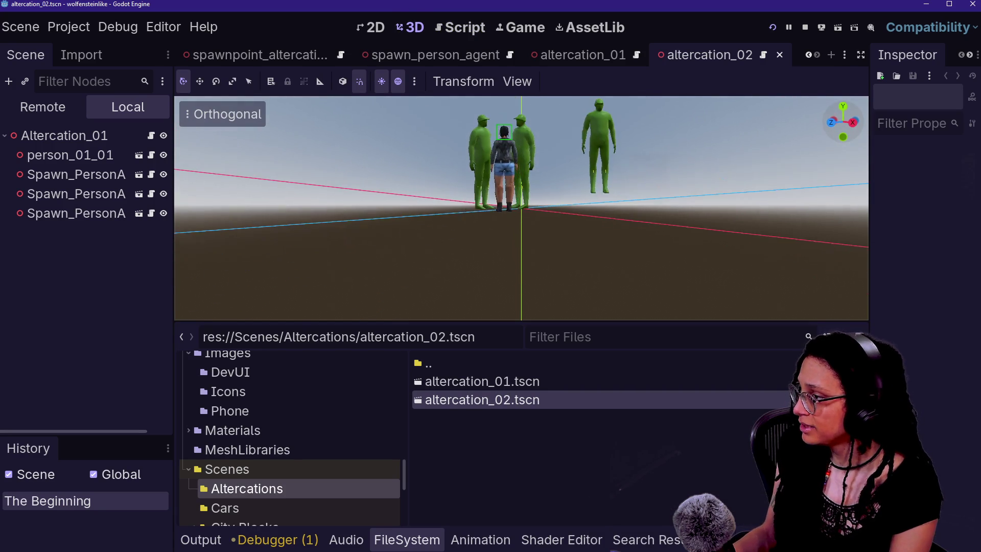
{"action": "left_click_drag", "start_coordinate": [627, 169], "coordinate": [584, 269]}
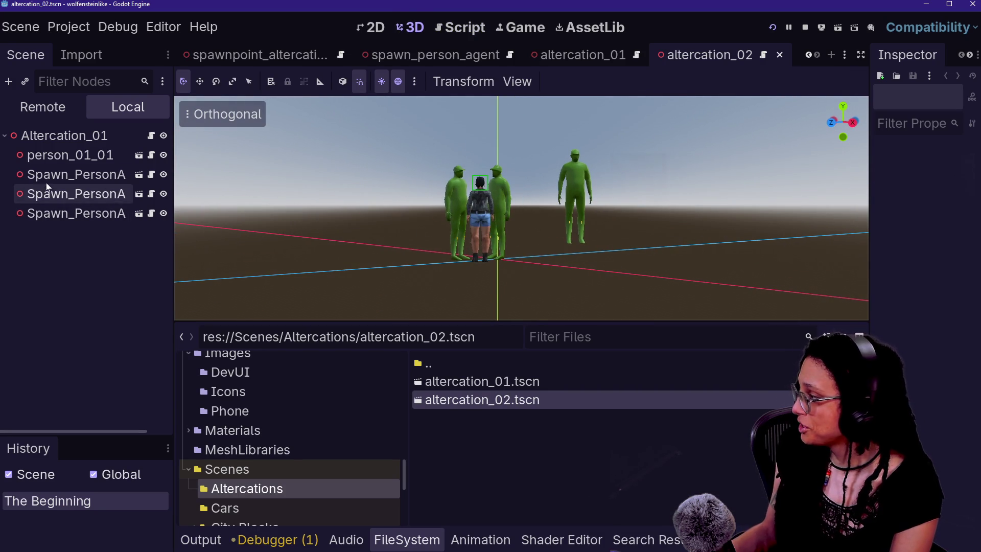
{"action": "left_click", "coordinate": [72, 175]}
{"action": "left_click", "coordinate": [80, 154]}
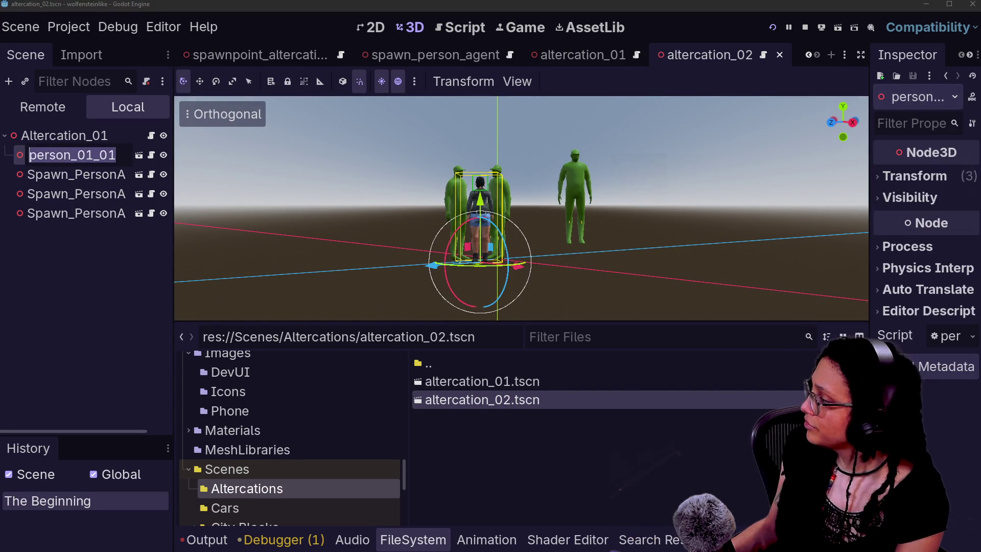
- Rename the root to Altercation_02, save the scene, and select all code in its script
{"action": "left_click", "coordinate": [119, 133]}
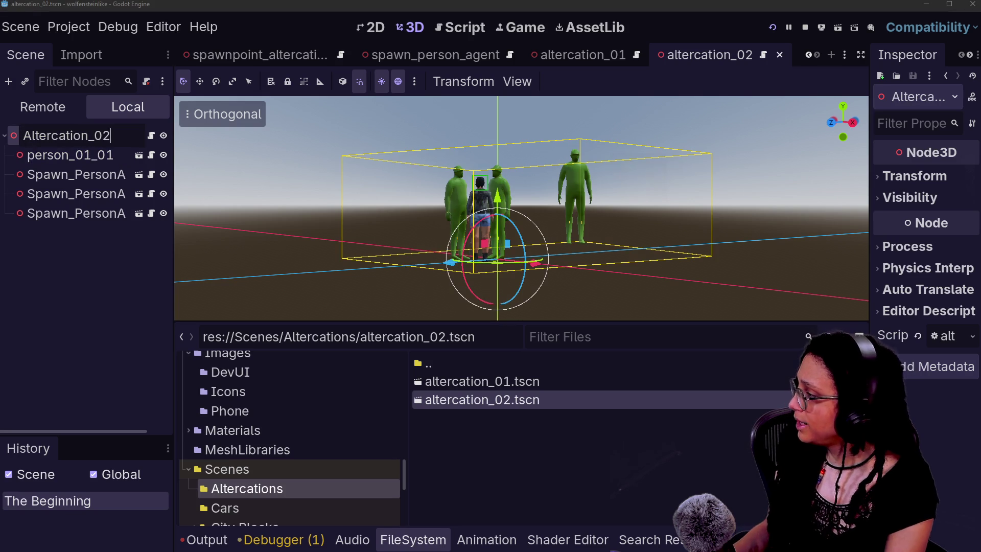
{"action": "type", "text": "2"}
{"action": "key", "text": "Return"}
{"action": "key", "text": "ctrl+s"}
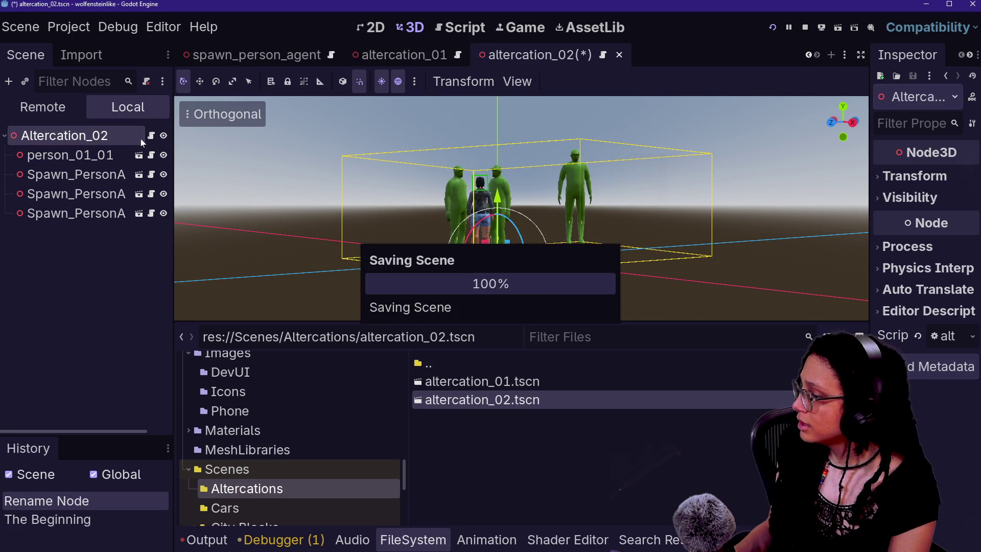
{"action": "left_click", "coordinate": [150, 137]}
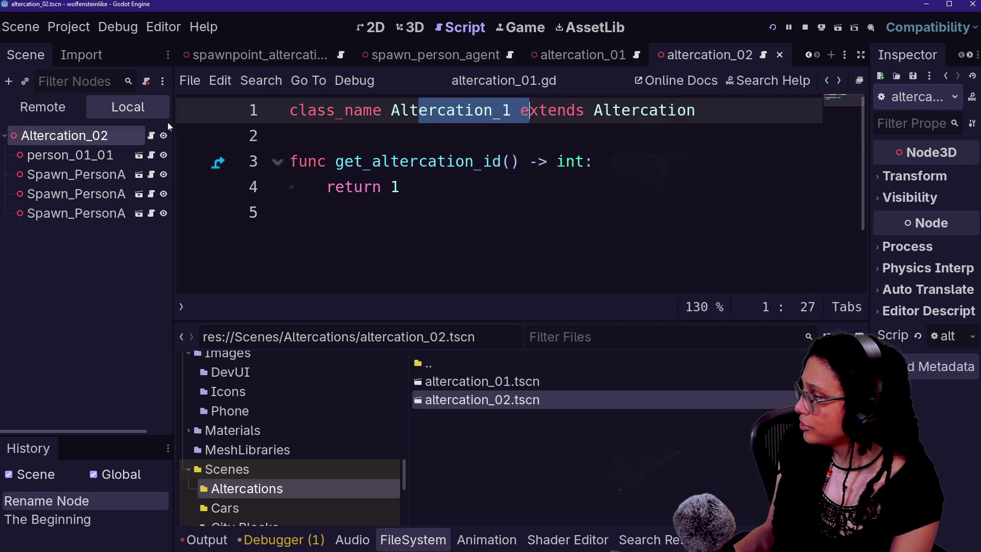
{"action": "key", "text": "ctrl+a"}
{"action": "key", "text": "ctrl+c"}
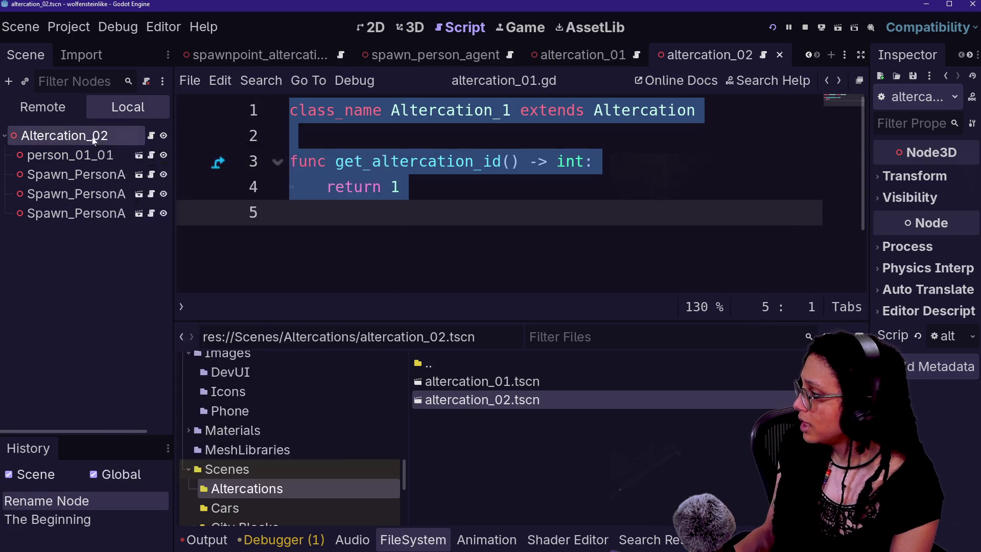
- Detach altercation_01.gd from the Altercation_02 root and begin attaching a new script
{"action": "right_click", "coordinate": [93, 137]}
{"action": "left_click", "coordinate": [136, 314]}
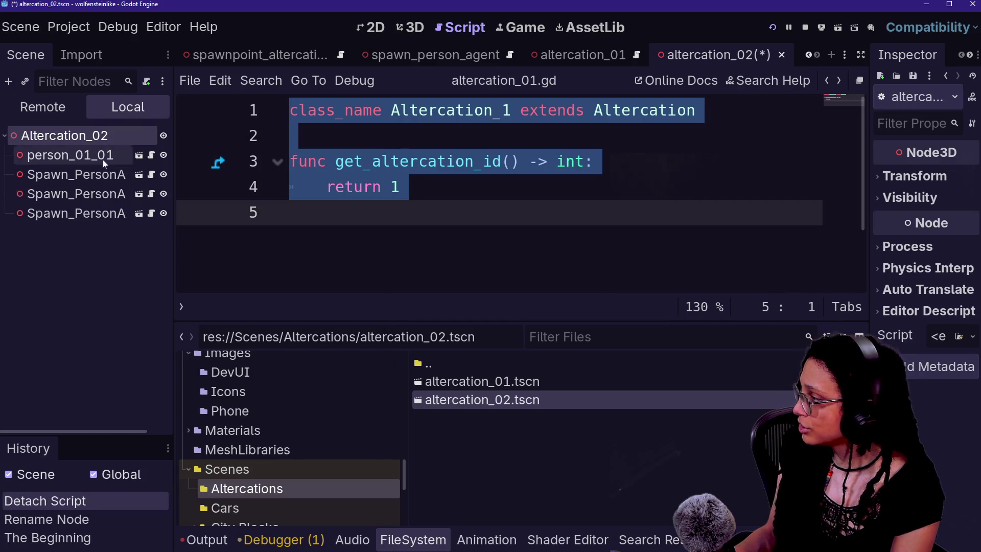
{"action": "right_click", "coordinate": [112, 137]}
{"action": "left_click", "coordinate": [216, 258]}
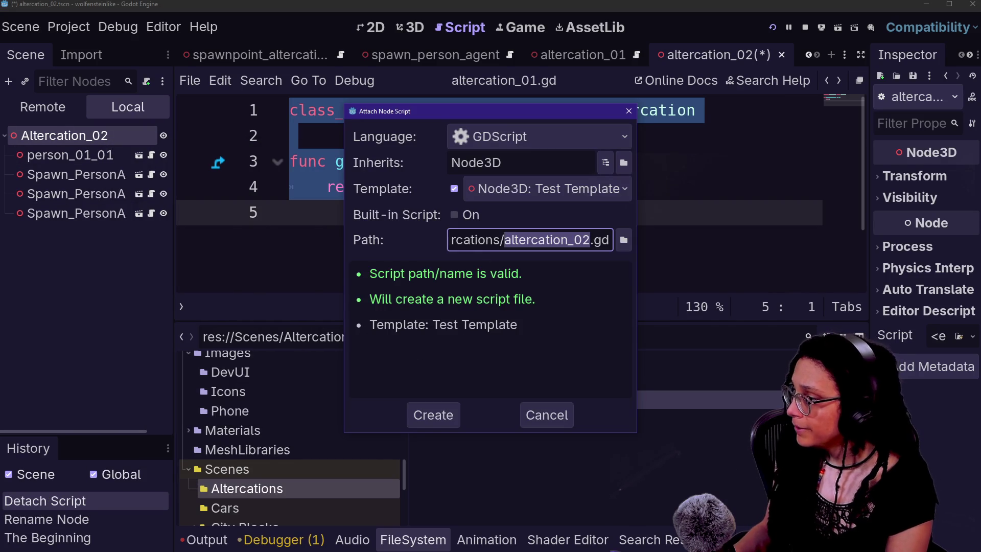
- Create the new script at res://Scripts/altercation_02.gd
{"action": "left_click", "coordinate": [494, 240]}
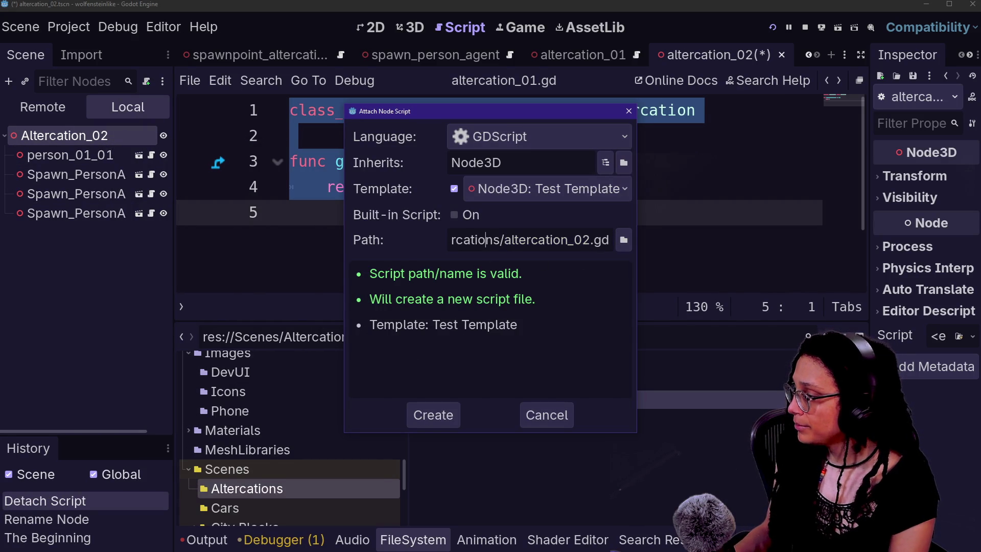
{"action": "key", "text": "Left"}
{"action": "key", "text": "Left"}
{"action": "key", "text": "Left"}
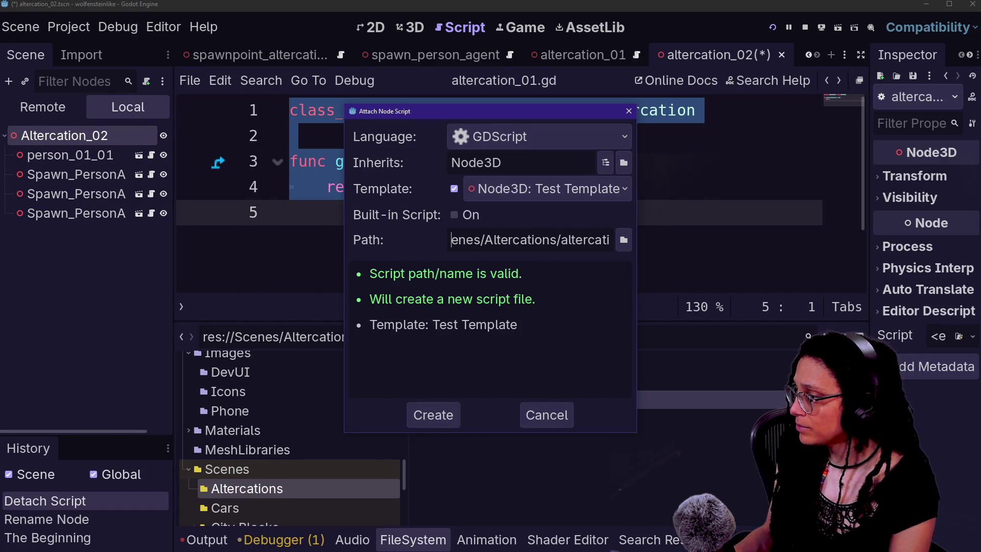
{"action": "left_click_drag", "start_coordinate": [466, 239], "coordinate": [561, 239]}
{"action": "key", "text": "BackSpace"}
{"action": "key", "text": "BackSpace"}
{"action": "key", "text": "BackSpace"}
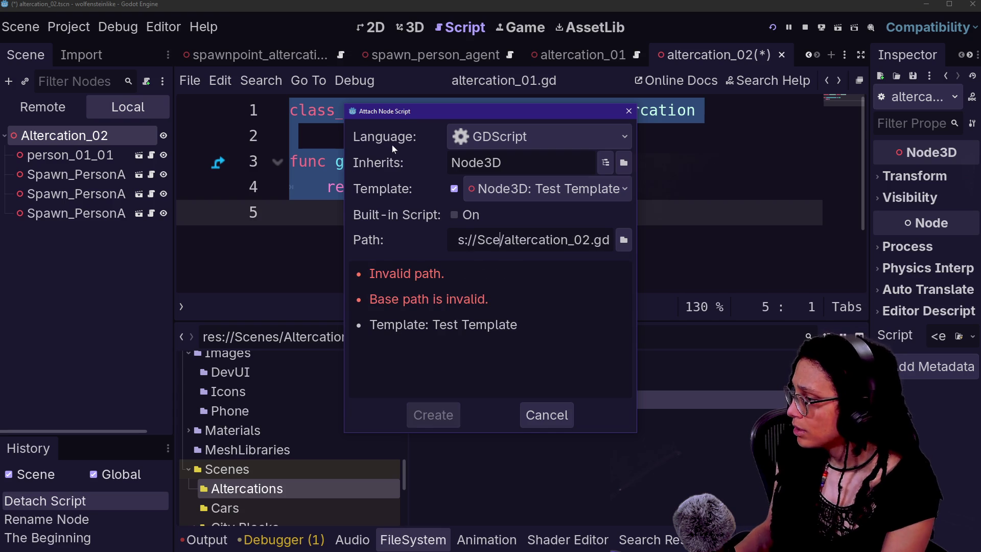
{"action": "type", "text": "cripts"}
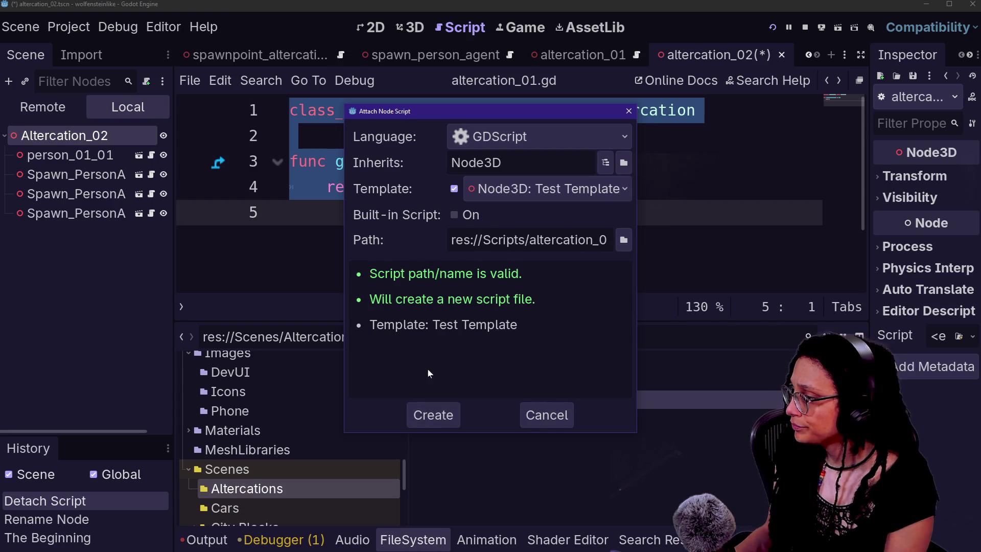
{"action": "left_click", "coordinate": [443, 415]}
- Paste the copied code, rename the class to Altercation_2, return 2, and save
{"action": "key", "text": "ctrl+a"}
{"action": "key", "text": "ctrl+v"}
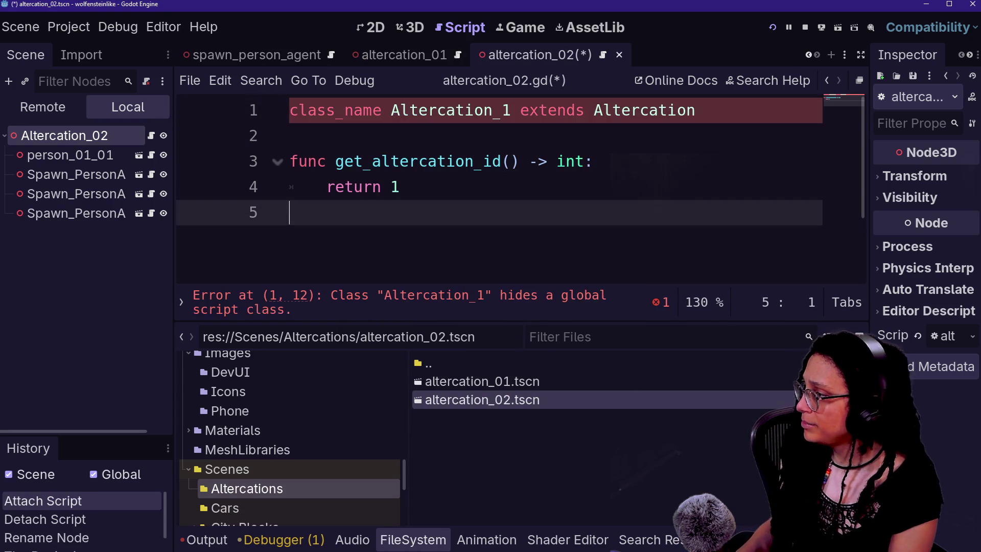
{"action": "left_click", "coordinate": [512, 109]}
{"action": "left_click", "coordinate": [401, 187]}
{"action": "key", "text": "BackSpace"}
{"action": "type", "text": "2"}
{"action": "key", "text": "Down"}
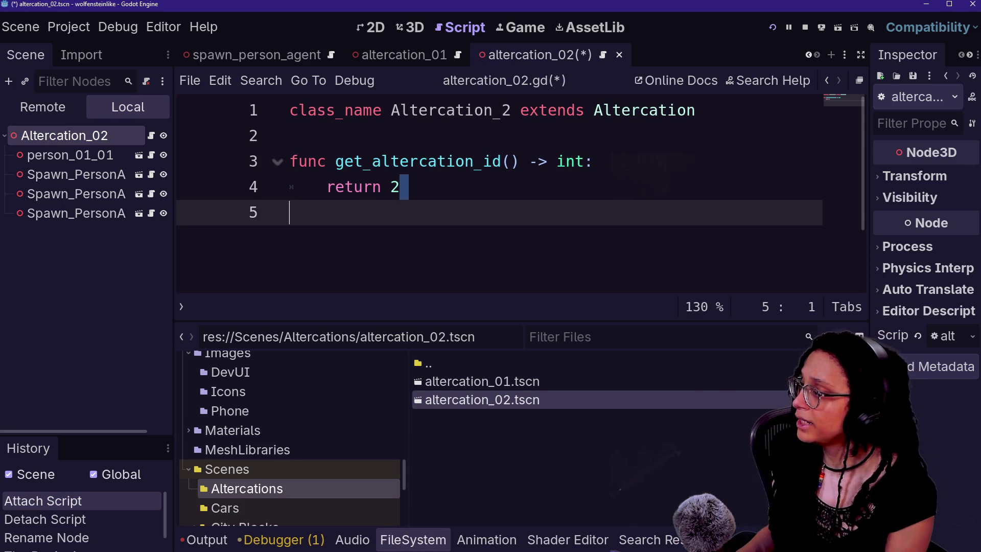
{"action": "key", "text": "Up"}
{"action": "key", "text": "ctrl+s"}
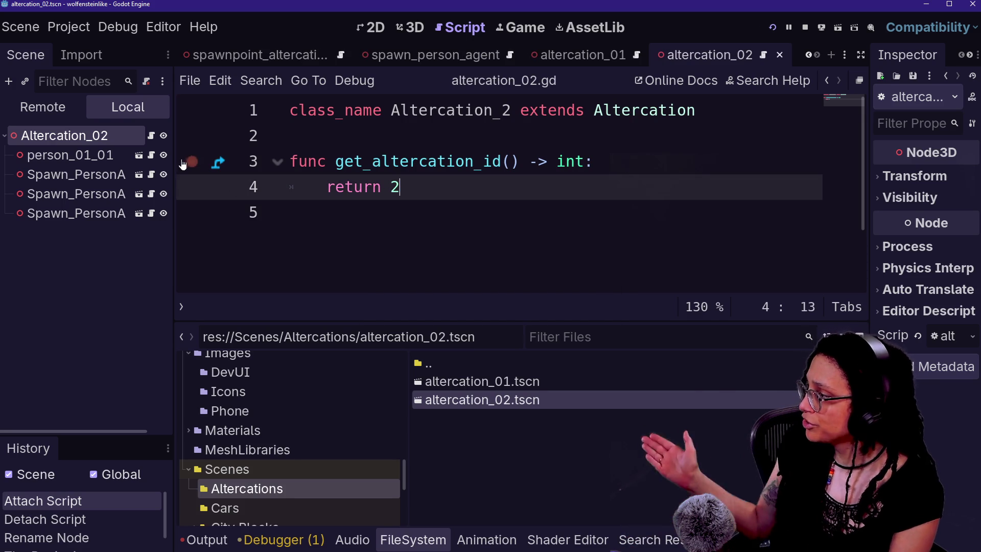
- Review spawn_person_agent.gd's parent-is-Altercation check and the get_altercation_id call on line 40
{"action": "left_click", "coordinate": [151, 174]}
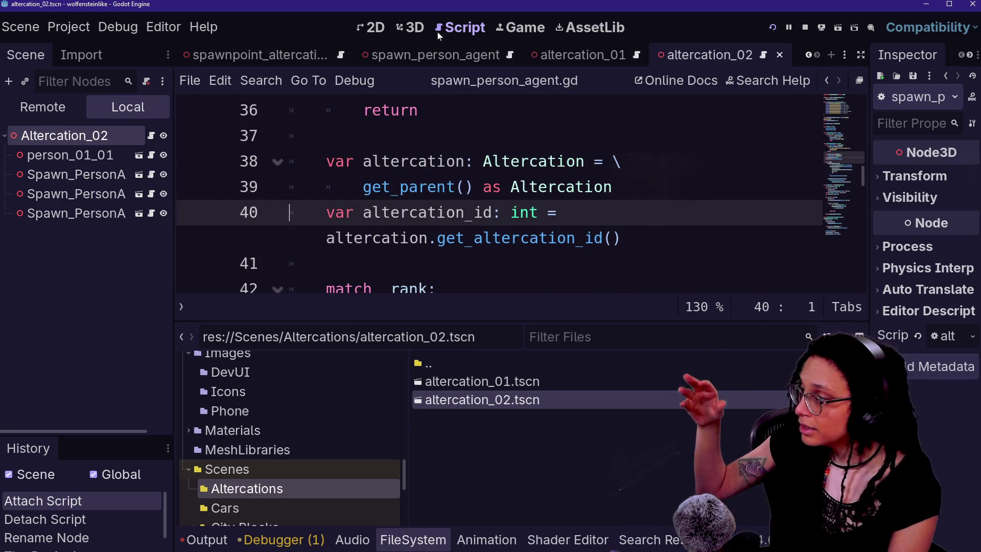
{"action": "left_click", "coordinate": [358, 136]}
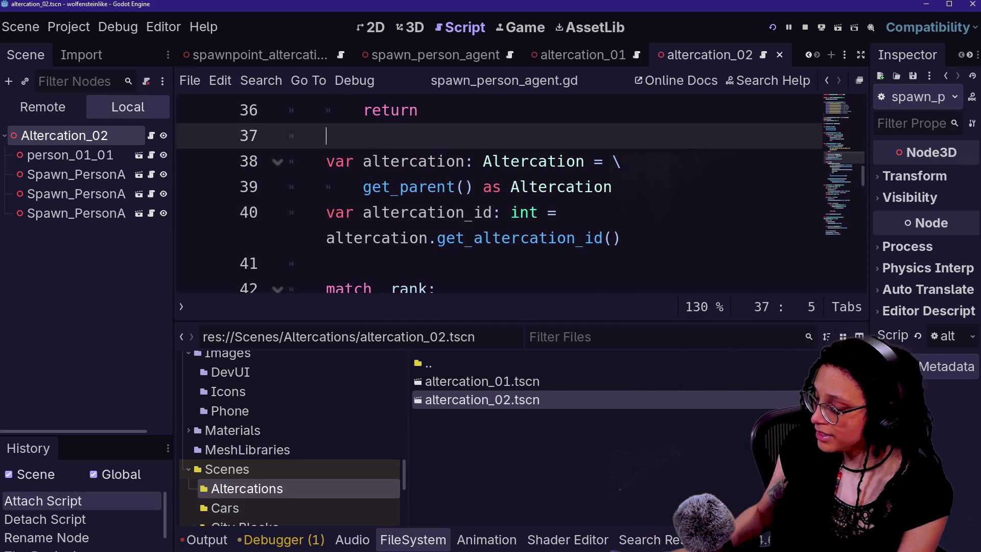
{"action": "key", "text": "ctrl+j"}
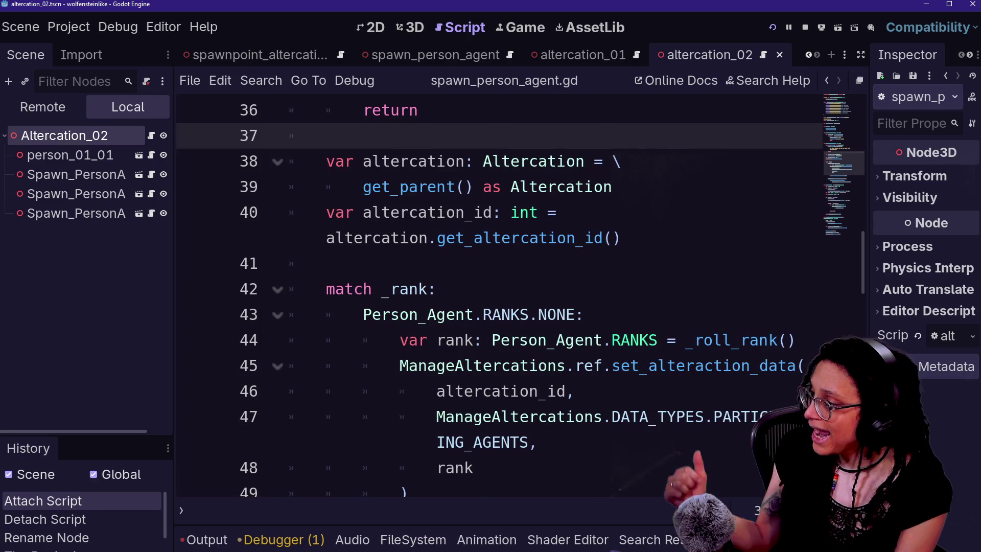
{"action": "scroll", "coordinate": [498, 293], "scroll_direction": "up", "scroll_amount": 2}
{"action": "left_click_drag", "start_coordinate": [363, 263], "coordinate": [475, 264]}
{"action": "scroll", "coordinate": [475, 263], "scroll_direction": "up", "scroll_amount": 1}
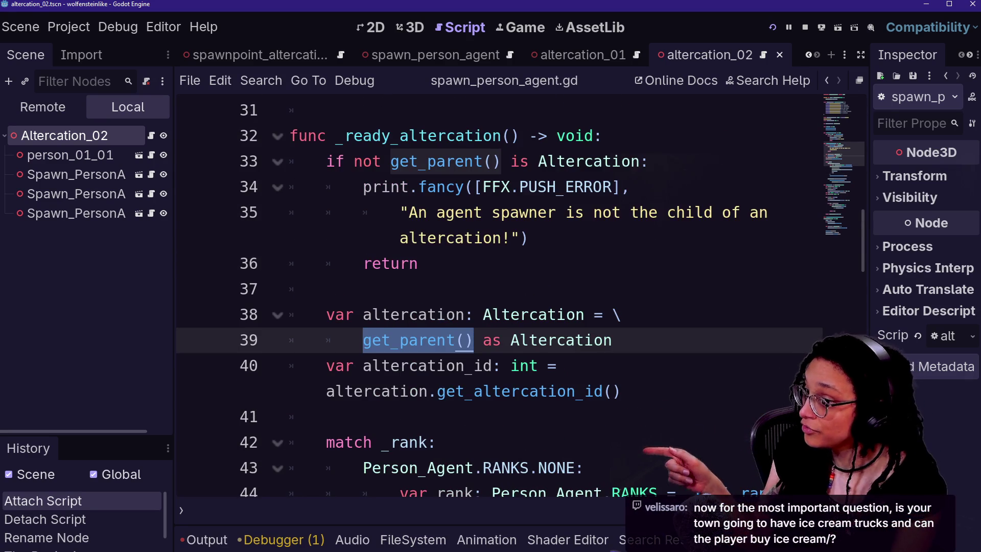
{"action": "left_click_drag", "start_coordinate": [286, 135], "coordinate": [639, 161]}
{"action": "left_click", "coordinate": [640, 161]}
{"action": "left_click_drag", "start_coordinate": [371, 391], "coordinate": [613, 390]}
{"action": "left_click", "coordinate": [612, 391]}
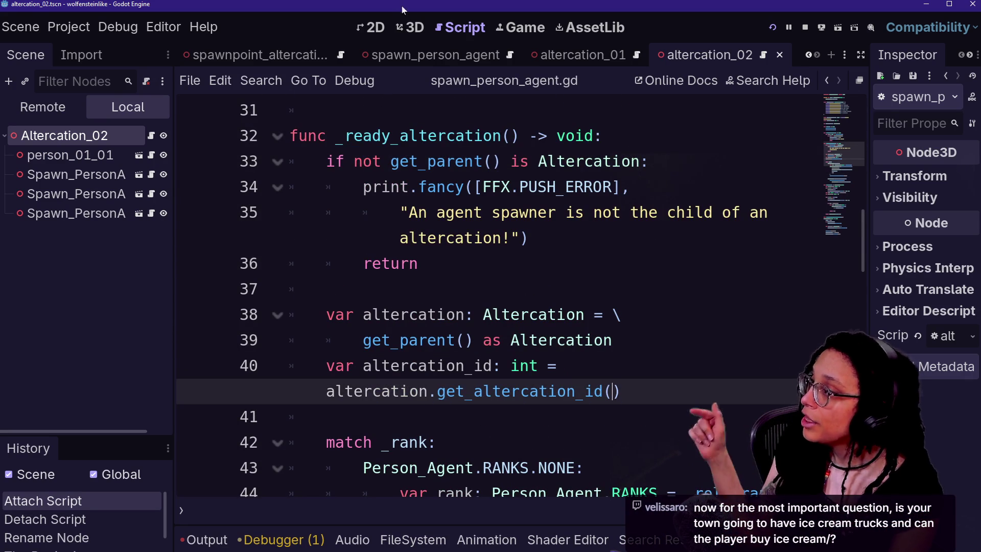
- Reopen the spawner's spawn_person_agent.gd and move to the _assign_rank_and_spawn_agent line
{"action": "left_click", "coordinate": [415, 28]}
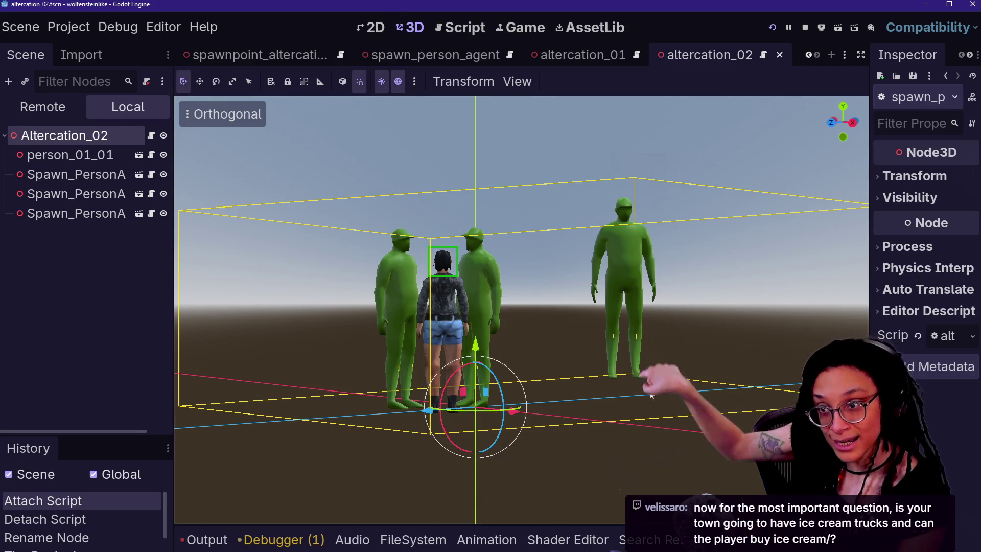
{"action": "left_click", "coordinate": [151, 135]}
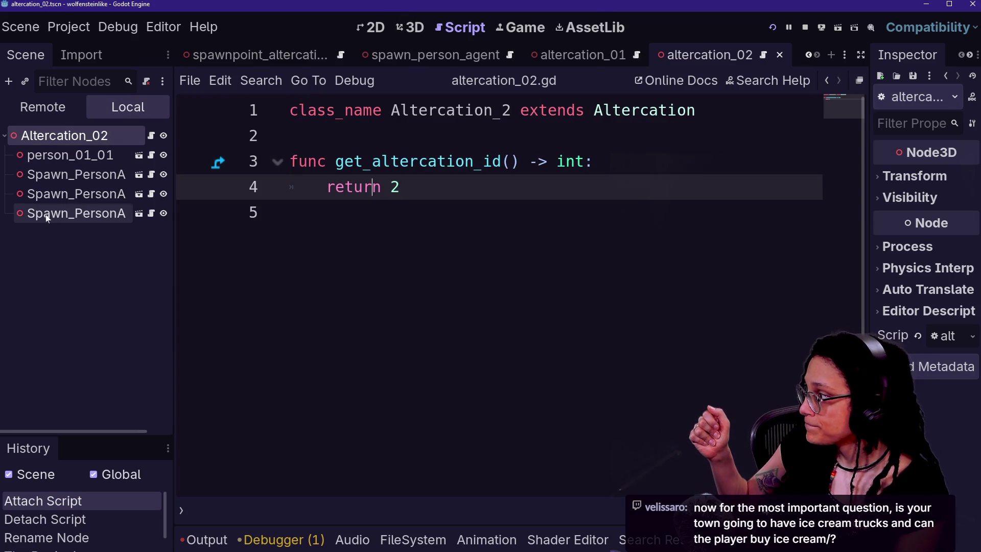
{"action": "left_click", "coordinate": [151, 175]}
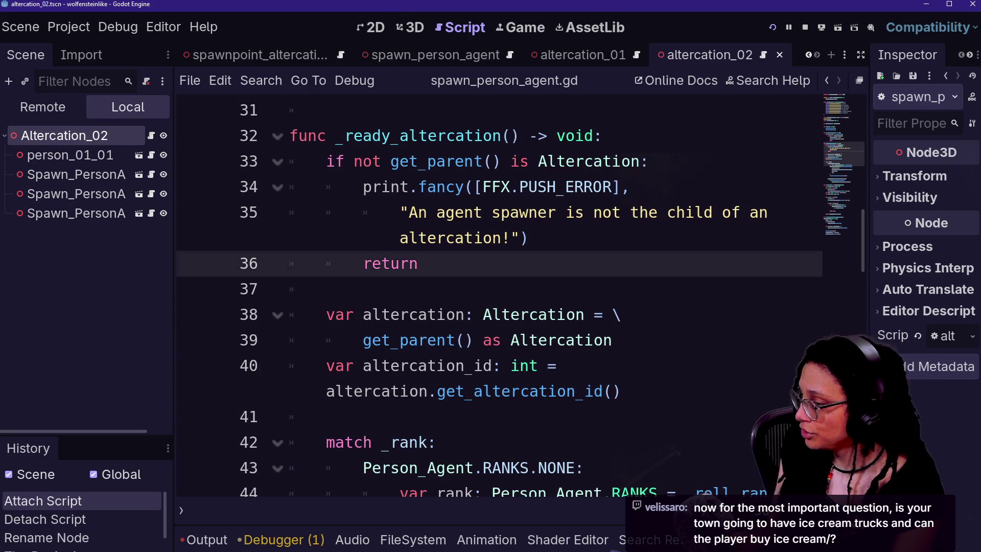
{"action": "key", "text": "Down"}
{"action": "key", "text": "Down"}
{"action": "key", "text": "Down"}
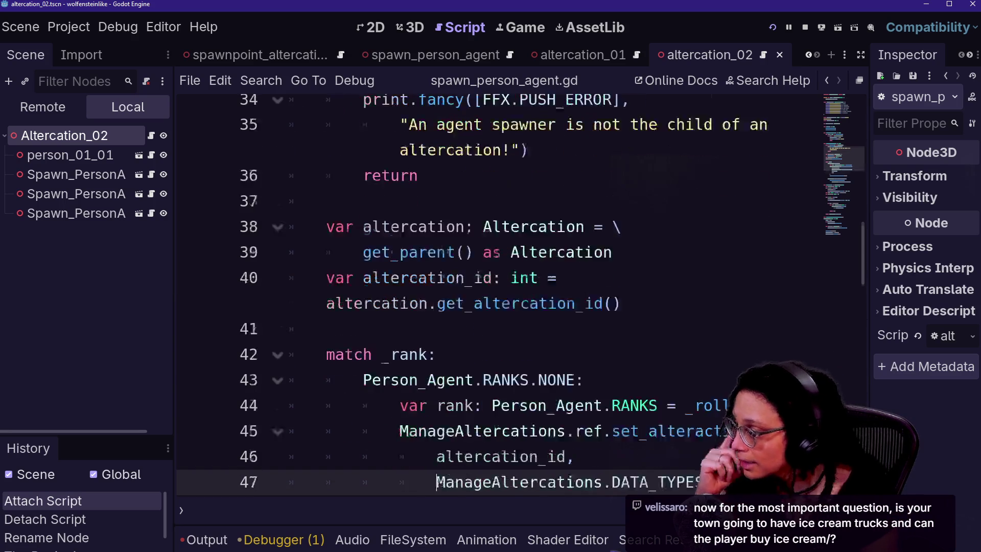
{"action": "key", "text": "Down"}
{"action": "key", "text": "ctrl+shift+f"}
{"action": "key", "text": "Up"}
{"action": "key", "text": "Up"}
{"action": "key", "text": "Down"}
{"action": "key", "text": "Down"}
{"action": "key", "text": "Down"}
{"action": "key", "text": "Down"}
{"action": "key", "text": "Down"}
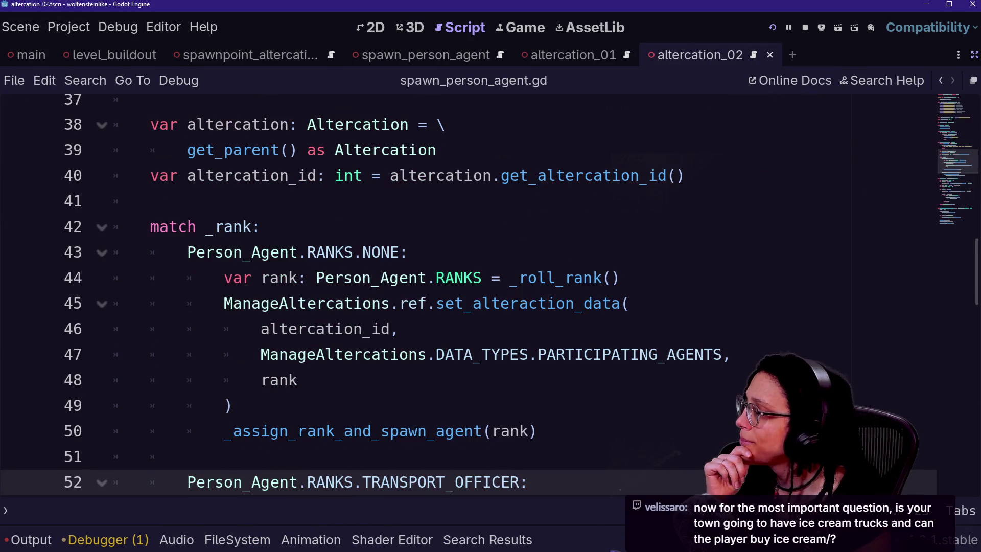
- Inspect the match _rank line and its Person_Agent.RANKS reference on line 43
{"action": "left_click", "coordinate": [113, 226]}
{"action": "key", "text": "shift+Down"}
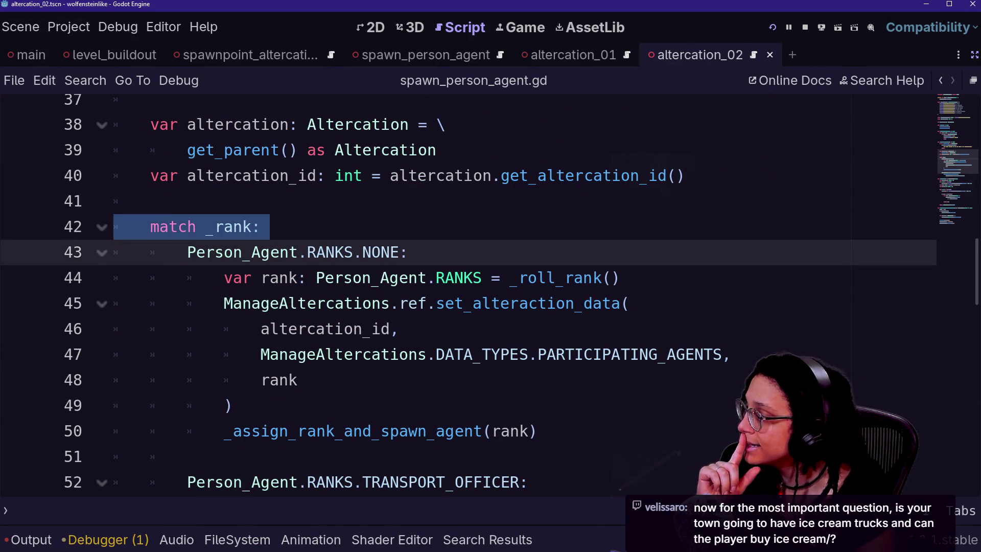
{"action": "left_click", "coordinate": [224, 252]}
{"action": "left_click", "coordinate": [344, 252]}
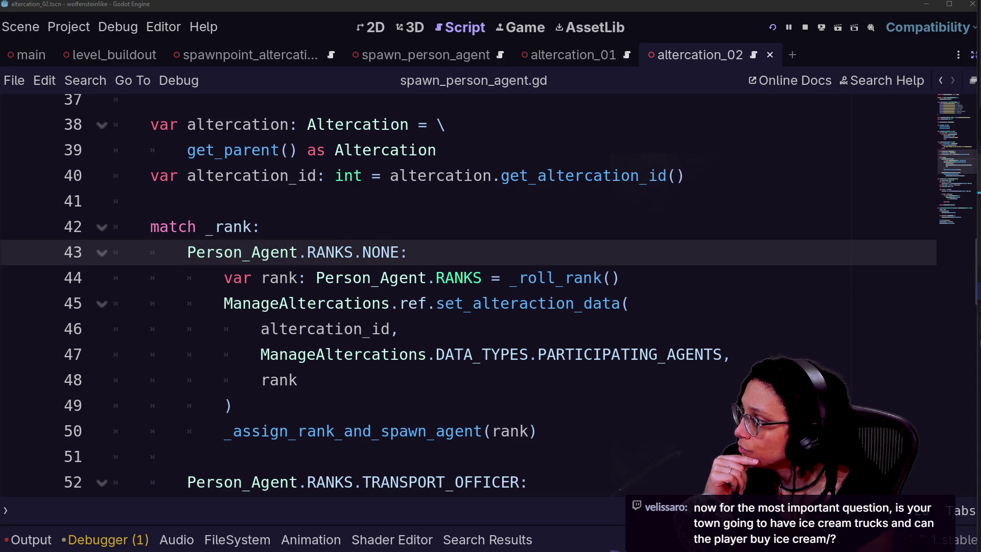
{"action": "left_click", "coordinate": [261, 227]}
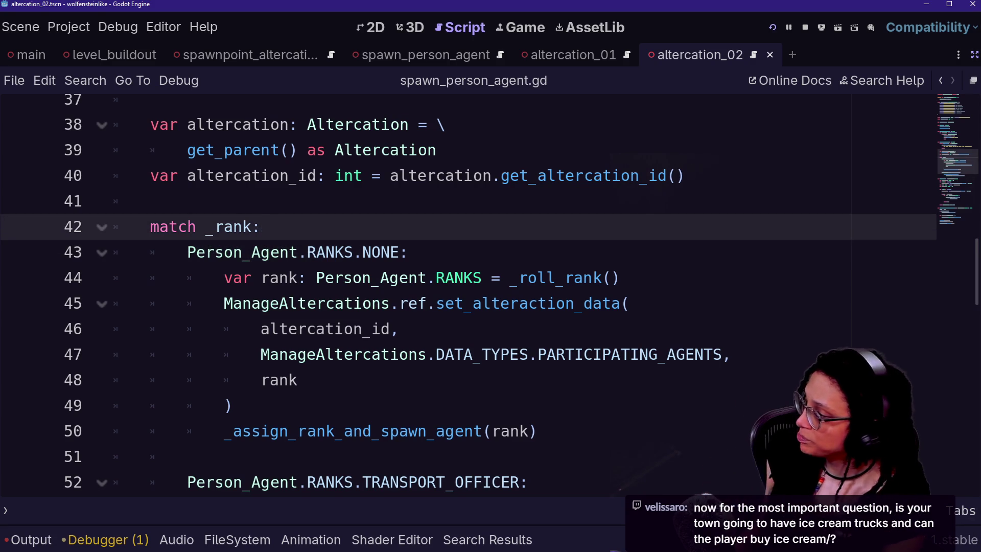
- Open the Person_Agent script and highlight its RANKS list up to SPECIAL_RESPONSE_OFFICER
{"action": "left_click", "coordinate": [242, 253], "text": "ctrl"}
{"action": "left_click", "coordinate": [153, 288]}
{"action": "left_click", "coordinate": [557, 391]}
{"action": "left_click_drag", "start_coordinate": [363, 365], "coordinate": [463, 416]}
{"action": "left_click", "coordinate": [196, 263]}
{"action": "left_click_drag", "start_coordinate": [195, 263], "coordinate": [463, 416]}
{"action": "left_click", "coordinate": [463, 416]}
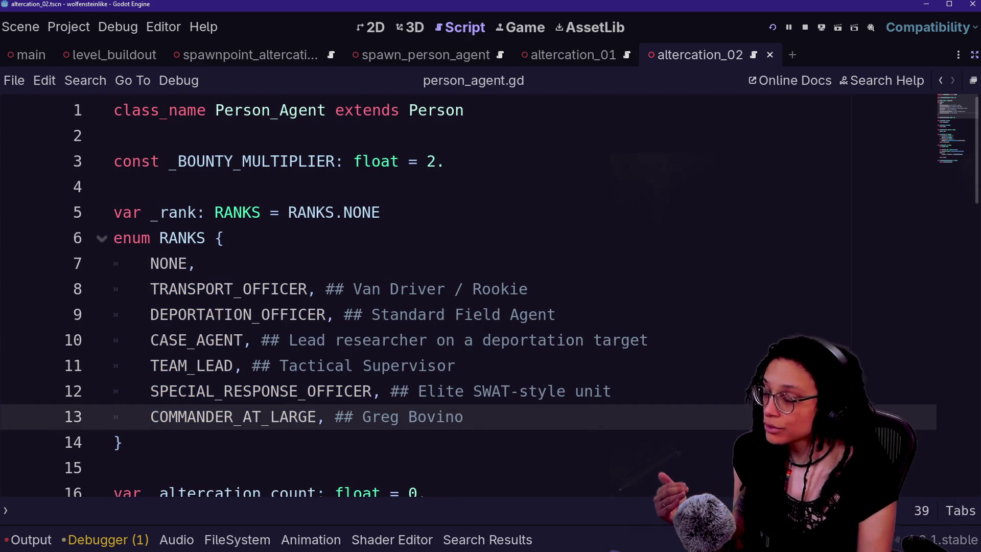
- Go through the RANKS entries: NONE, TRANSPORT_OFFICER, DEPORTATION_OFFICER, and CASE_AGENT to SPECIAL_RESPONSE_OFFICER
{"action": "left_click_drag", "start_coordinate": [223, 238], "coordinate": [248, 288]}
{"action": "left_click_drag", "start_coordinate": [528, 289], "coordinate": [96, 292]}
{"action": "left_click", "coordinate": [196, 263]}
{"action": "left_click", "coordinate": [215, 314]}
{"action": "key", "text": "Down"}
{"action": "key", "text": "Down"}
{"action": "key", "text": "Down"}
{"action": "left_click_drag", "start_coordinate": [225, 340], "coordinate": [214, 391]}
{"action": "left_click", "coordinate": [196, 288]}
- Review Person_Agent's _rank variable on line 5 and its get_rank function
{"action": "left_click", "coordinate": [150, 212]}
{"action": "left_click_drag", "start_coordinate": [151, 212], "coordinate": [180, 212]}
{"action": "left_click", "coordinate": [154, 237]}
{"action": "left_click", "coordinate": [178, 391]}
{"action": "scroll", "coordinate": [178, 391], "scroll_direction": "down", "scroll_amount": 2}
{"action": "left_click", "coordinate": [178, 482]}
{"action": "scroll", "coordinate": [178, 482], "scroll_direction": "down", "scroll_amount": 3}
{"action": "mouse_move", "coordinate": [115, 226]}
{"action": "left_mouse_down"}
{"action": "mouse_move", "coordinate": [270, 226]}
{"action": "mouse_move", "coordinate": [115, 201]}
{"action": "left_mouse_up"}
{"action": "left_click", "coordinate": [263, 252]}
{"action": "left_click", "coordinate": [115, 200]}
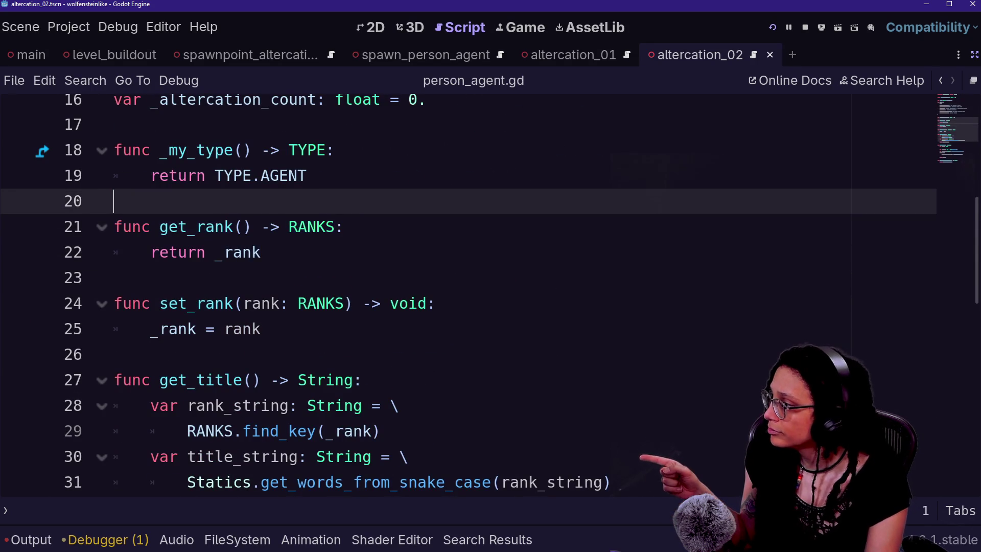
{"action": "scroll", "coordinate": [460, 296], "scroll_direction": "up", "scroll_amount": 2}
{"action": "scroll", "coordinate": [460, 296], "scroll_direction": "up", "scroll_amount": 2}
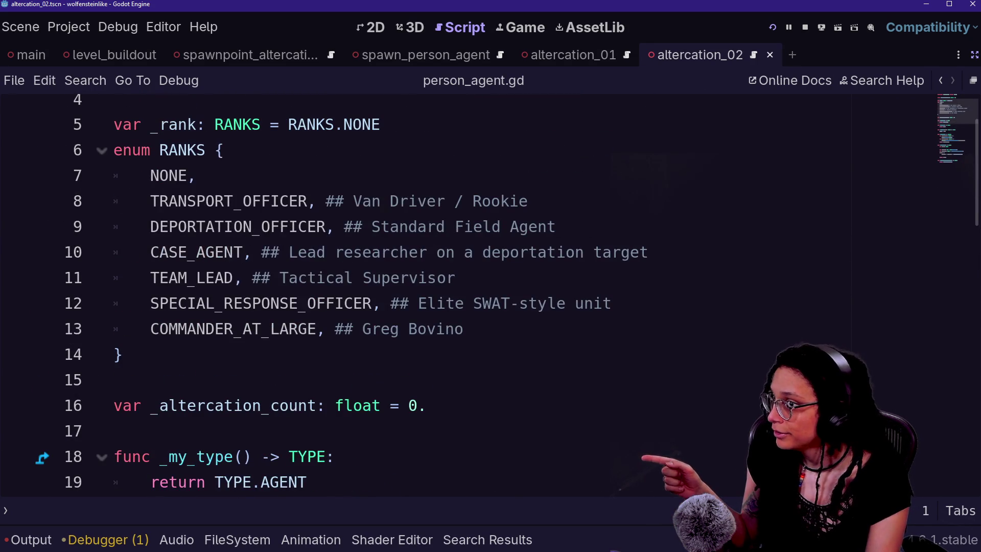
- Back in spawn_person_agent.gd, examine the NONE case's set_alteraction_data call under match _rank
{"action": "left_click", "coordinate": [942, 81]}
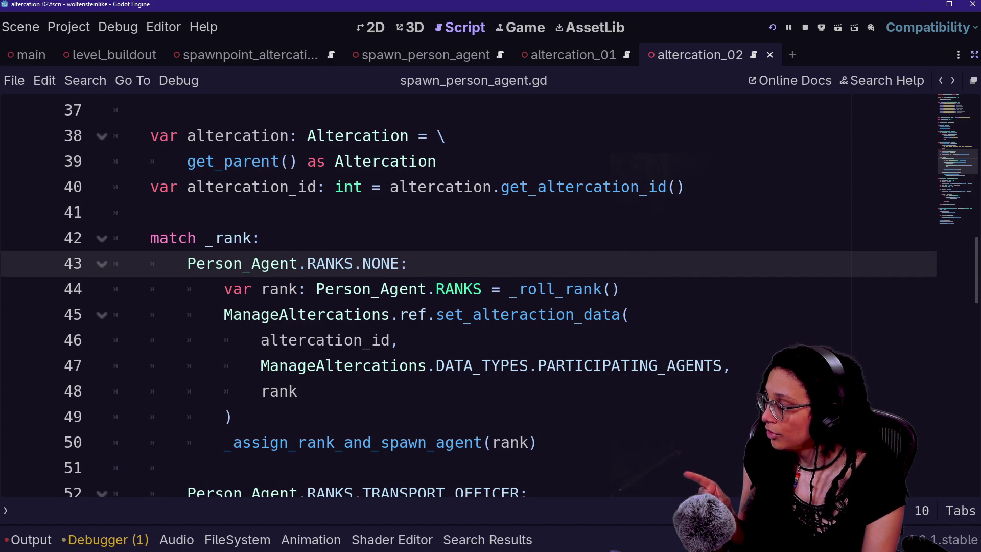
{"action": "key", "text": "Down"}
{"action": "key", "text": "Up"}
{"action": "key", "text": "Up"}
{"action": "left_click_drag", "start_coordinate": [307, 263], "coordinate": [298, 391]}
{"action": "left_click", "coordinate": [230, 416]}
{"action": "left_click", "coordinate": [261, 238]}
- Scroll to the top of spawn_person_agent.gd to review the exported _rank declaration
{"action": "scroll", "coordinate": [468, 295], "scroll_direction": "up", "scroll_amount": 4}
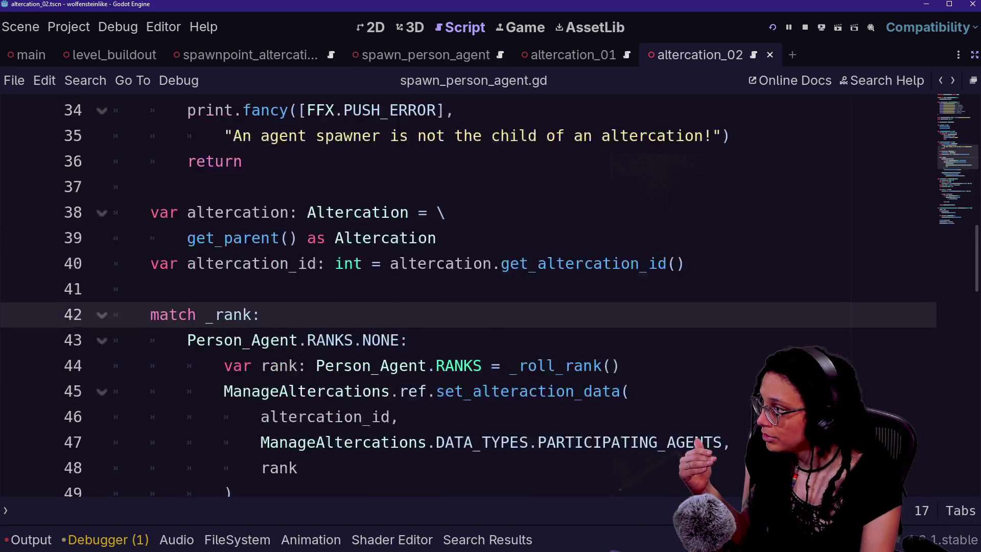
{"action": "scroll", "coordinate": [468, 295], "scroll_direction": "up", "scroll_amount": 3}
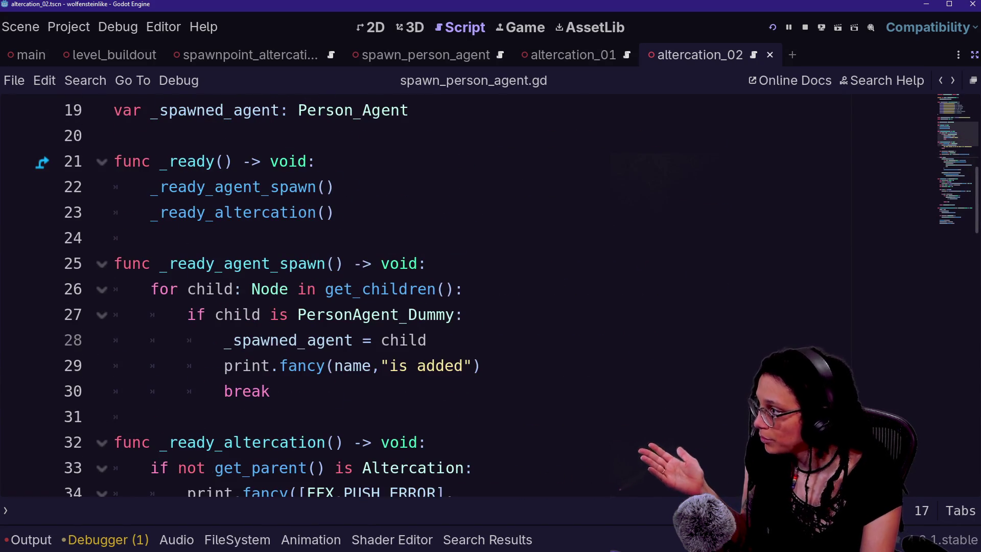
{"action": "scroll", "coordinate": [468, 295], "scroll_direction": "up", "scroll_amount": 2}
{"action": "scroll", "coordinate": [469, 295], "scroll_direction": "down", "scroll_amount": 16}
{"action": "scroll", "coordinate": [468, 295], "scroll_direction": "up", "scroll_amount": 8}
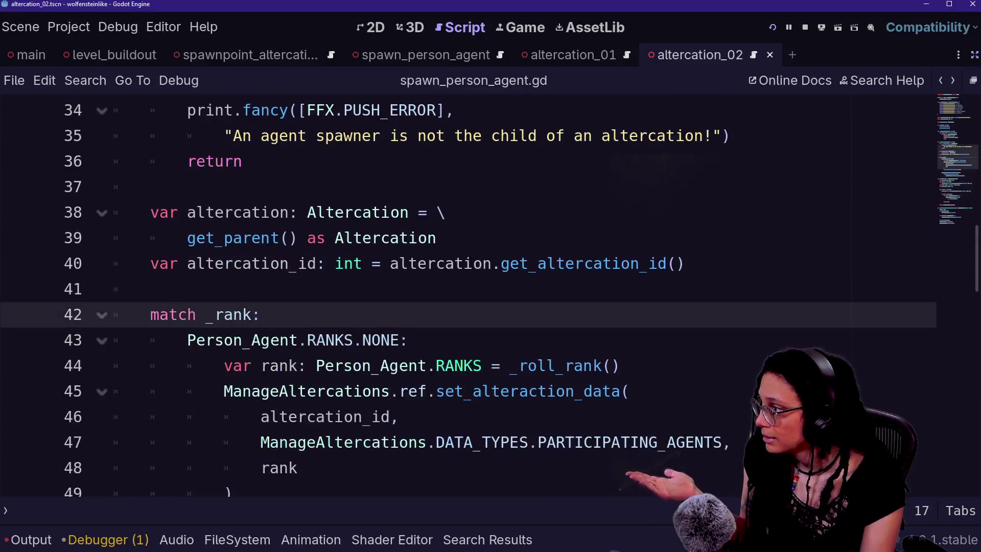
{"action": "scroll", "coordinate": [468, 295], "scroll_direction": "up", "scroll_amount": 7}
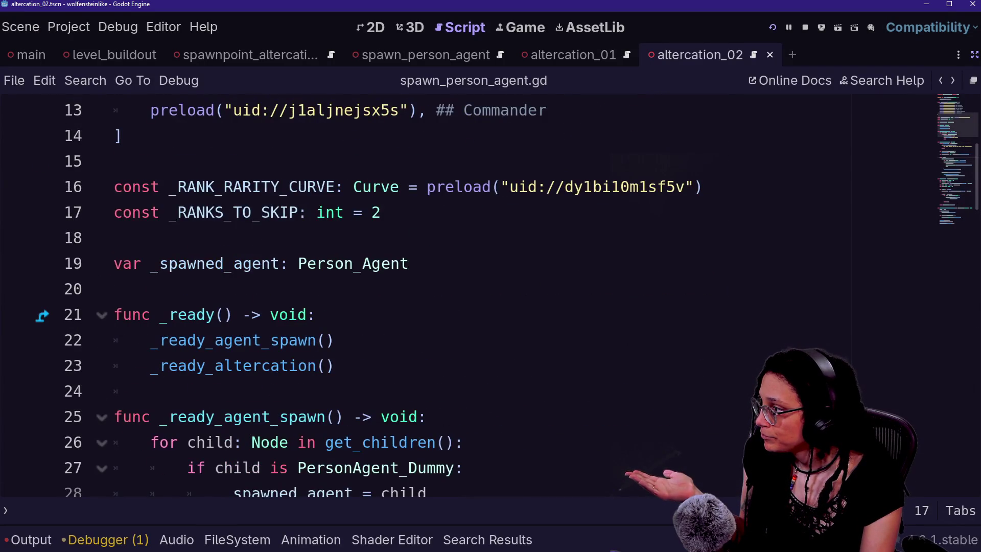
{"action": "scroll", "coordinate": [468, 294], "scroll_direction": "up", "scroll_amount": 4}
{"action": "left_click_drag", "start_coordinate": [286, 161], "coordinate": [362, 186]}
- Return to the match _rank block, then switch to the spawn_person_agent scene
{"action": "left_click", "coordinate": [150, 212]}
{"action": "key", "text": "shift+Home"}
{"action": "scroll", "coordinate": [468, 295], "scroll_direction": "down", "scroll_amount": 12}
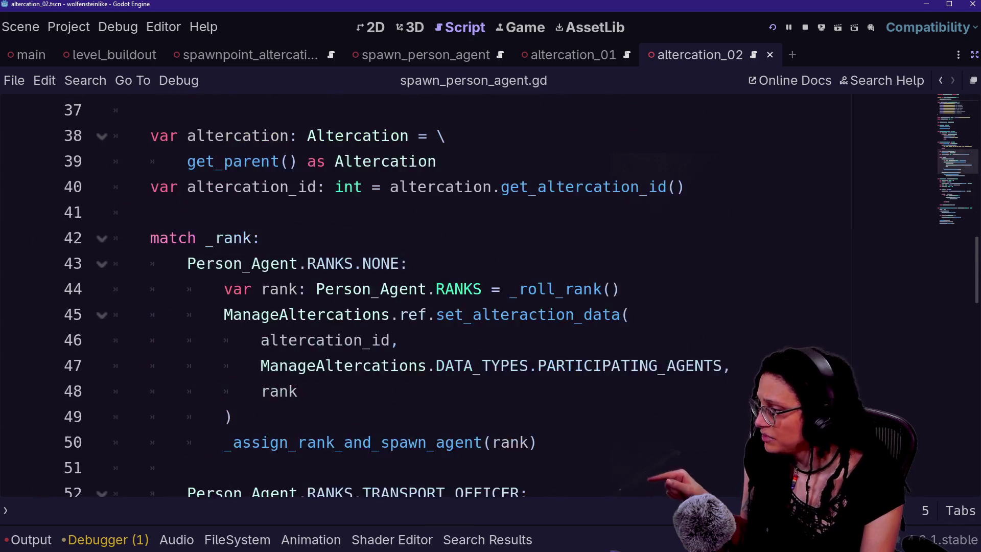
{"action": "scroll", "coordinate": [468, 295], "scroll_direction": "down", "scroll_amount": 1}
{"action": "left_click", "coordinate": [431, 55]}
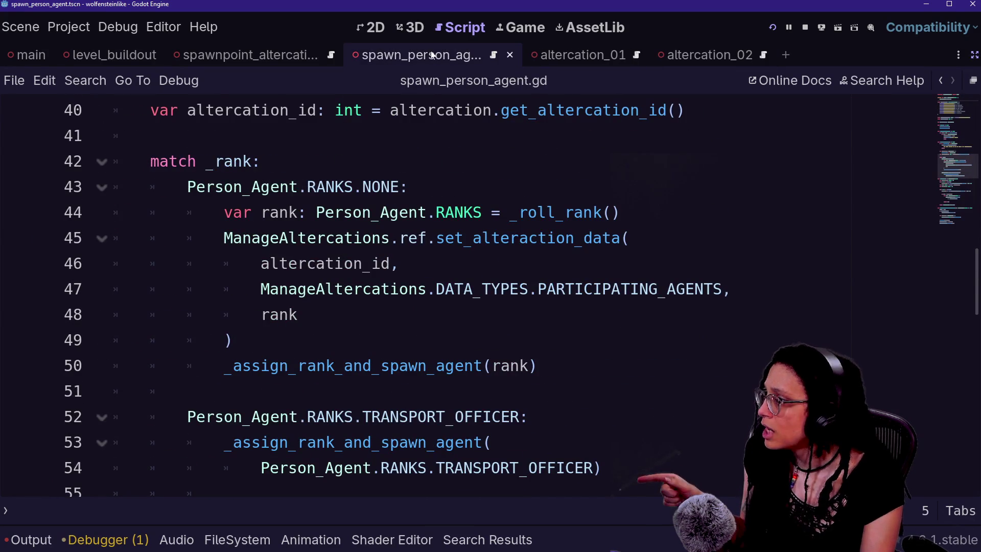
- Restore the side panels and switch to the altercation_01 scene
{"action": "left_click", "coordinate": [415, 28]}
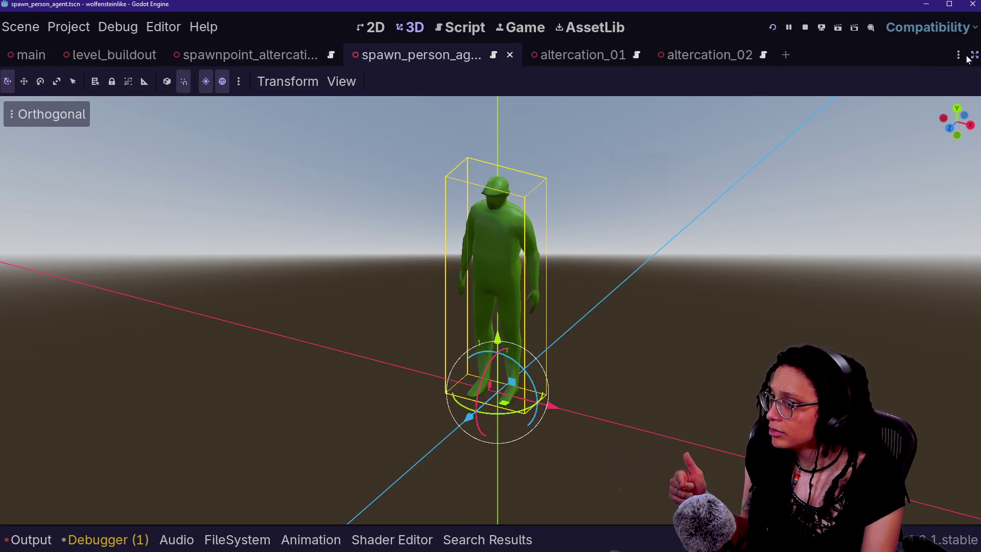
{"action": "key", "text": "ctrl+shift+F11"}
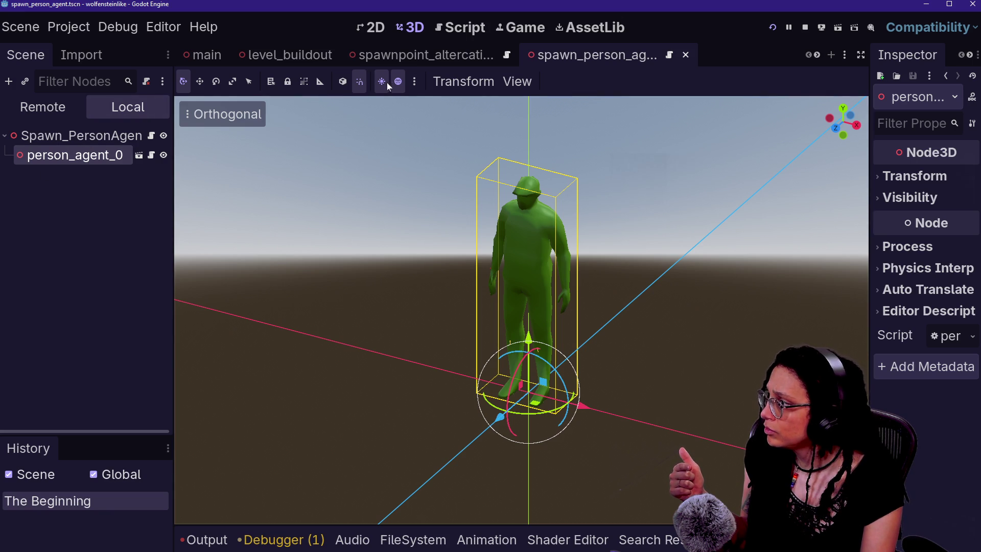
{"action": "left_click", "coordinate": [367, 55]}
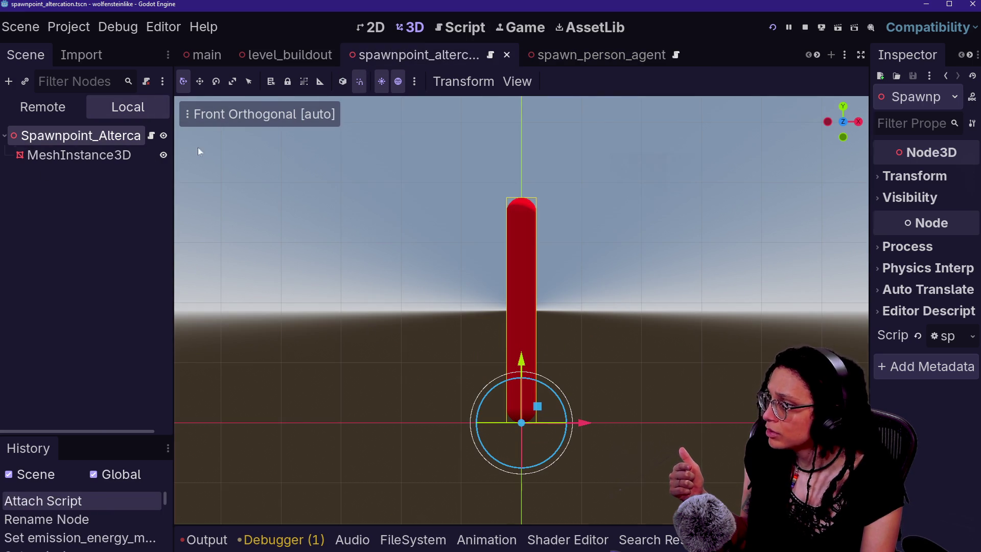
{"action": "scroll", "coordinate": [614, 67], "scroll_direction": "down", "scroll_amount": 2}
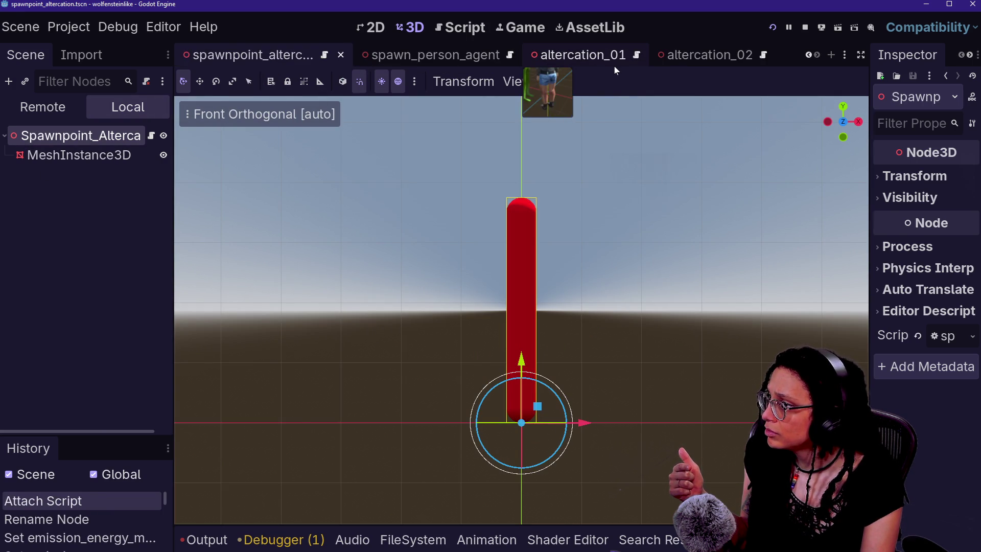
{"action": "left_click", "coordinate": [597, 60]}
- Widen the Inspector, select Spawn_PersonAgent3, and open its spawn_person_agent.gd script
{"action": "left_click_drag", "start_coordinate": [862, 190], "coordinate": [686, 189]}
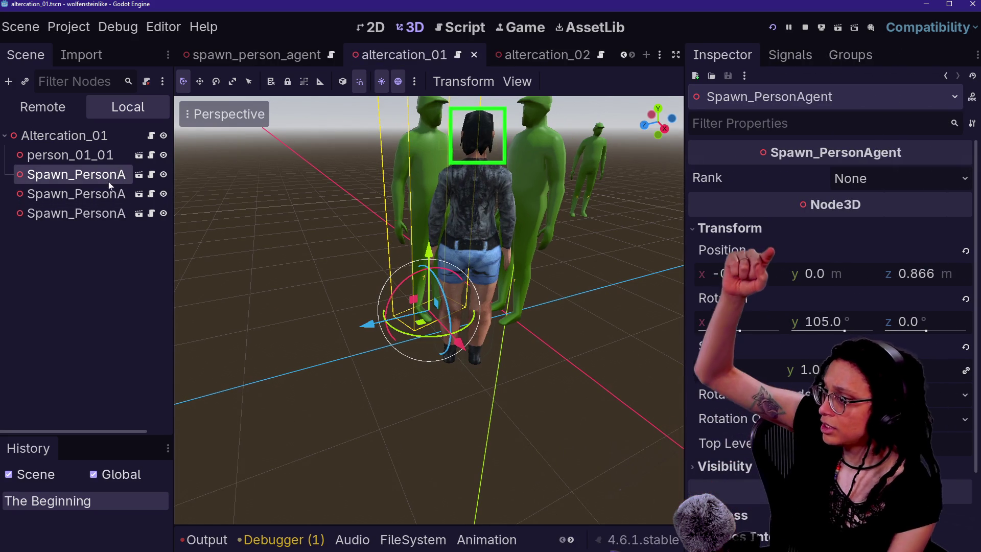
{"action": "left_click", "coordinate": [105, 195]}
{"action": "left_click", "coordinate": [99, 217]}
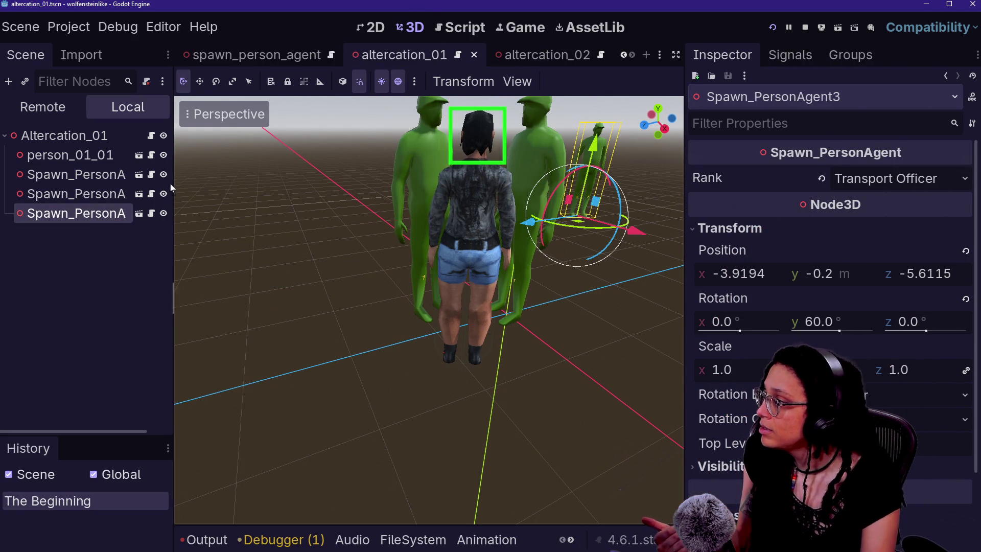
{"action": "left_click", "coordinate": [151, 174]}
{"action": "scroll", "coordinate": [409, 306], "scroll_direction": "up", "scroll_amount": 10}
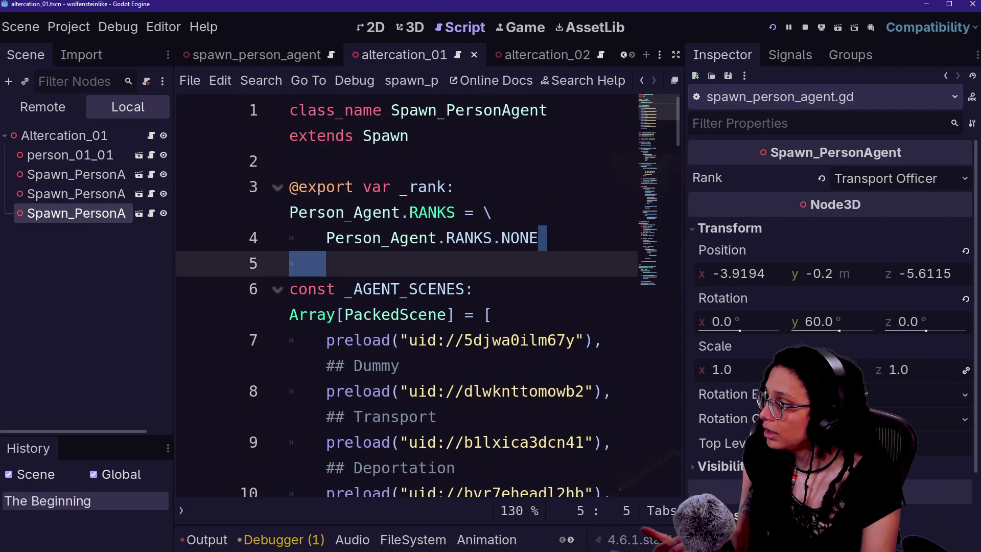
- Switch to full-width code and review the class header, exported rank and match _rank RANKS.NONE case
{"action": "left_click_drag", "start_coordinate": [325, 263], "coordinate": [290, 135]}
{"action": "left_click", "coordinate": [455, 239]}
{"action": "key", "text": "ctrl+shift+F11"}
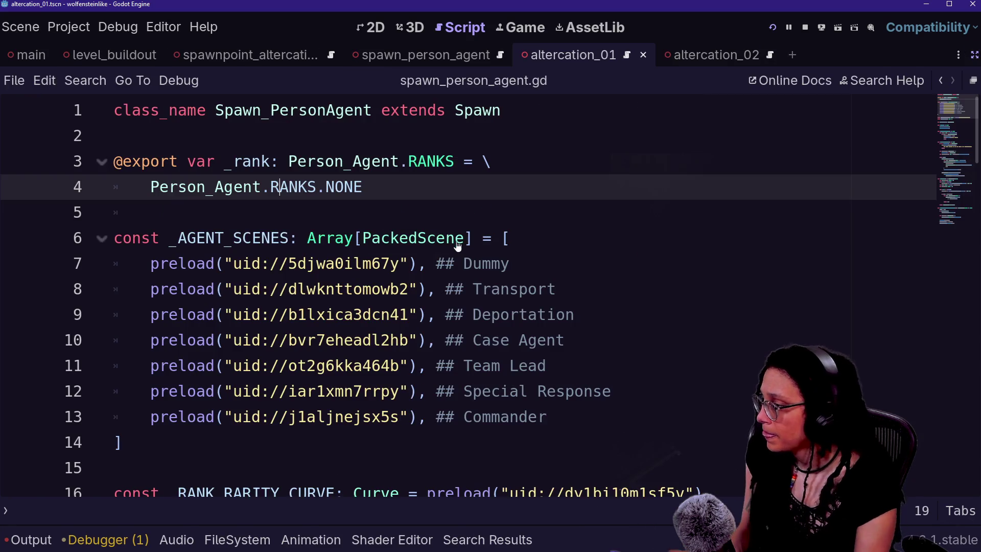
{"action": "scroll", "coordinate": [460, 294], "scroll_direction": "down", "scroll_amount": 10}
{"action": "scroll", "coordinate": [460, 294], "scroll_direction": "down", "scroll_amount": 1}
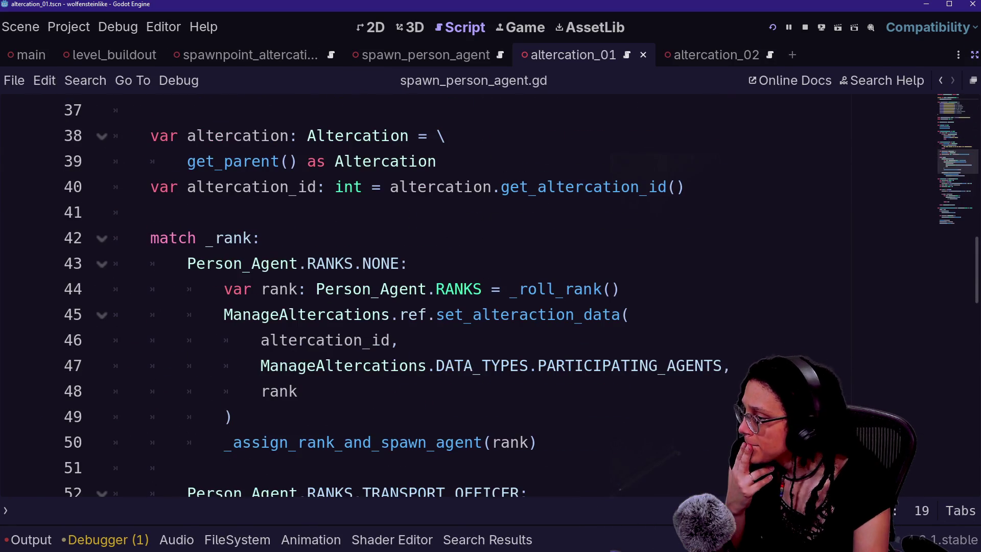
{"action": "left_click_drag", "start_coordinate": [187, 263], "coordinate": [371, 263]}
{"action": "left_click", "coordinate": [371, 263]}
{"action": "key", "text": "Up"}
{"action": "key", "text": "Down"}
{"action": "key", "text": "Down"}
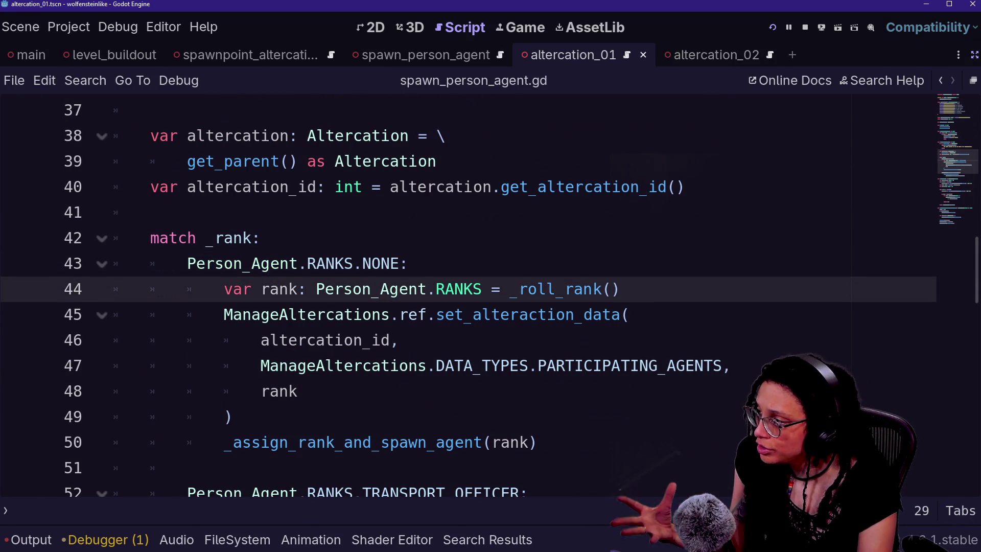
{"action": "left_click", "coordinate": [150, 237]}
{"action": "key", "text": "shift+End"}
{"action": "key", "text": "Left"}
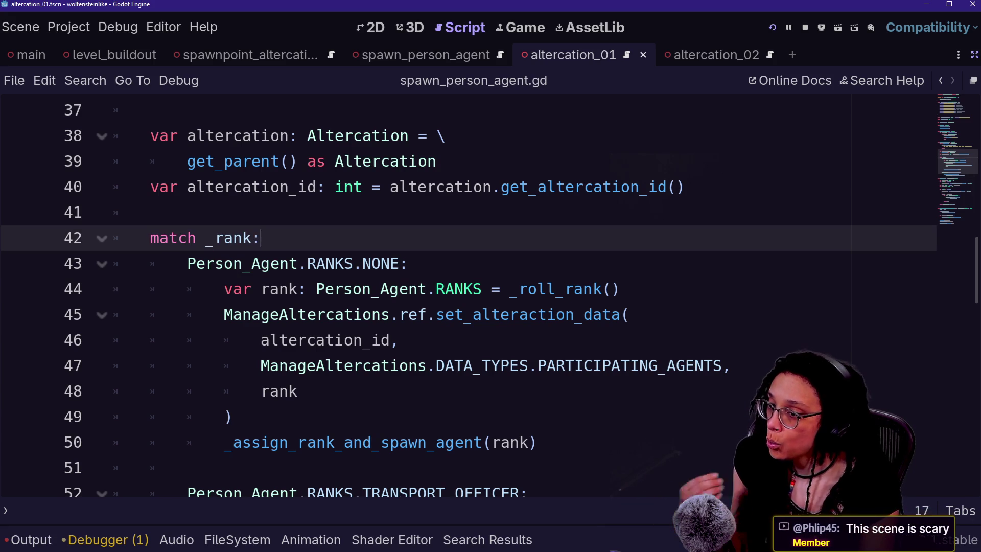
- Inspect the Person_Agent.RANKS enumeration tooltip and move down into the _roll_rank function
{"action": "left_click", "coordinate": [326, 263]}
{"action": "left_click", "coordinate": [379, 289]}
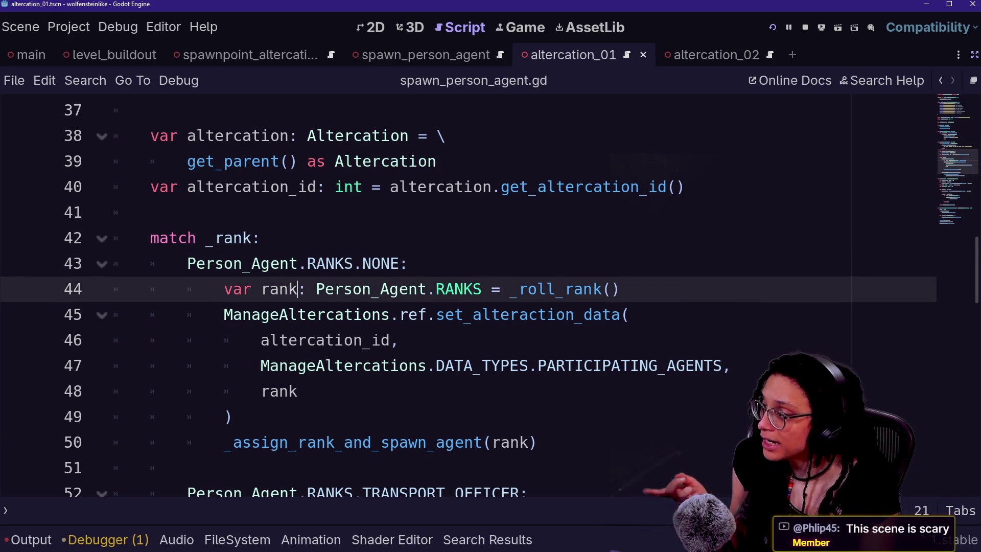
{"action": "key", "text": "Down"}
{"action": "key", "text": "Down"}
{"action": "key", "text": "Down"}
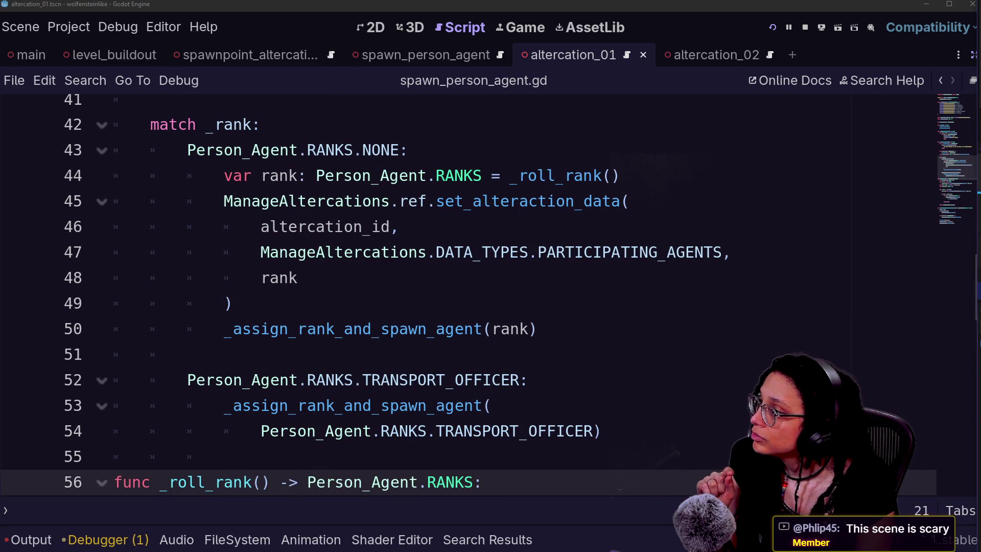
{"action": "left_click", "coordinate": [409, 150]}
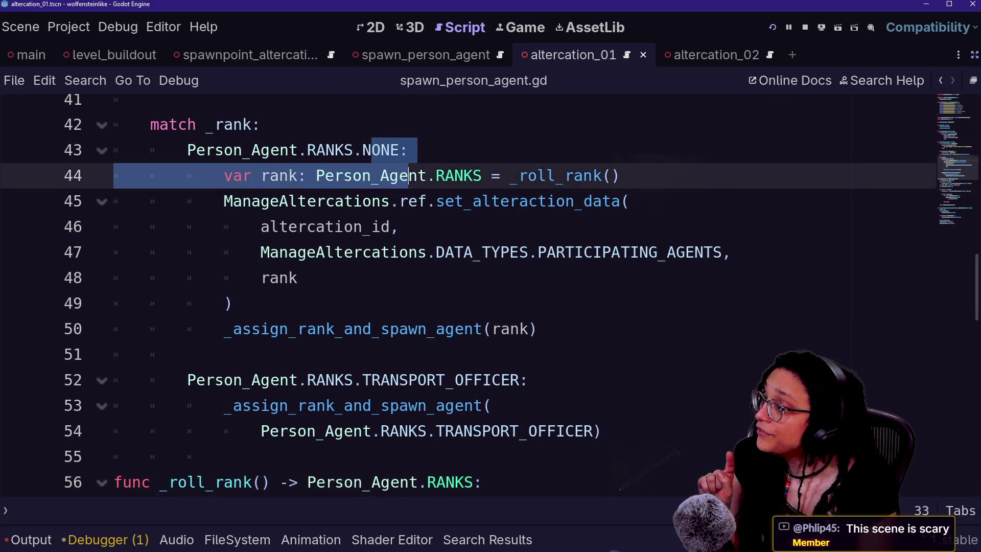
{"action": "left_click", "coordinate": [614, 430]}
{"action": "scroll", "coordinate": [460, 296], "scroll_direction": "down", "scroll_amount": 2}
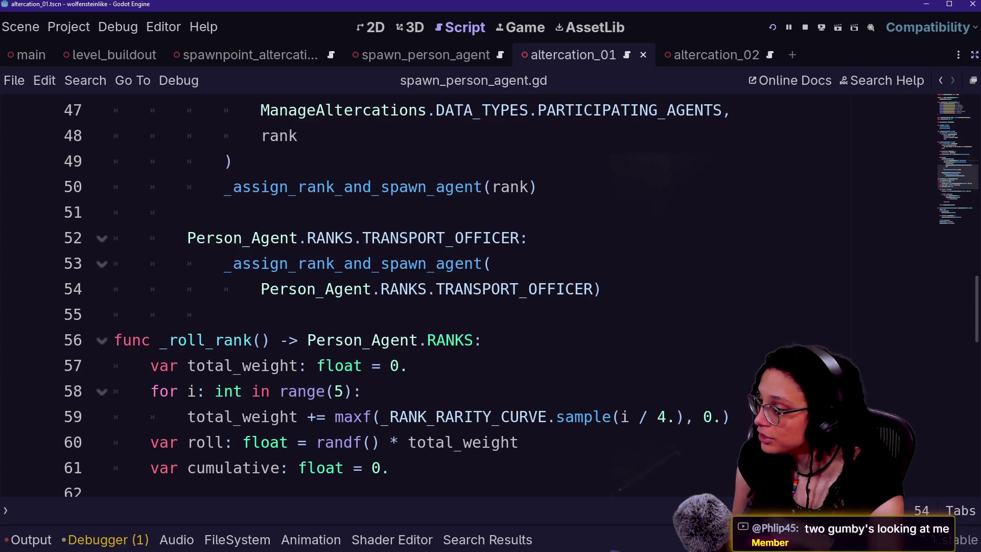
{"action": "key", "text": "Down"}
{"action": "key", "text": "Down"}
{"action": "key", "text": "Down"}
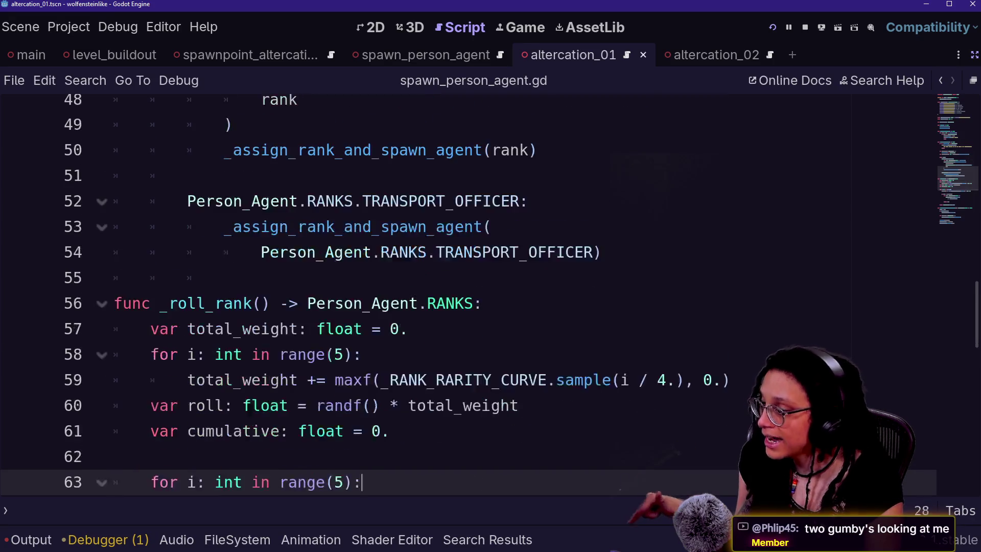
- Examine _roll_rank's weighting loop: the range(5) bound, total_weight accumulation and curve sample call
{"action": "left_click_drag", "start_coordinate": [390, 303], "coordinate": [603, 303]}
{"action": "left_click", "coordinate": [603, 303]}
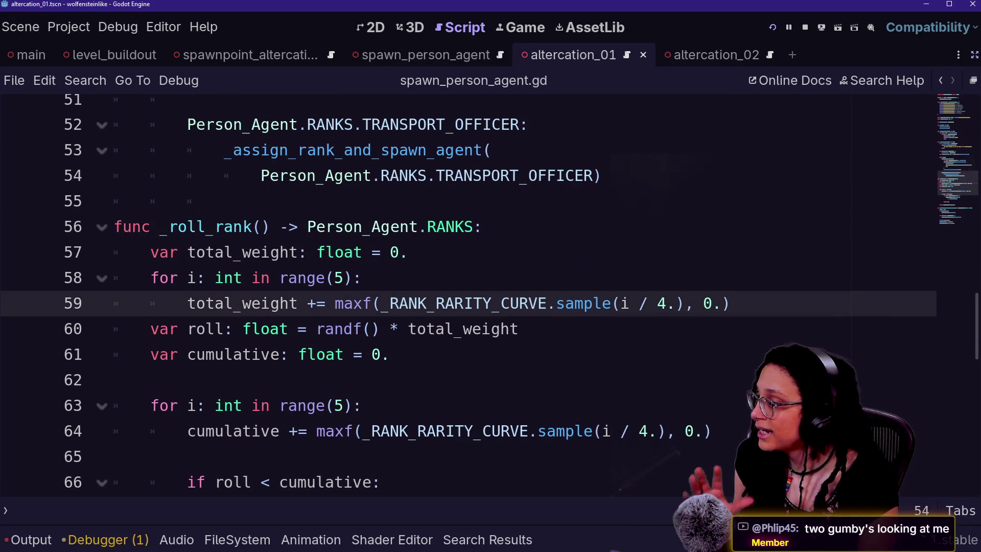
{"action": "left_click", "coordinate": [362, 278]}
{"action": "left_click", "coordinate": [298, 278]}
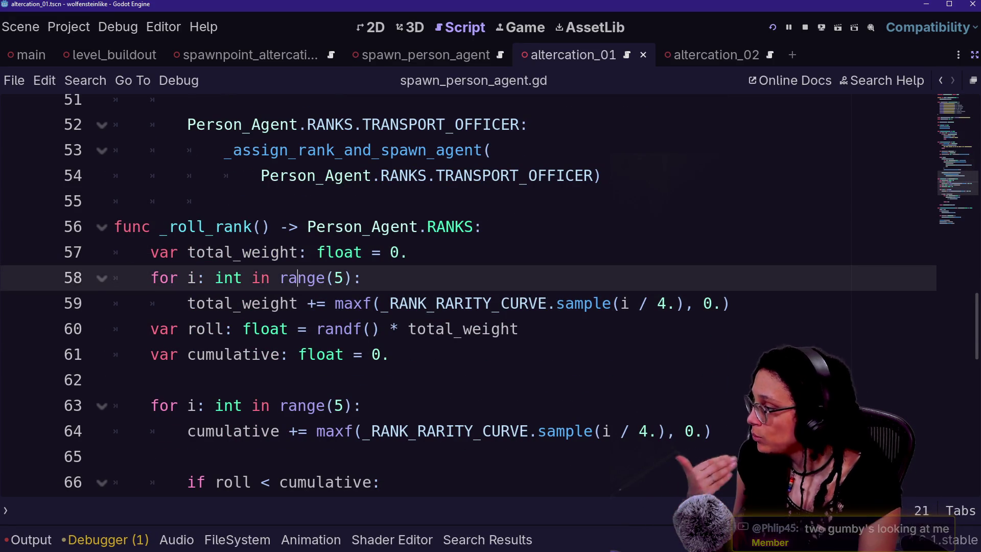
{"action": "left_click", "coordinate": [317, 303]}
{"action": "left_click", "coordinate": [602, 304]}
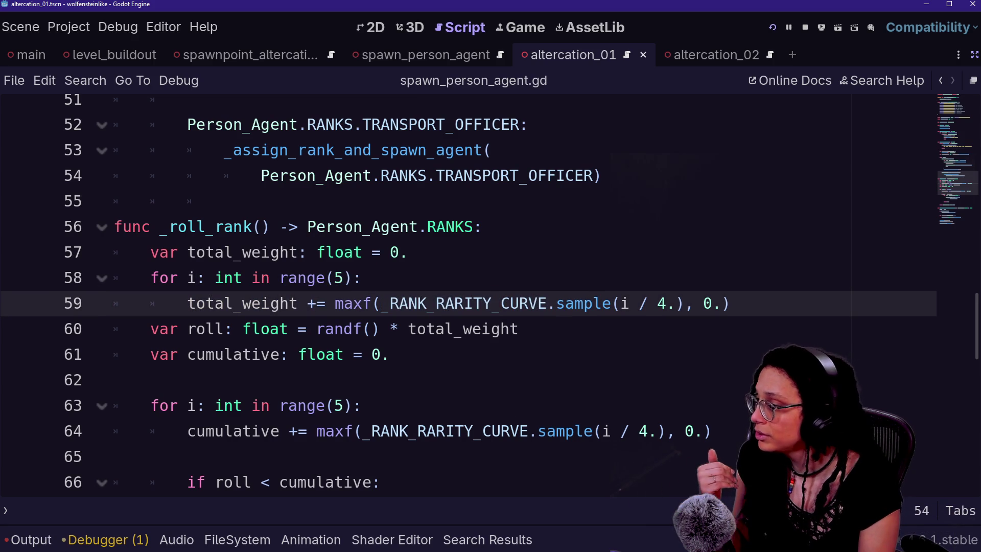
- Jump to the _RANK_RARITY_CURVE preload and display agent_rank_rarity_curve.tres
{"action": "mouse_move", "coordinate": [246, 304]}
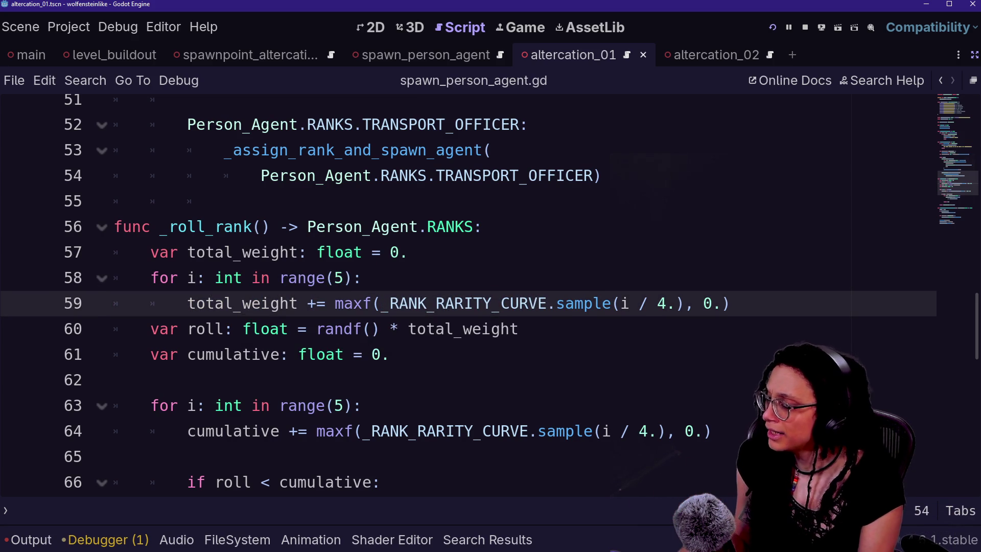
{"action": "left_click", "coordinate": [532, 303], "text": "ctrl"}
{"action": "left_click", "coordinate": [575, 289]}
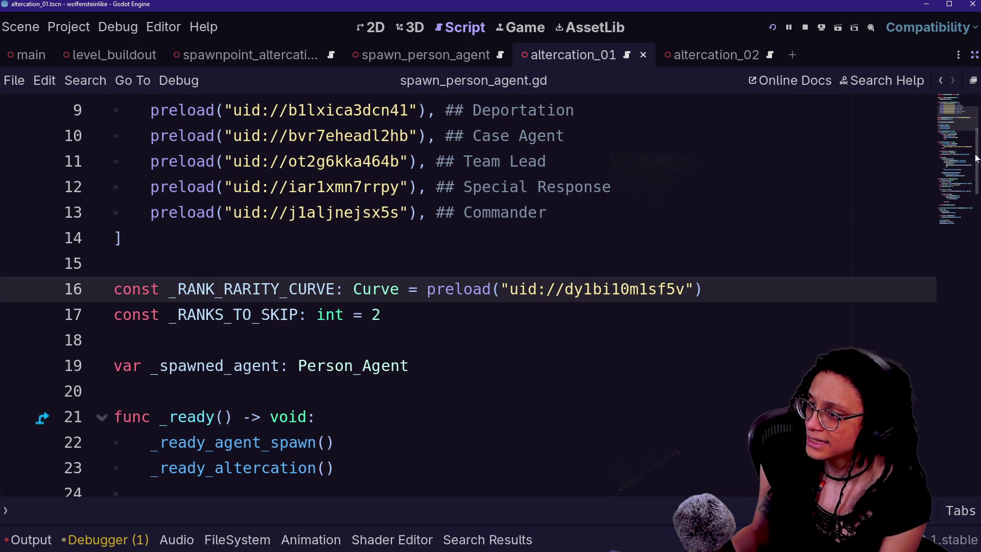
{"action": "left_click", "coordinate": [974, 54]}
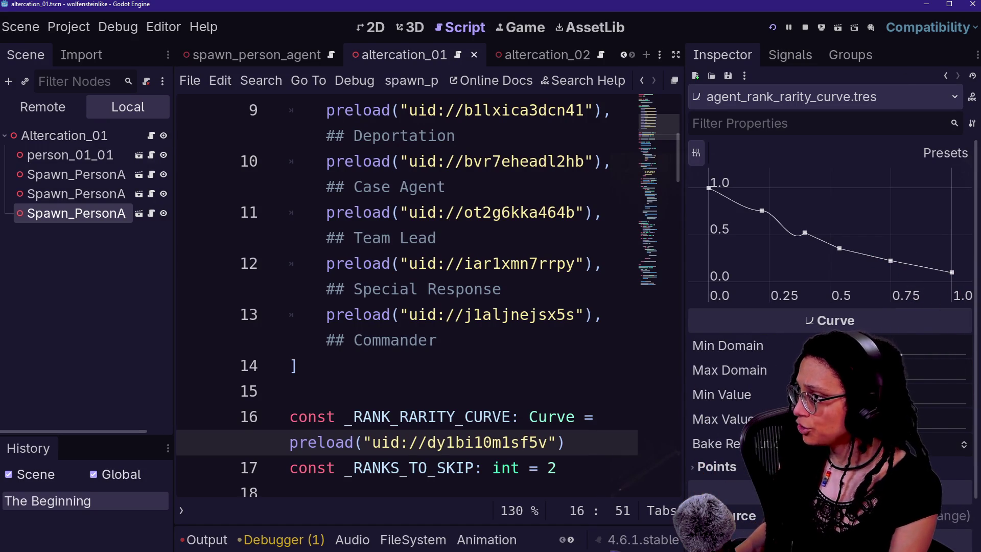
- Hide the side panels, find the set_alteraction_data call, and jump to ManageAltercations' definition
{"action": "left_click", "coordinate": [460, 135]}
{"action": "key", "text": "ctrl+shift+F11"}
{"action": "scroll", "coordinate": [460, 306], "scroll_direction": "down", "scroll_amount": 5}
{"action": "scroll", "coordinate": [460, 294], "scroll_direction": "down", "scroll_amount": 9}
{"action": "scroll", "coordinate": [460, 293], "scroll_direction": "up", "scroll_amount": 3}
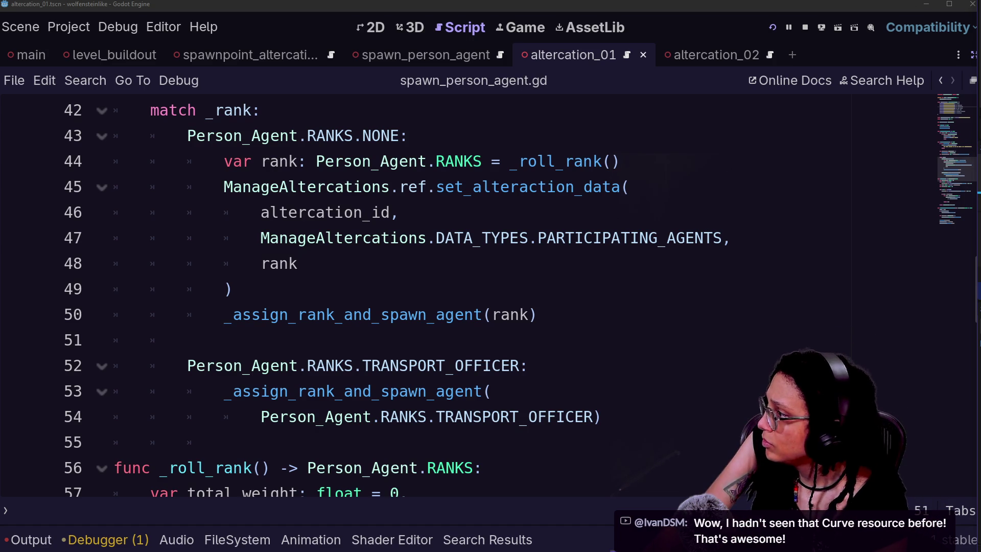
{"action": "left_click", "coordinate": [629, 187]}
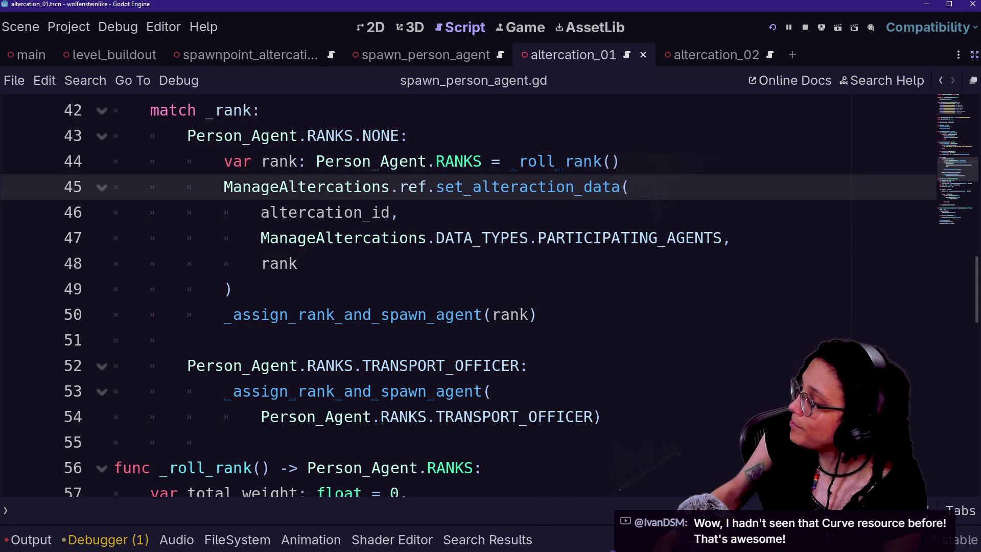
{"action": "left_click", "coordinate": [327, 188], "text": "ctrl"}
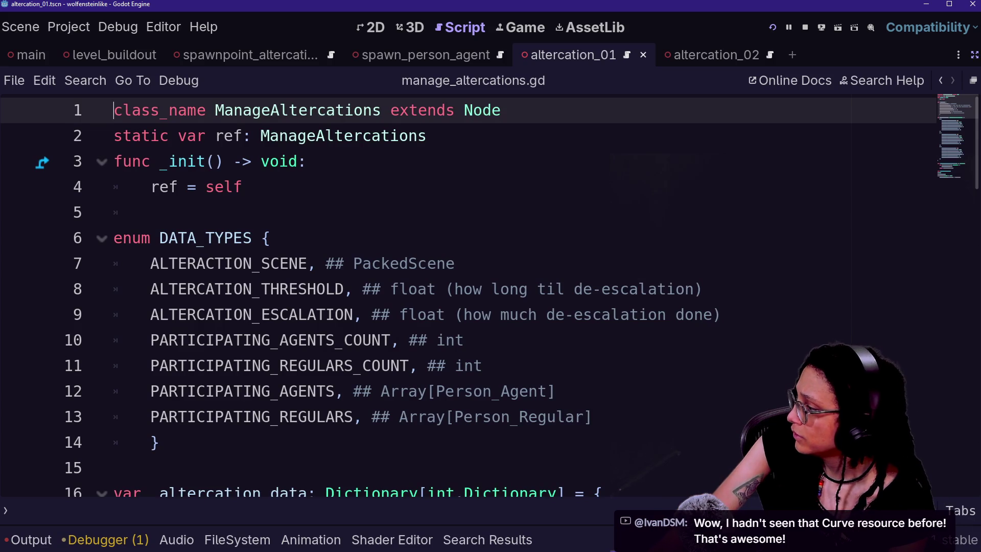
- Step through _init, the static ref and the DATA_TYPES enum, then switch to the stream chat with Alt+Tab
{"action": "key", "text": "Down"}
{"action": "key", "text": "Down"}
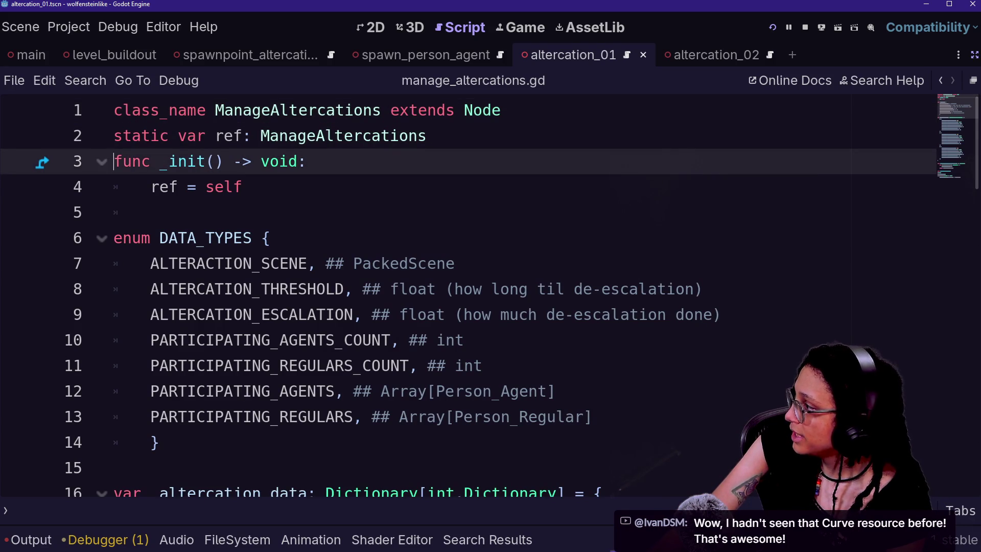
{"action": "key", "text": "Down"}
{"action": "key", "text": "Down"}
{"action": "key", "text": "Up"}
{"action": "key", "text": "Up"}
{"action": "key", "text": "Up"}
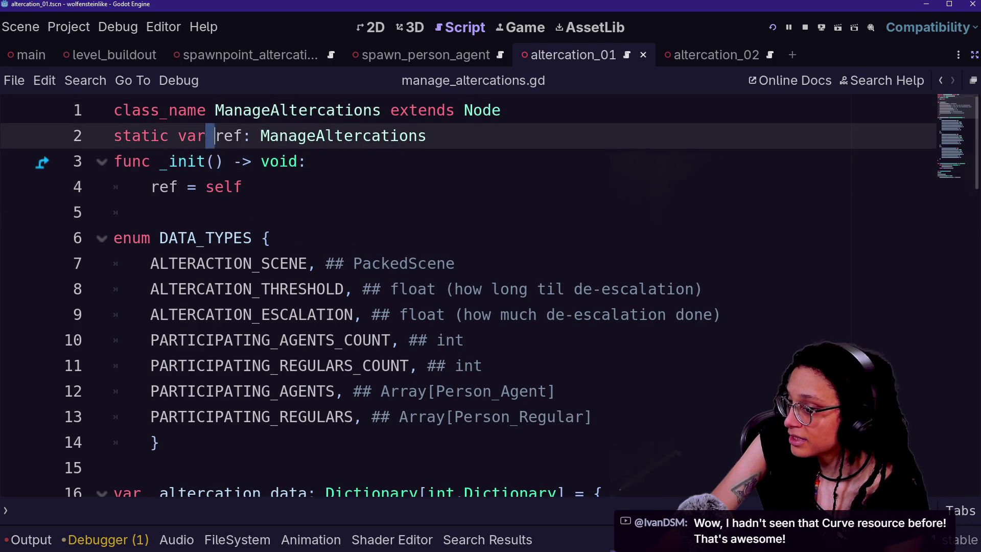
{"action": "key", "text": "Down"}
{"action": "key", "text": "Down"}
{"action": "key", "text": "Down"}
{"action": "key", "text": "Up"}
{"action": "key", "text": "Up"}
{"action": "key", "text": "Up"}
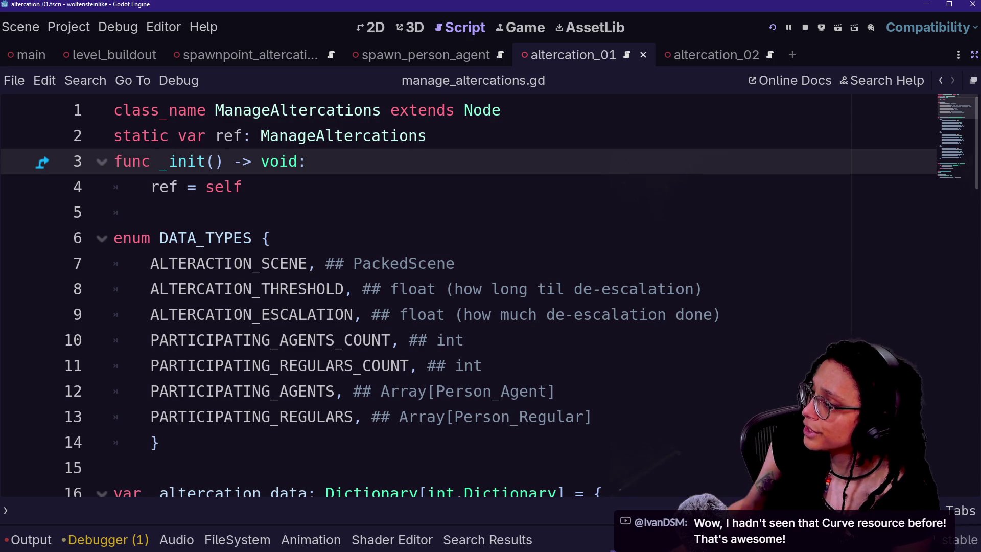
{"action": "key", "text": "alt+Tab"}
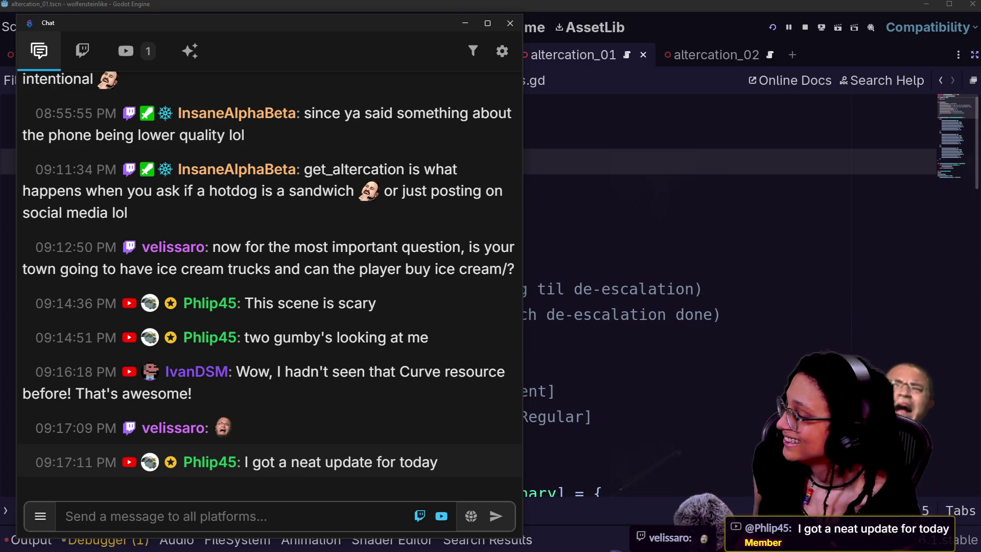
- After a second look at the chat, return focus to manage_altercations.gd in the Godot editor
{"action": "left_click", "coordinate": [613, 238]}
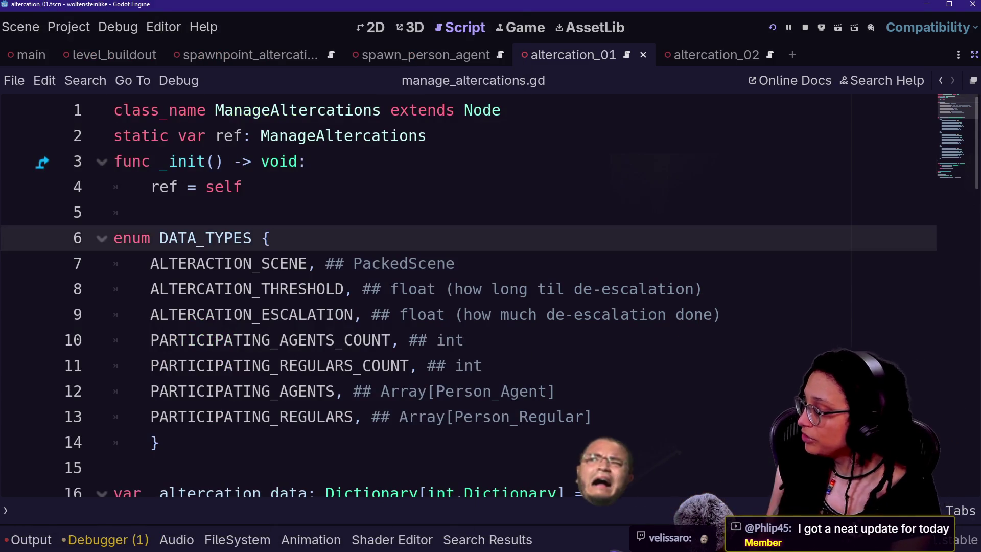
{"action": "key", "text": "alt+Tab"}
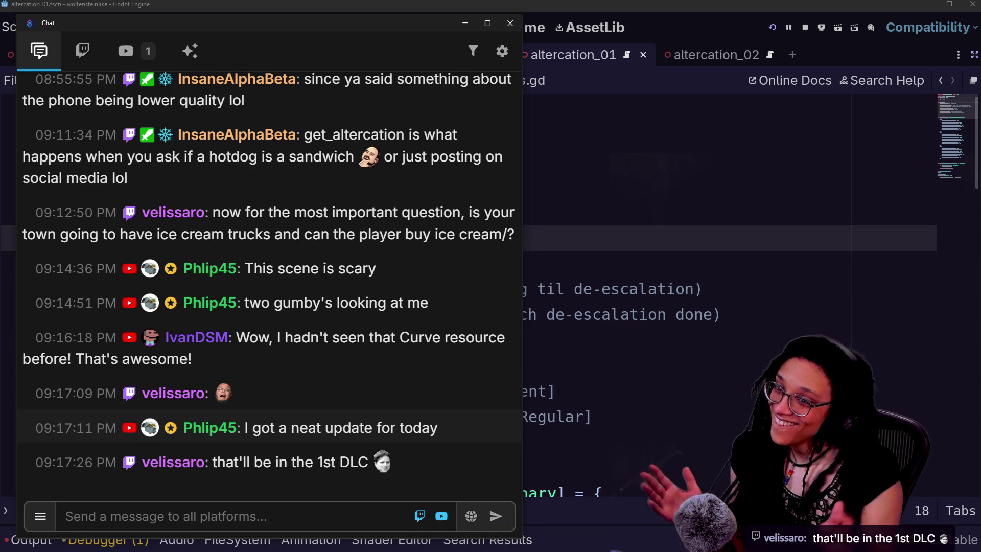
{"action": "left_click", "coordinate": [920, 265]}
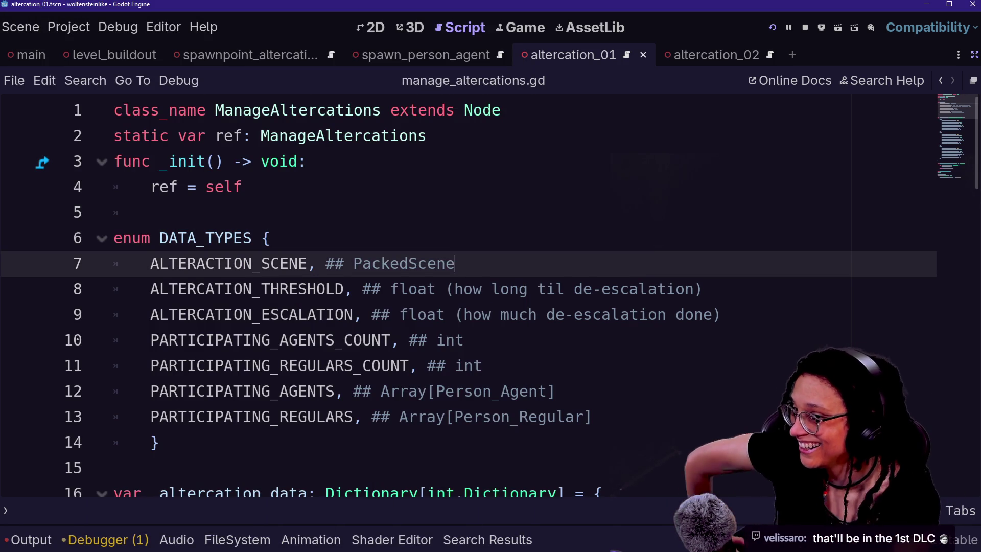
- Step through and highlight the DATA_TYPES enum entries to review them
{"action": "key", "text": "Down"}
{"action": "key", "text": "Down"}
{"action": "key", "text": "Down"}
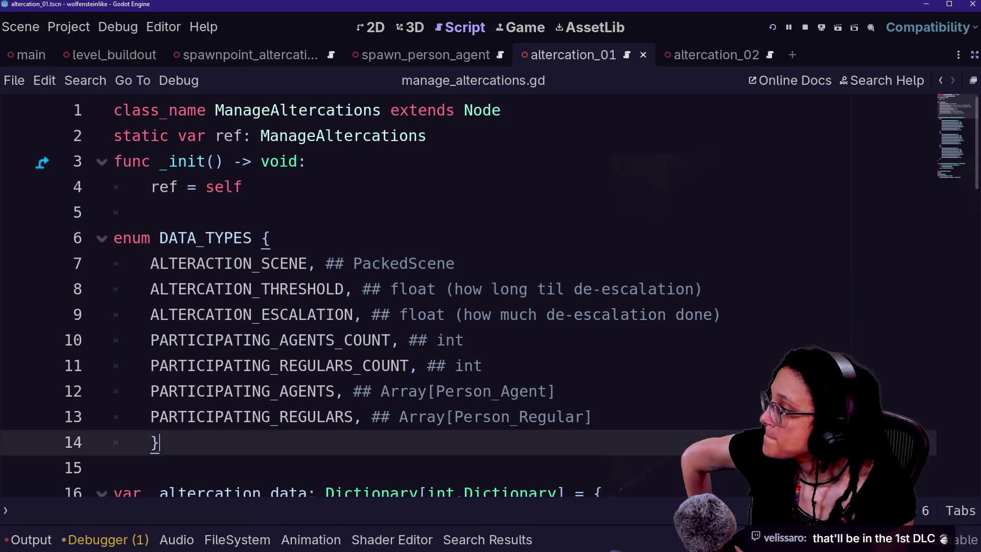
{"action": "key", "text": "Up"}
{"action": "key", "text": "Up"}
{"action": "key", "text": "Up"}
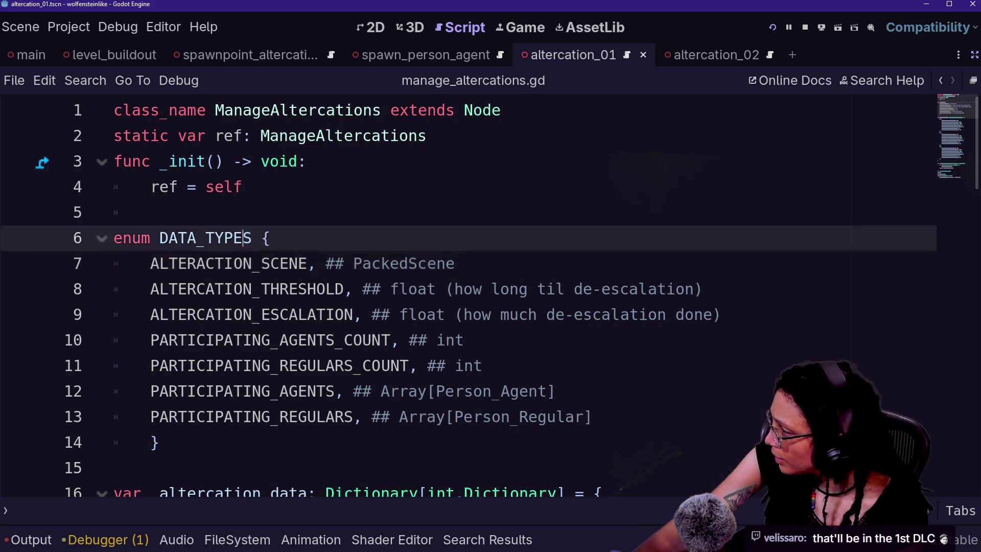
{"action": "left_click_drag", "start_coordinate": [274, 237], "coordinate": [520, 416]}
{"action": "left_click", "coordinate": [528, 417]}
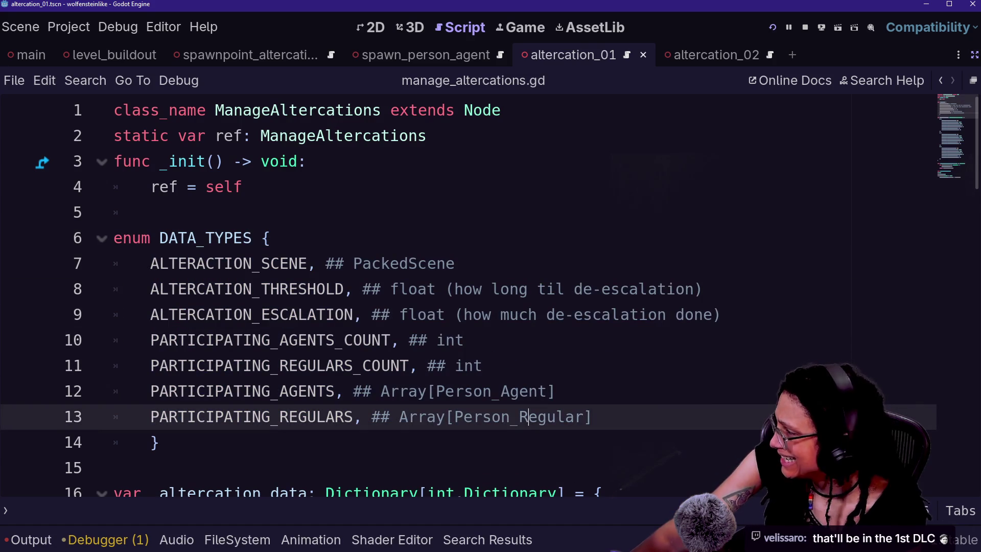
- Add a 'DATA_TYPES.ALTERACTION_SCENE: "",' line inside altercation entry 1
{"action": "key", "text": "Down"}
{"action": "key", "text": "Down"}
{"action": "key", "text": "Down"}
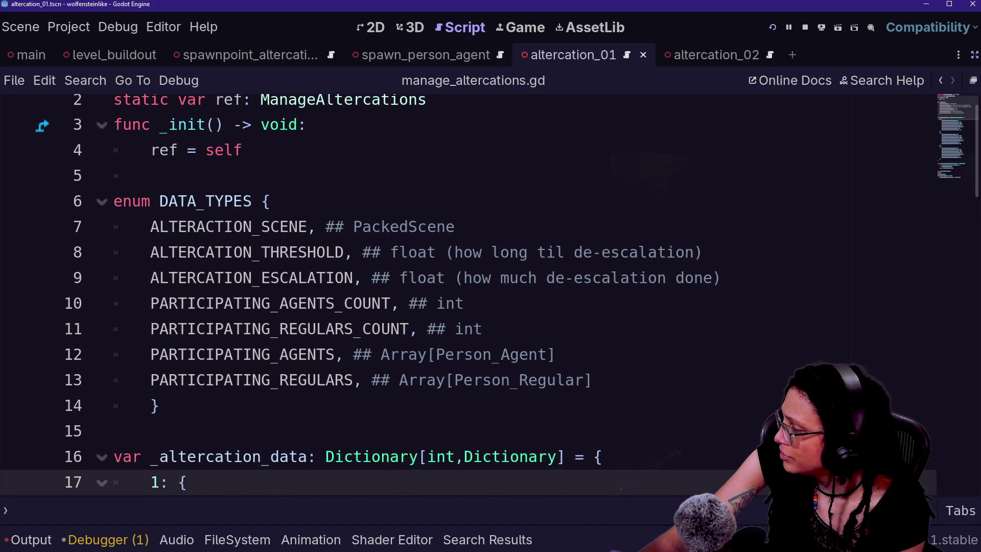
{"action": "key", "text": "Return"}
{"action": "type", "text": "DATA_TYPES.ALTERACTION_SCENE: \"\","}
{"action": "key", "text": "Down"}
{"action": "key", "text": "Down"}
{"action": "key", "text": "Down"}
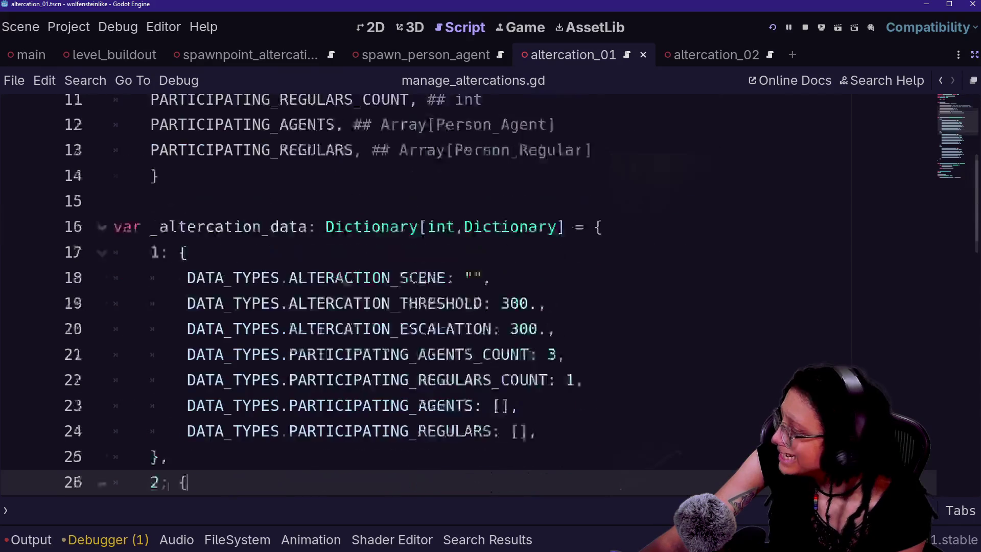
{"action": "key", "text": "Up"}
{"action": "key", "text": "Up"}
{"action": "key", "text": "Up"}
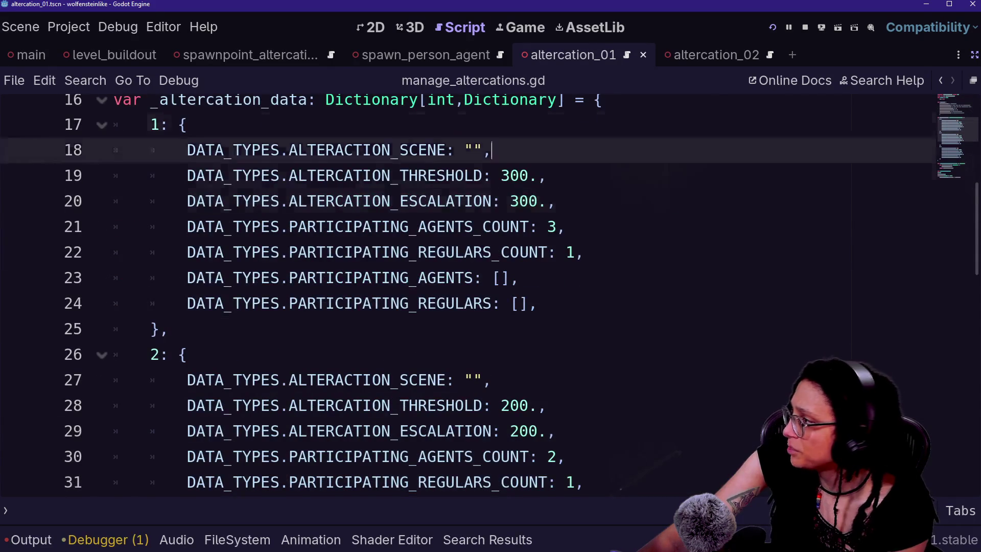
{"action": "key", "text": "Down"}
{"action": "key", "text": "Down"}
{"action": "key", "text": "Down"}
{"action": "key", "text": "shift+Up"}
{"action": "key", "text": "shift+Up"}
{"action": "key", "text": "shift+Up"}
{"action": "key", "text": "Up"}
{"action": "key", "text": "Up"}
- Highlight the altercation data entries and the enum comments to point them out
{"action": "left_click", "coordinate": [113, 365]}
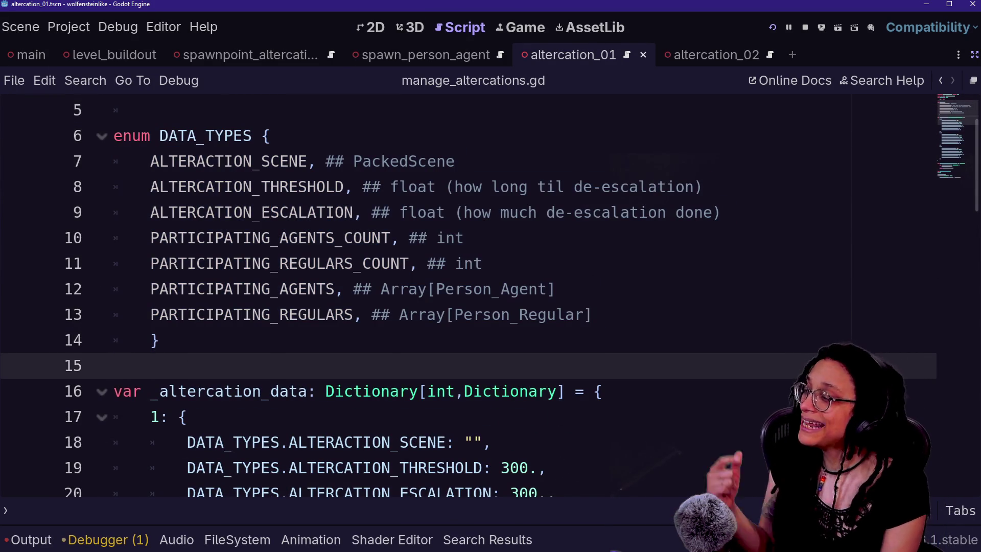
{"action": "mouse_move", "coordinate": [220, 467]}
{"action": "left_mouse_down"}
{"action": "mouse_move", "coordinate": [307, 493]}
{"action": "mouse_move", "coordinate": [340, 482]}
{"action": "left_mouse_up"}
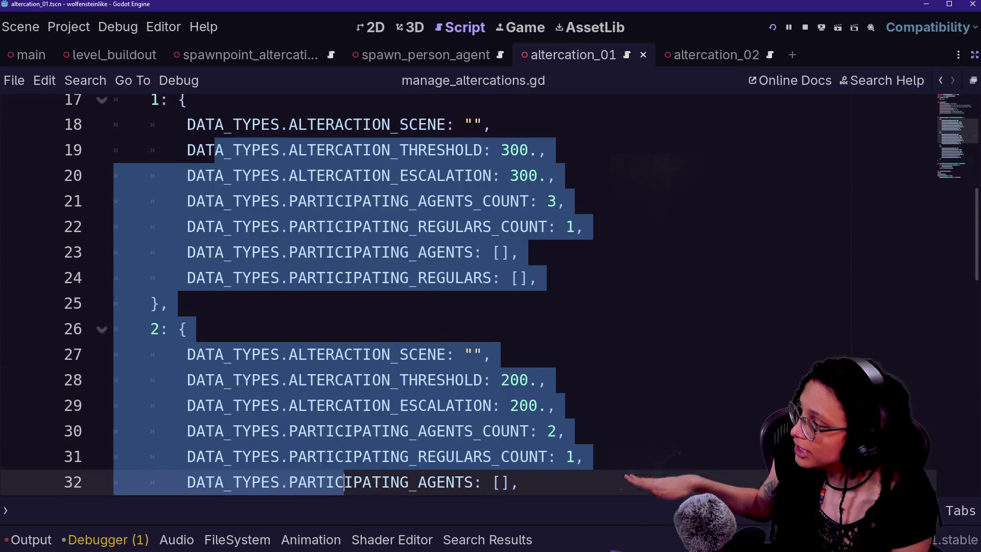
{"action": "left_click", "coordinate": [345, 379]}
{"action": "scroll", "coordinate": [460, 297], "scroll_direction": "up", "scroll_amount": 4}
{"action": "left_click_drag", "start_coordinate": [307, 175], "coordinate": [381, 277]}
{"action": "left_click", "coordinate": [381, 277]}
{"action": "scroll", "coordinate": [383, 278], "scroll_direction": "down", "scroll_amount": 2}
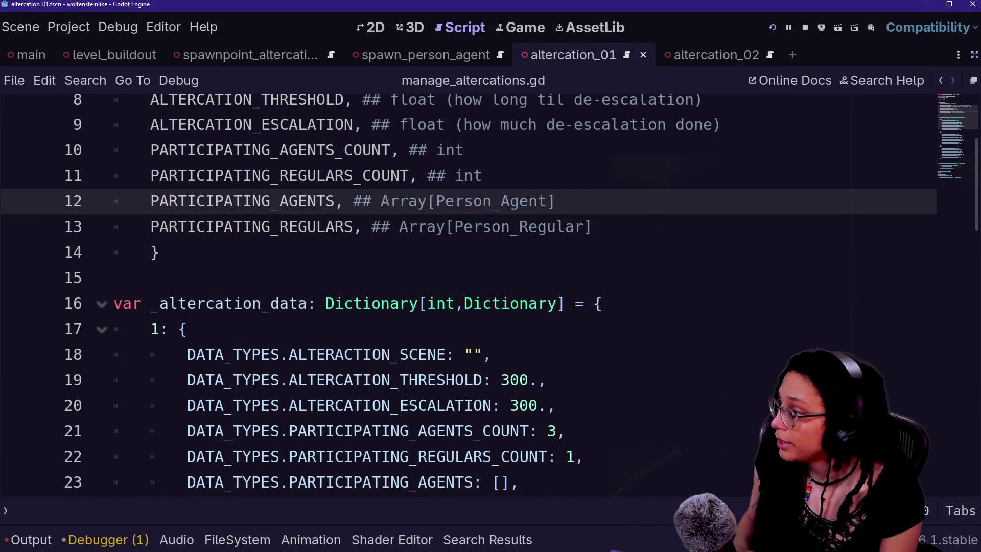
{"action": "scroll", "coordinate": [383, 278], "scroll_direction": "down", "scroll_amount": 1}
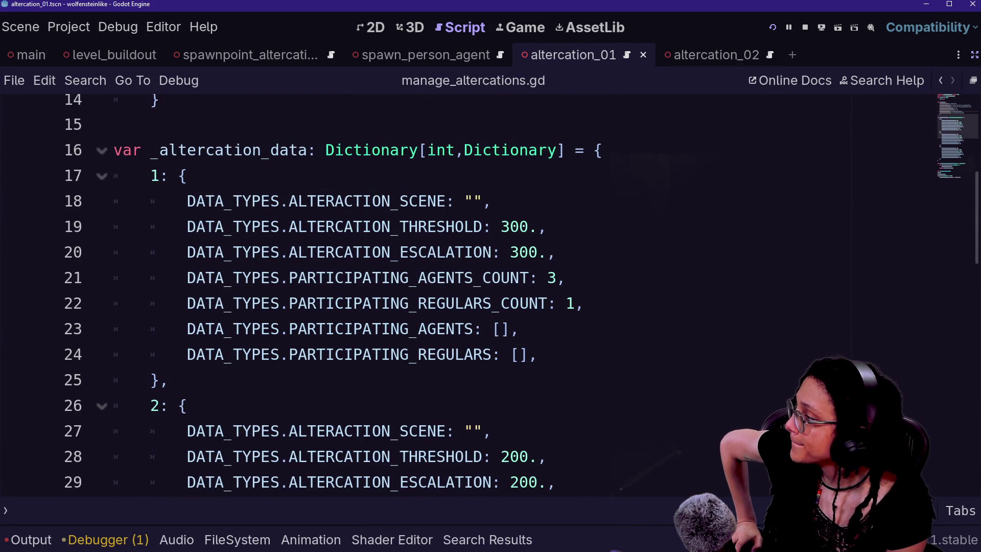
- Walk through altercation entries 2 and 3 and highlight the whole _altercation_data dictionary
{"action": "mouse_move", "coordinate": [184, 176]}
{"action": "left_mouse_down"}
{"action": "mouse_move", "coordinate": [153, 227]}
{"action": "mouse_move", "coordinate": [358, 456]}
{"action": "left_mouse_up"}
{"action": "left_click", "coordinate": [358, 457]}
{"action": "left_click", "coordinate": [169, 379]}
{"action": "left_click", "coordinate": [169, 406]}
{"action": "key", "text": "Down"}
{"action": "key", "text": "Down"}
{"action": "key", "text": "Down"}
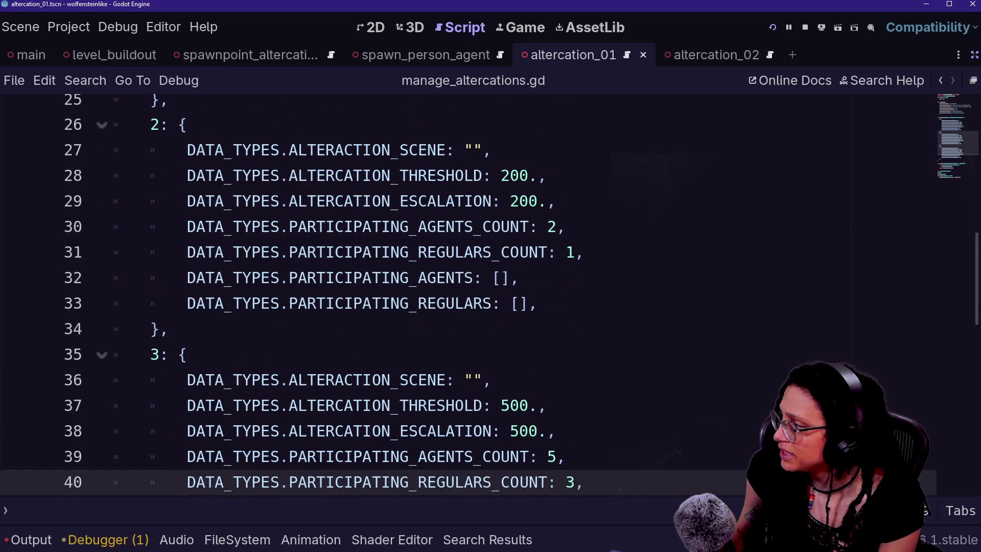
{"action": "scroll", "coordinate": [286, 279], "scroll_direction": "down", "scroll_amount": 3}
{"action": "scroll", "coordinate": [286, 278], "scroll_direction": "up", "scroll_amount": 4}
{"action": "scroll", "coordinate": [357, 293], "scroll_direction": "up", "scroll_amount": 2}
{"action": "scroll", "coordinate": [240, 253], "scroll_direction": "up", "scroll_amount": 1}
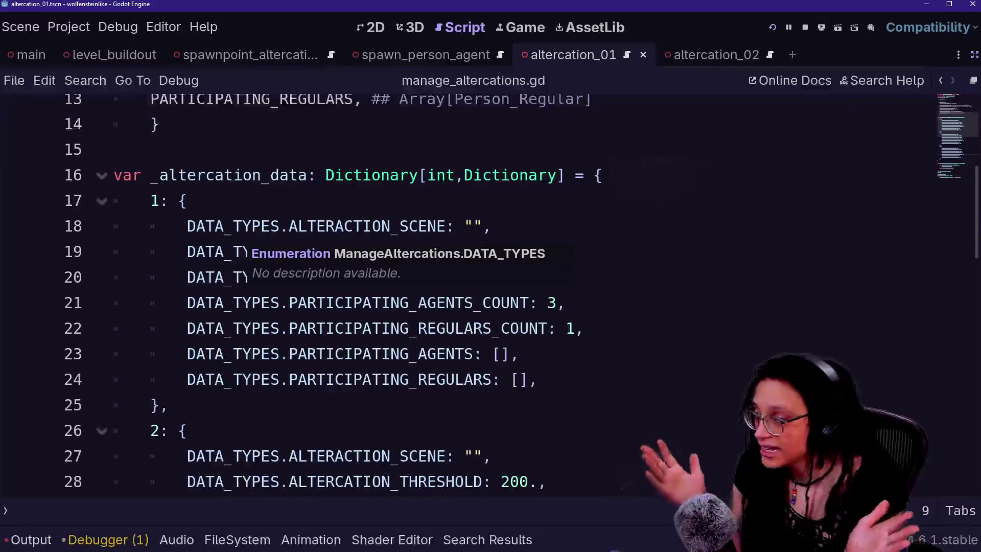
{"action": "left_click_drag", "start_coordinate": [225, 175], "coordinate": [373, 456]}
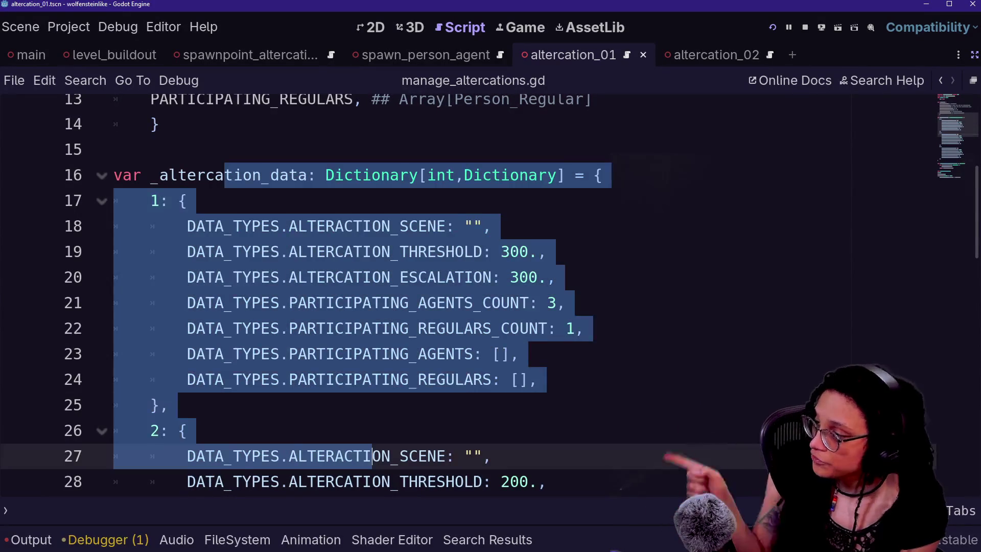
{"action": "left_click", "coordinate": [372, 456]}
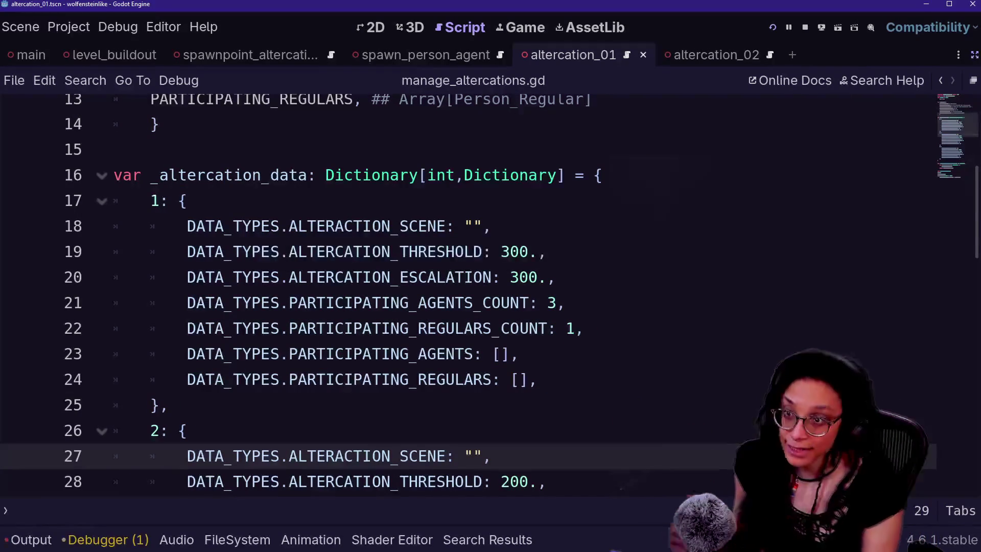
- Check the notes file, put the caret in line 18's empty quotes, and restore the side docks
{"action": "left_click_drag", "start_coordinate": [316, 175], "coordinate": [117, 149]}
{"action": "key", "text": "alt+Tab"}
{"action": "mouse_move", "coordinate": [541, 207]}
{"action": "left_mouse_down"}
{"action": "mouse_move", "coordinate": [540, 243]}
{"action": "mouse_move", "coordinate": [693, 224]}
{"action": "mouse_move", "coordinate": [980, 225]}
{"action": "left_mouse_up"}
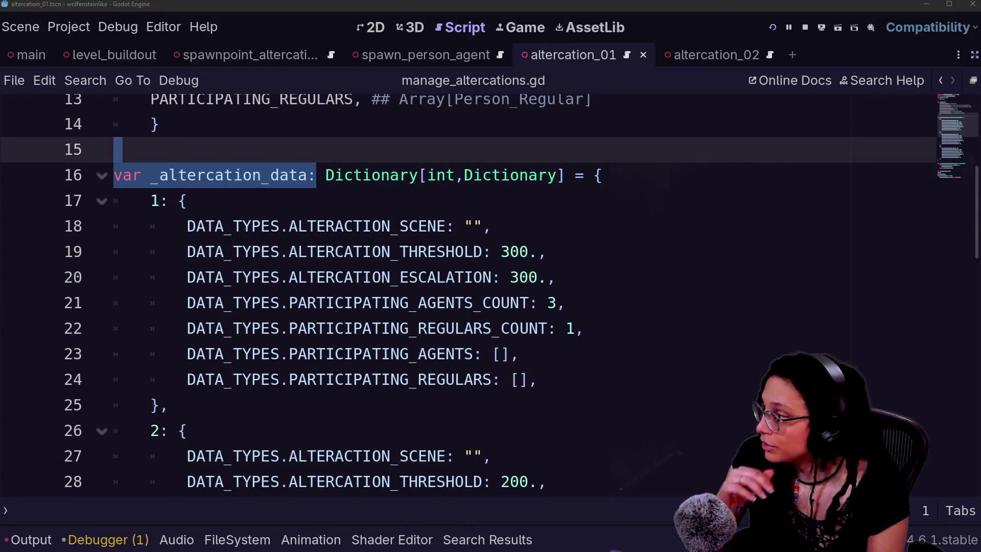
{"action": "left_click", "coordinate": [557, 277]}
{"action": "left_click_drag", "start_coordinate": [492, 226], "coordinate": [187, 226]}
{"action": "left_click", "coordinate": [492, 225]}
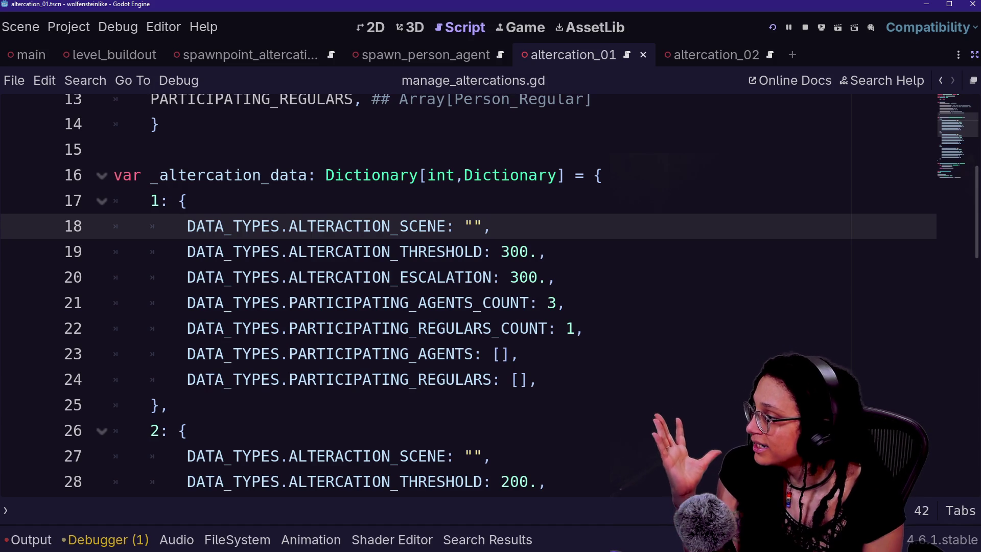
{"action": "double_click", "coordinate": [469, 226]}
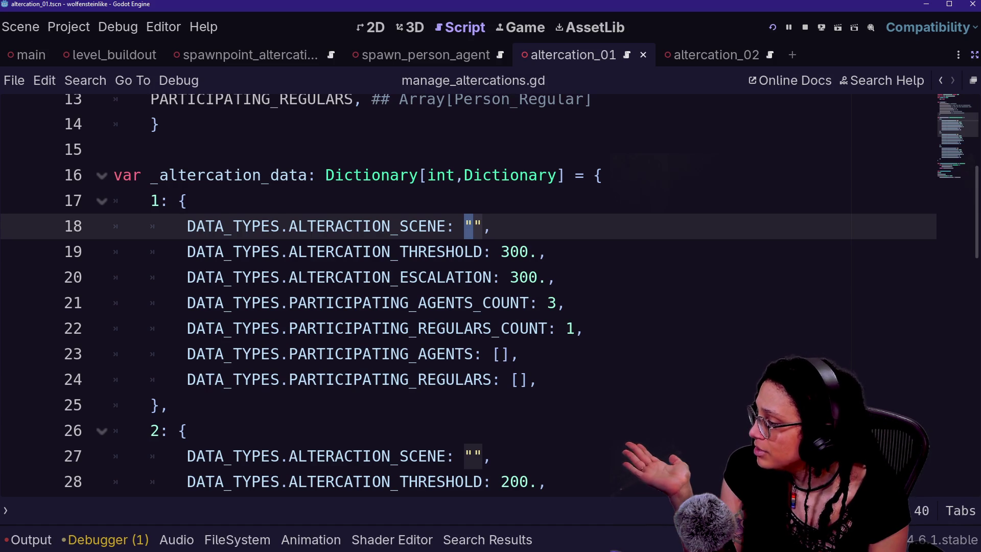
{"action": "key", "text": "Right"}
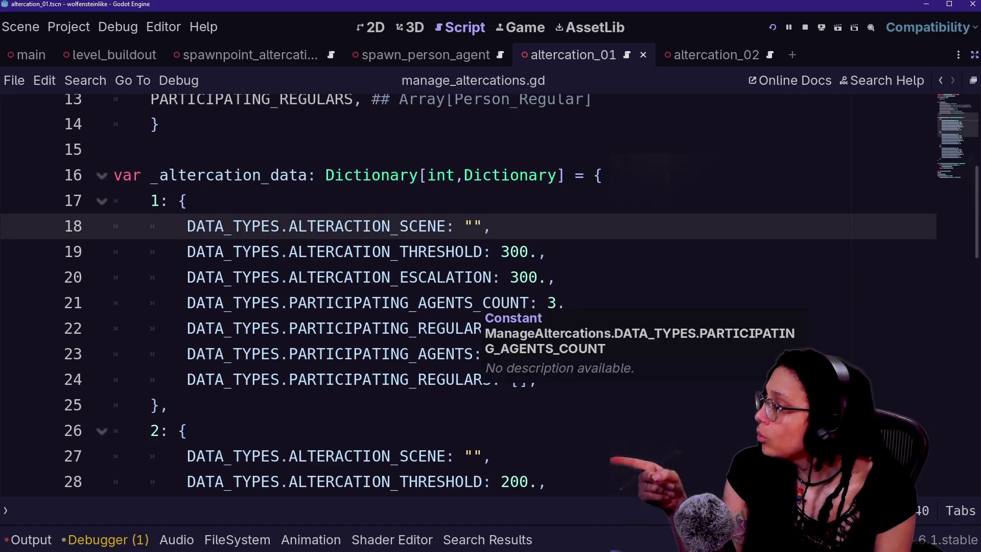
{"action": "left_click", "coordinate": [975, 55]}
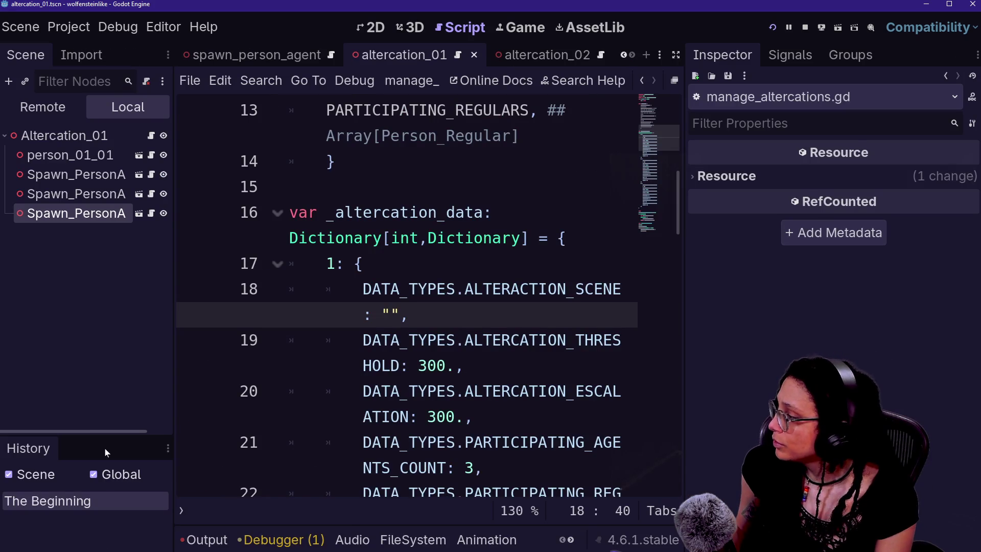
- Paste altercation_01.tscn's UID into the empty scene entry on line 18
{"action": "mouse_move", "coordinate": [106, 438]}
{"action": "left_mouse_down"}
{"action": "mouse_move", "coordinate": [133, 421]}
{"action": "mouse_move", "coordinate": [172, 335]}
{"action": "left_mouse_up"}
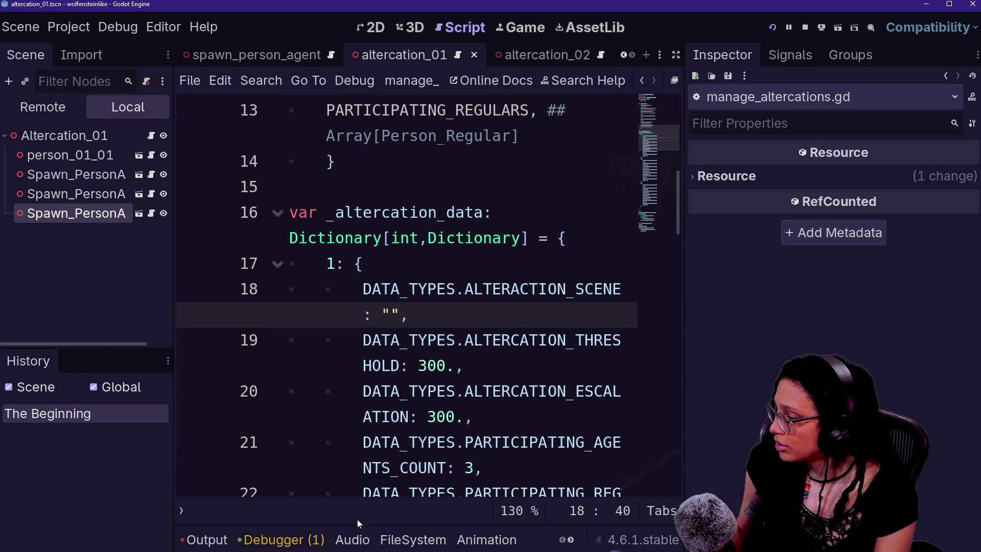
{"action": "left_click", "coordinate": [410, 537]}
{"action": "left_click", "coordinate": [512, 382]}
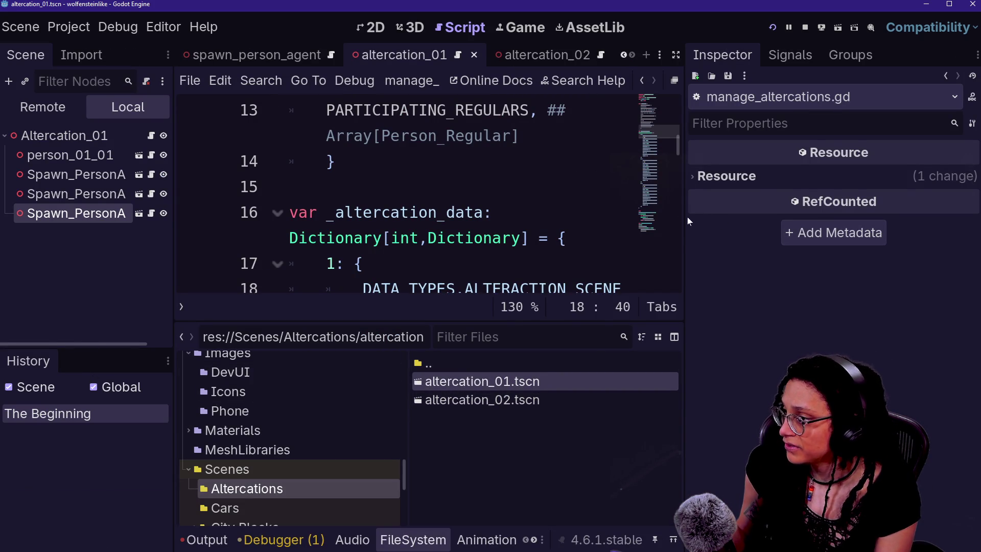
{"action": "left_click_drag", "start_coordinate": [688, 221], "coordinate": [767, 221]}
{"action": "scroll", "coordinate": [511, 230], "scroll_direction": "down", "scroll_amount": 1}
{"action": "left_click_drag", "start_coordinate": [499, 387], "coordinate": [649, 212]}
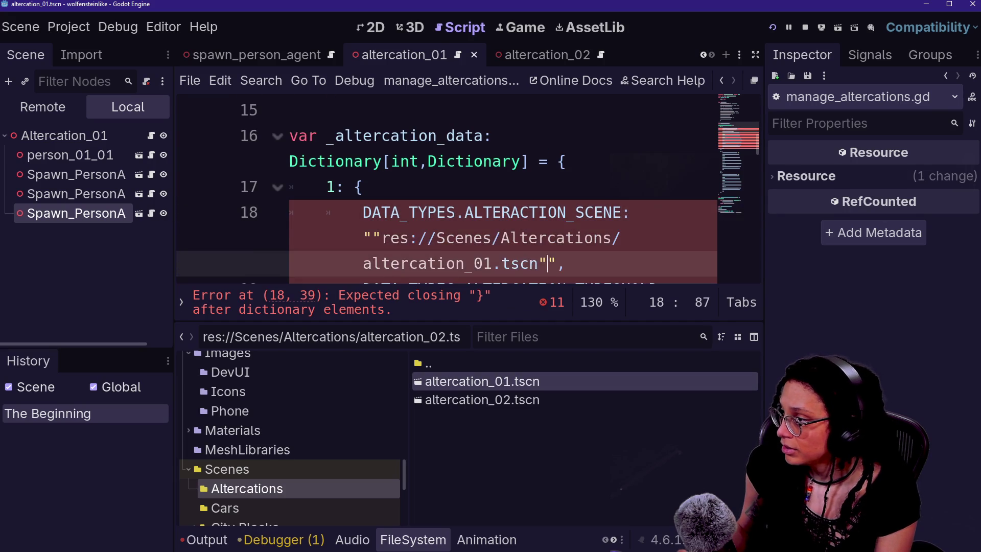
{"action": "key", "text": "ctrl+z"}
{"action": "right_click", "coordinate": [468, 382]}
{"action": "left_click", "coordinate": [555, 381]}
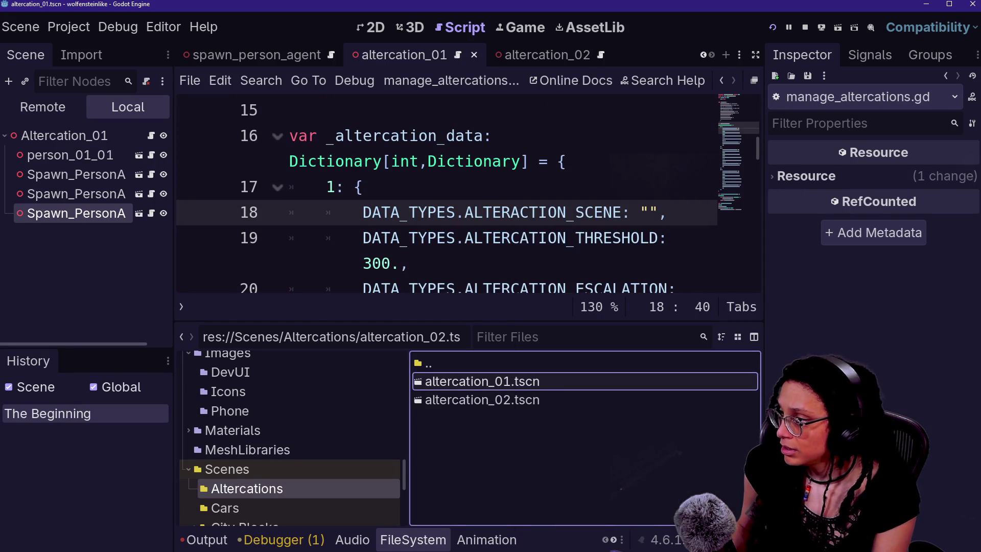
{"action": "key", "text": "ctrl+v"}
- Return to the focused script layout and move down to altercation entry 2
{"action": "key", "text": "ctrl+shift+F11"}
{"action": "left_click", "coordinate": [280, 212]}
{"action": "left_click_drag", "start_coordinate": [280, 187], "coordinate": [667, 187]}
{"action": "left_click", "coordinate": [666, 186]}
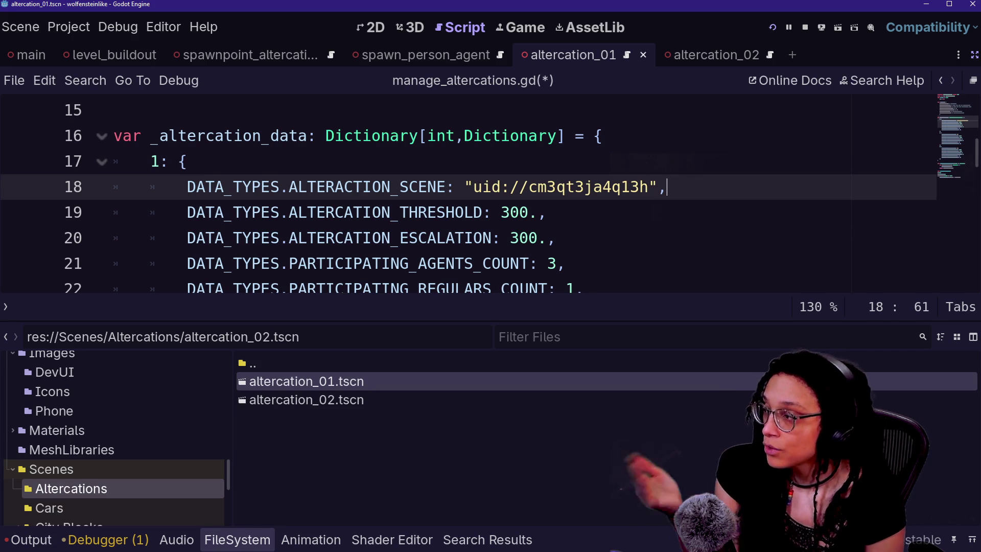
{"action": "key", "text": "ctrl+shift+Left"}
{"action": "key", "text": "ctrl+shift+Left"}
{"action": "key", "text": "ctrl+shift+Left"}
{"action": "key", "text": "End"}
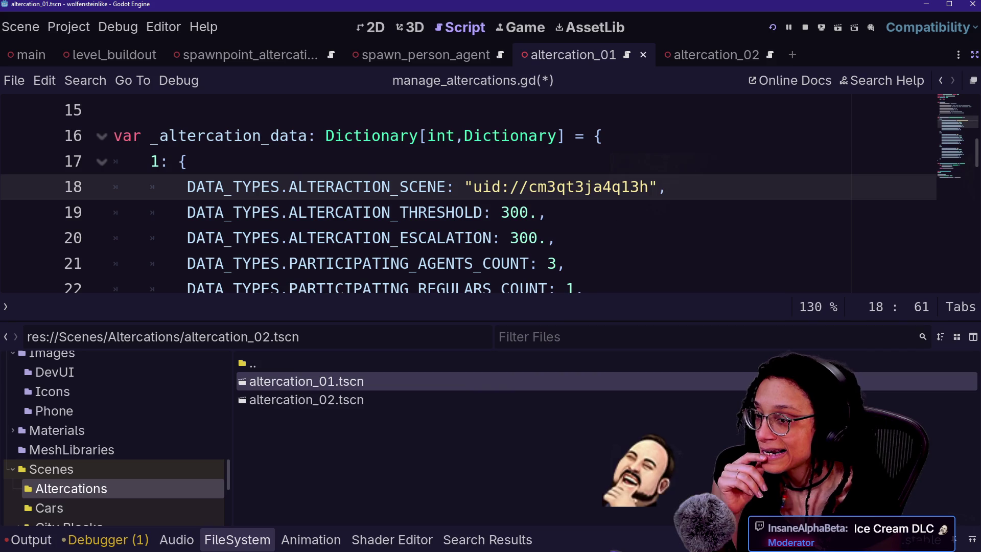
{"action": "key", "text": "Down"}
{"action": "key", "text": "Down"}
{"action": "key", "text": "Down"}
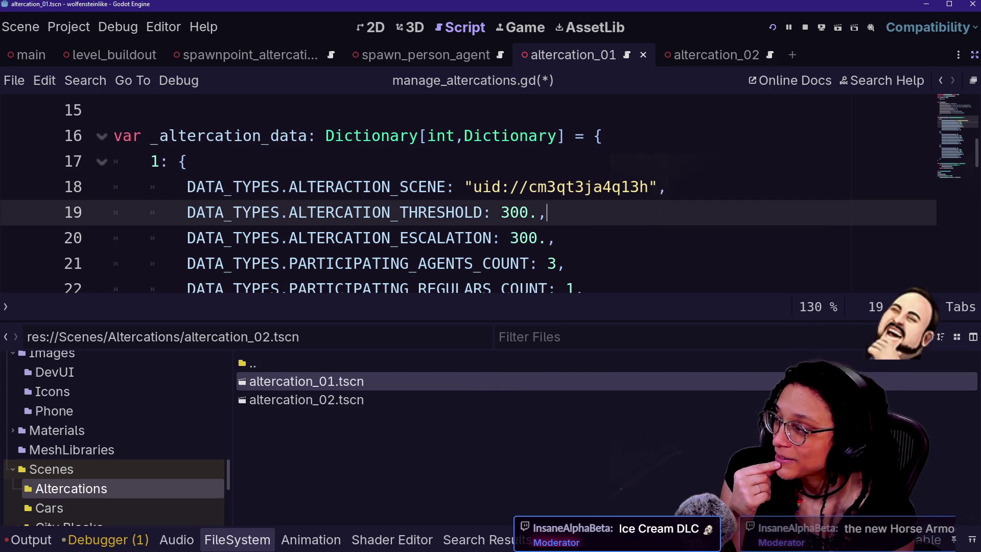
{"action": "key", "text": "Down"}
{"action": "key", "text": "Down"}
{"action": "key", "text": "Down"}
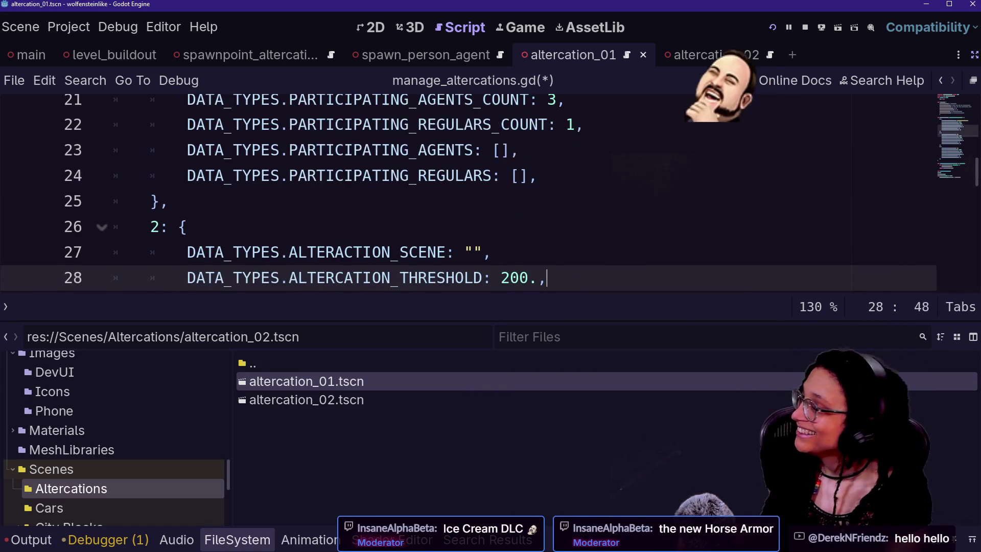
{"action": "key", "text": "Up"}
{"action": "key", "text": "Up"}
- Paste altercation_02.tscn's UID, uid://bmhk2olg5j7wl, between the quotes on line 27
{"action": "left_click", "coordinate": [478, 252]}
{"action": "mouse_move", "coordinate": [276, 401]}
{"action": "left_mouse_down"}
{"action": "mouse_move", "coordinate": [473, 315]}
{"action": "mouse_move", "coordinate": [475, 233]}
{"action": "left_mouse_up"}
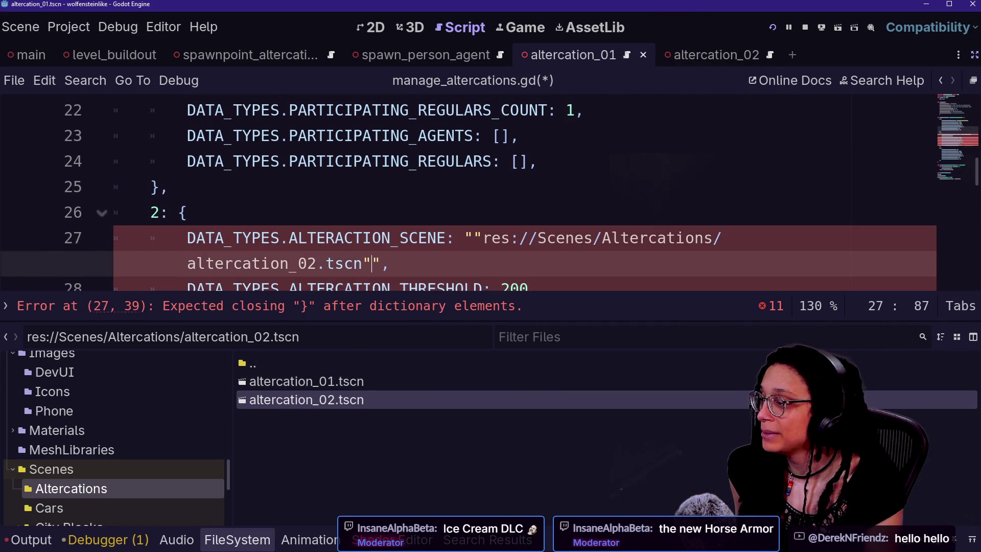
{"action": "key", "text": "ctrl+z"}
{"action": "right_click", "coordinate": [289, 404]}
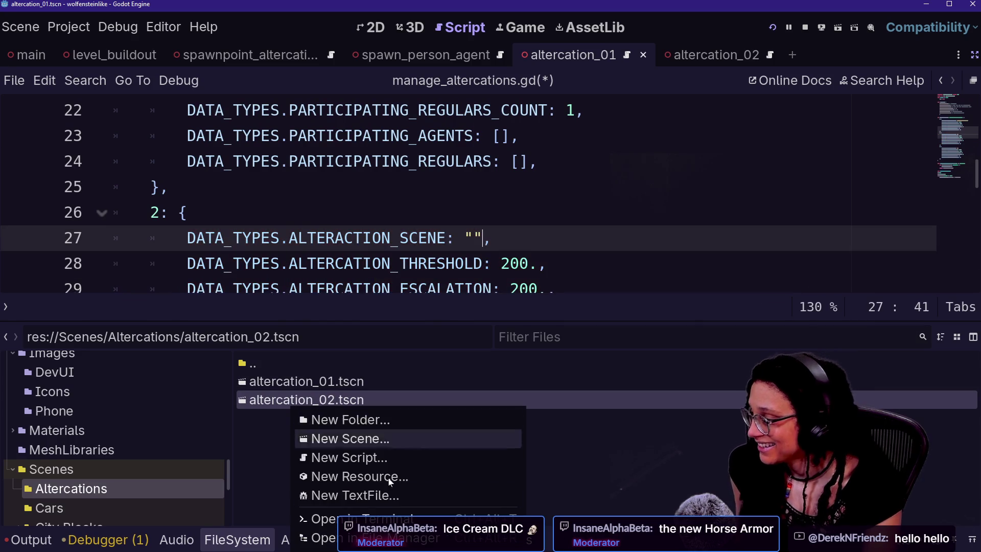
{"action": "right_click", "coordinate": [329, 410]}
{"action": "left_click", "coordinate": [326, 405]}
{"action": "right_click", "coordinate": [326, 403]}
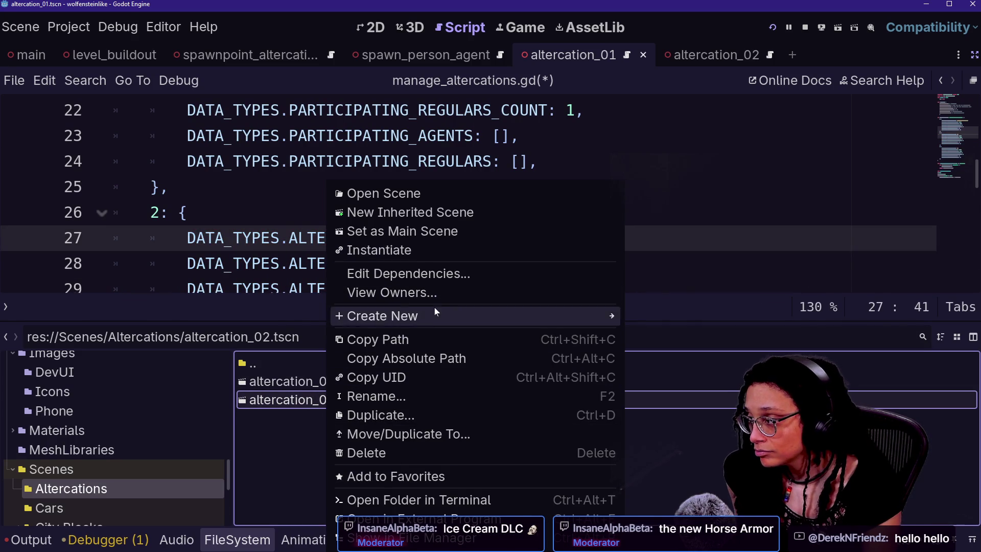
{"action": "left_click", "coordinate": [402, 377]}
{"action": "left_click", "coordinate": [474, 237]}
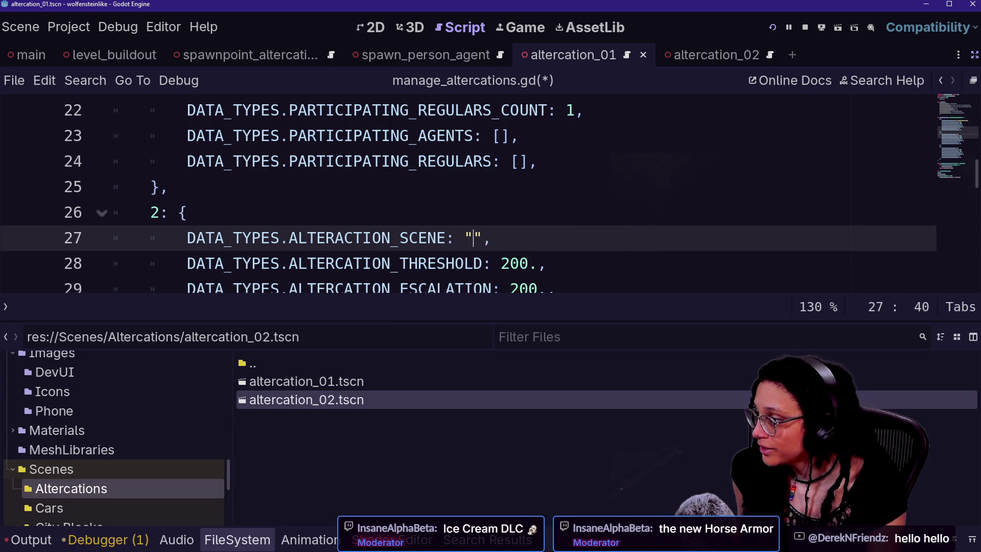
{"action": "key", "text": "ctrl+v"}
- Hide the side docks and output log so the code fills the view
{"action": "key", "text": "ctrl+shift+F11"}
{"action": "key", "text": "ctrl+shift+F11"}
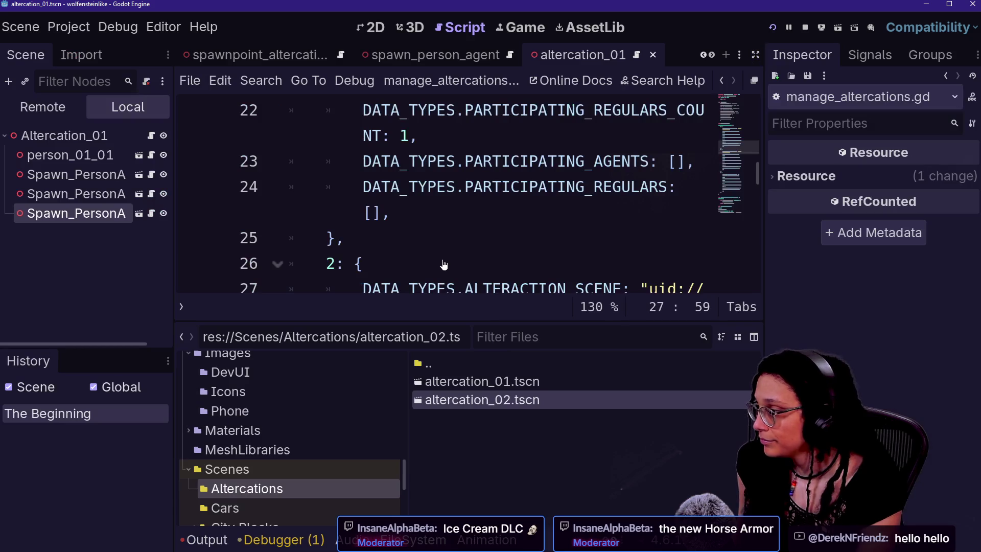
{"action": "key", "text": "alt+o"}
{"action": "key", "text": "alt+o"}
{"action": "left_click", "coordinate": [386, 264]}
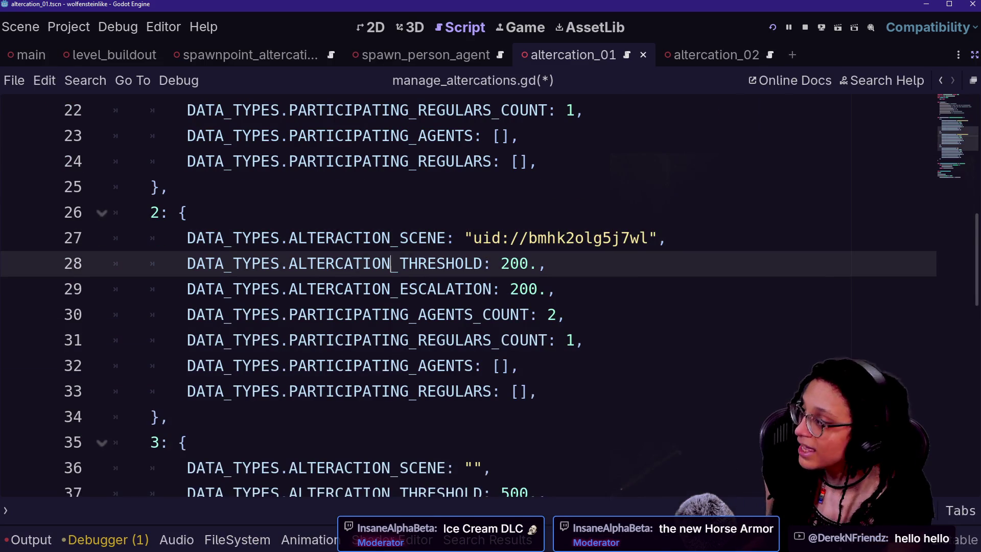
{"action": "scroll", "coordinate": [386, 307], "scroll_direction": "up", "scroll_amount": 1}
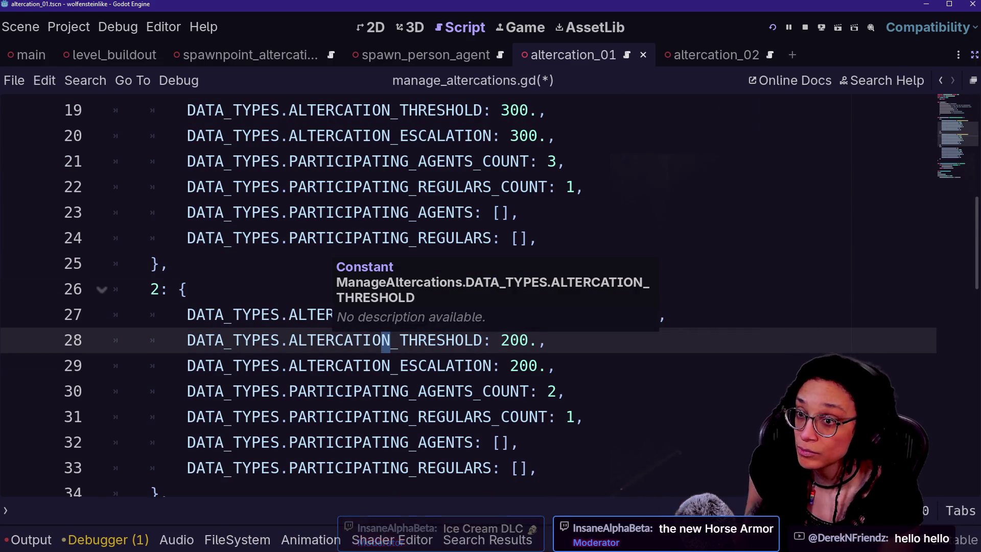
{"action": "key", "text": "Up"}
{"action": "key", "text": "Up"}
{"action": "key", "text": "Up"}
{"action": "key", "text": "Up"}
{"action": "key", "text": "Up"}
{"action": "key", "text": "Up"}
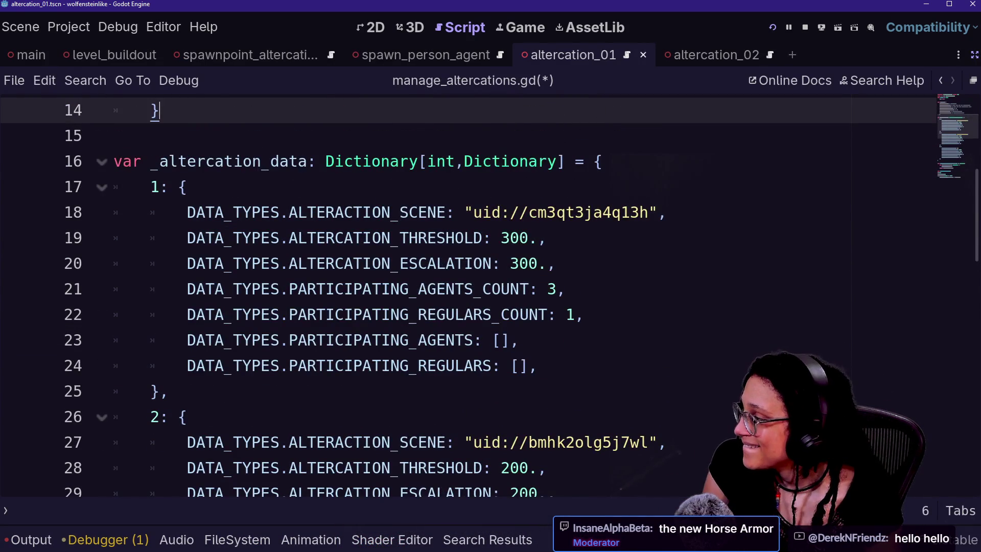
{"action": "left_click", "coordinate": [556, 263]}
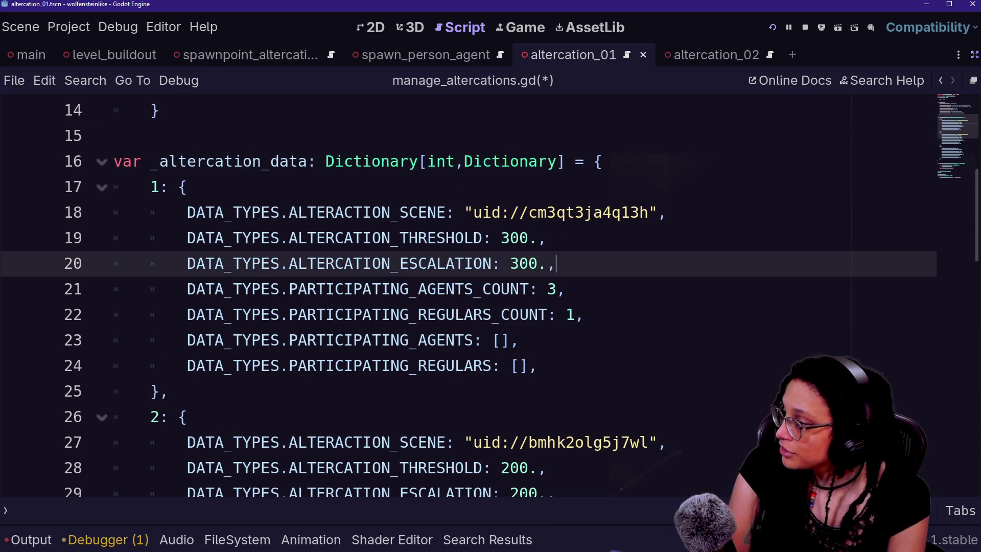
{"action": "double_click", "coordinate": [523, 263]}
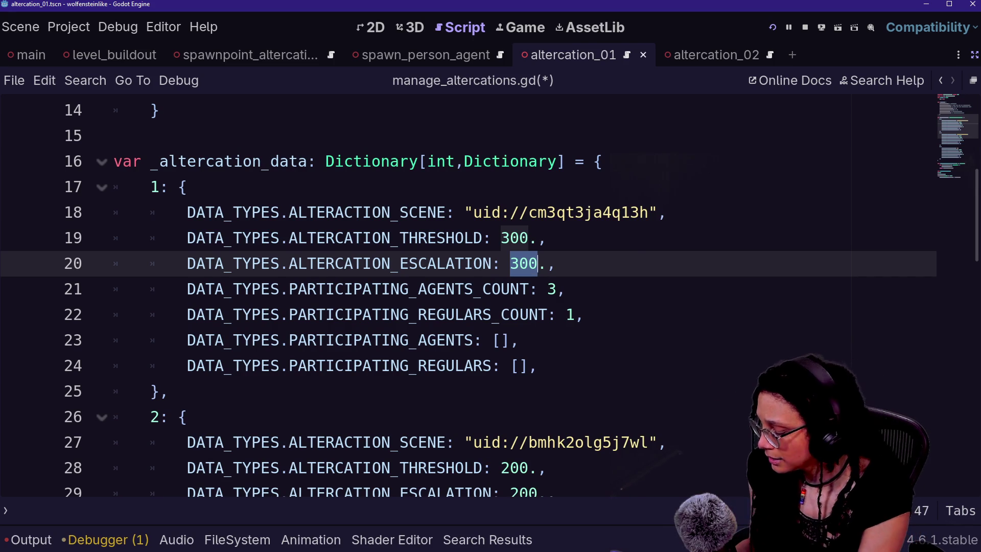
{"action": "type", "text": "297"}
{"action": "key", "text": "Up"}
{"action": "key", "text": "Down"}
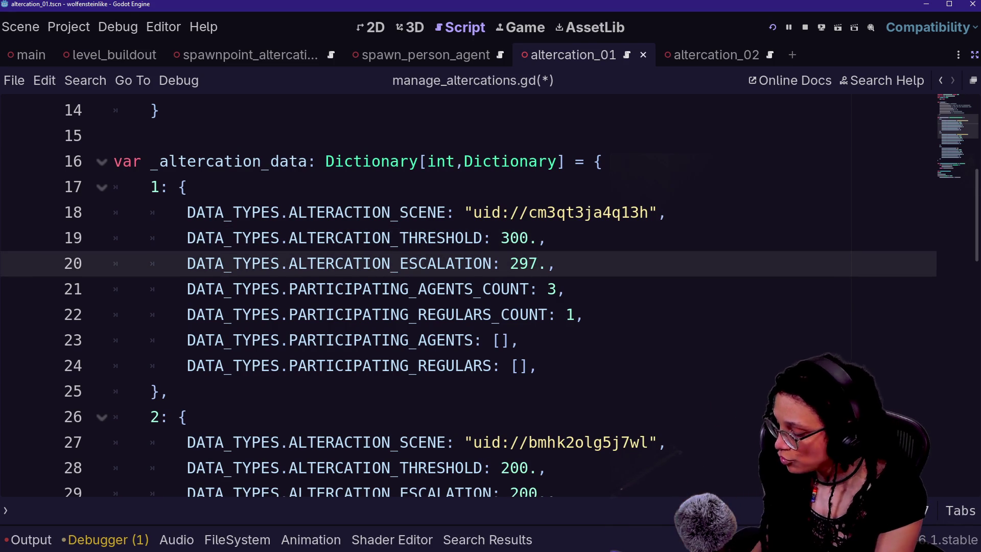
{"action": "key", "text": "BackSpace"}
{"action": "type", "text": "1"}
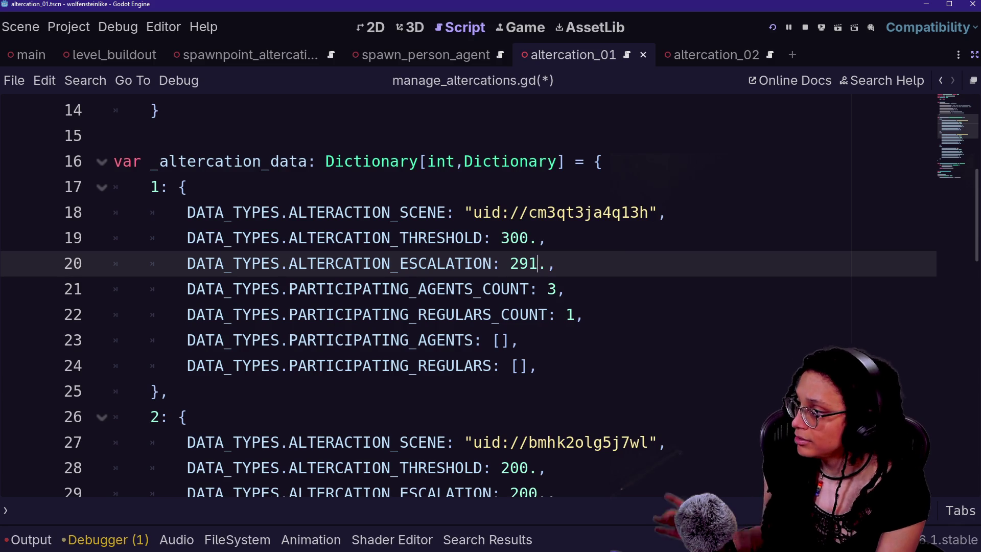
{"action": "type", "text": "88"}
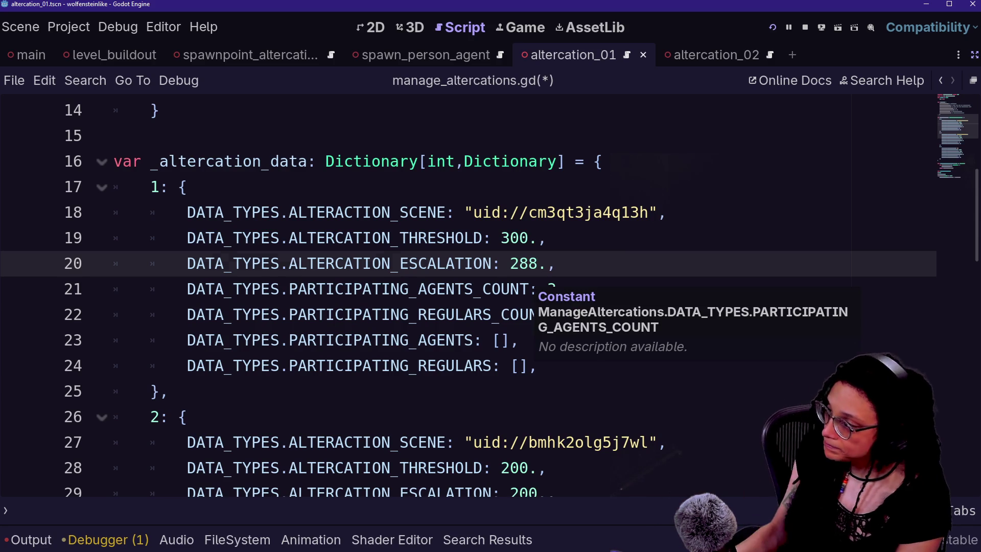
{"action": "left_click", "coordinate": [529, 287]}
{"action": "key", "text": "ctrl+z"}
{"action": "key", "text": "ctrl+z"}
{"action": "key", "text": "ctrl+z"}
{"action": "key", "text": "ctrl+z"}
{"action": "key", "text": "ctrl+z"}
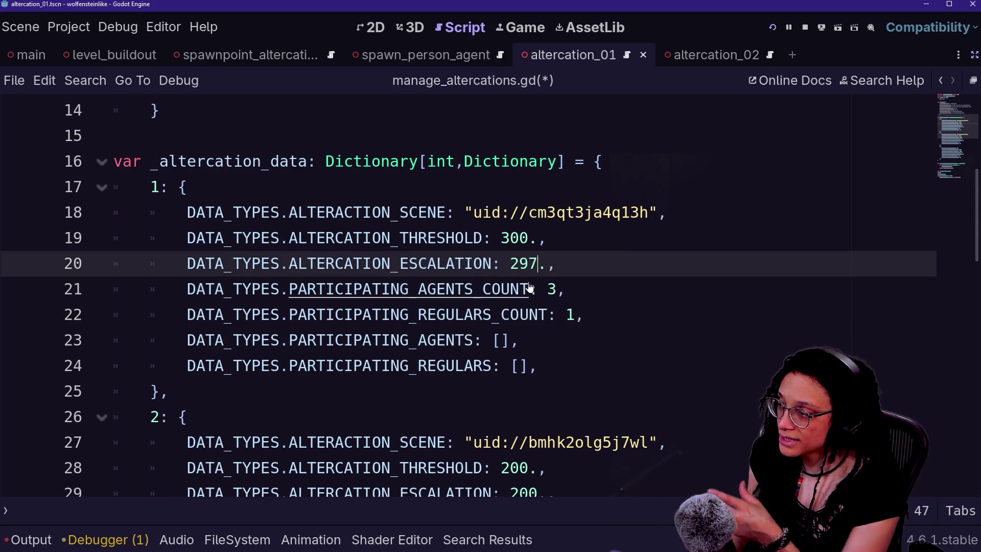
{"action": "left_click", "coordinate": [504, 339]}
{"action": "scroll", "coordinate": [504, 339], "scroll_direction": "down", "scroll_amount": 1}
{"action": "left_click_drag", "start_coordinate": [328, 289], "coordinate": [538, 365]}
{"action": "left_click", "coordinate": [464, 416]}
{"action": "mouse_move", "coordinate": [464, 416]}
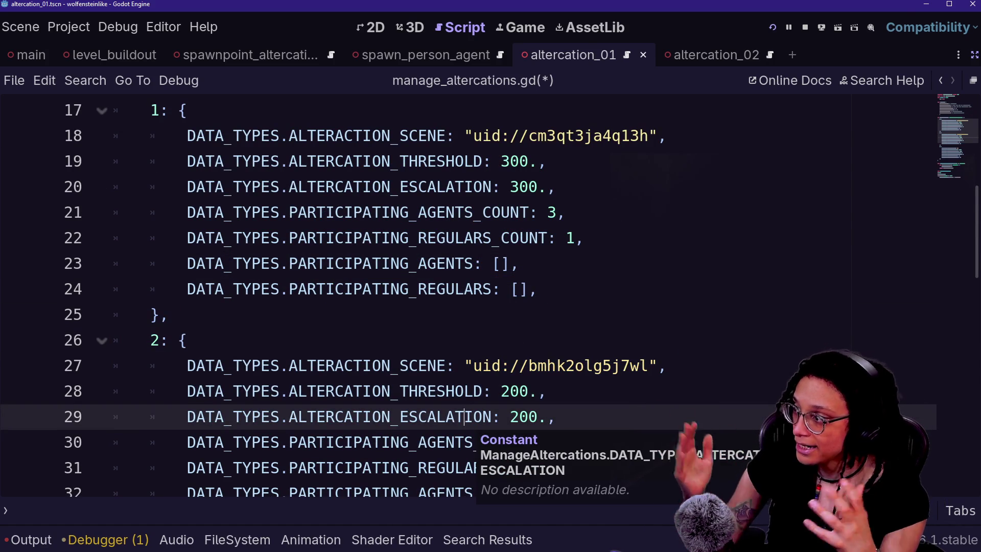
{"action": "left_click", "coordinate": [567, 212]}
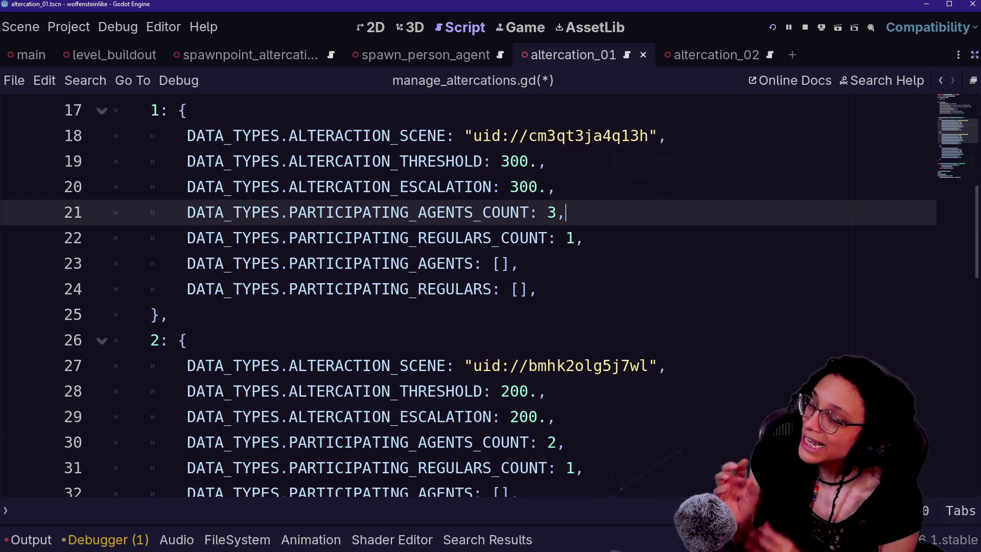
{"action": "mouse_move", "coordinate": [467, 215]}
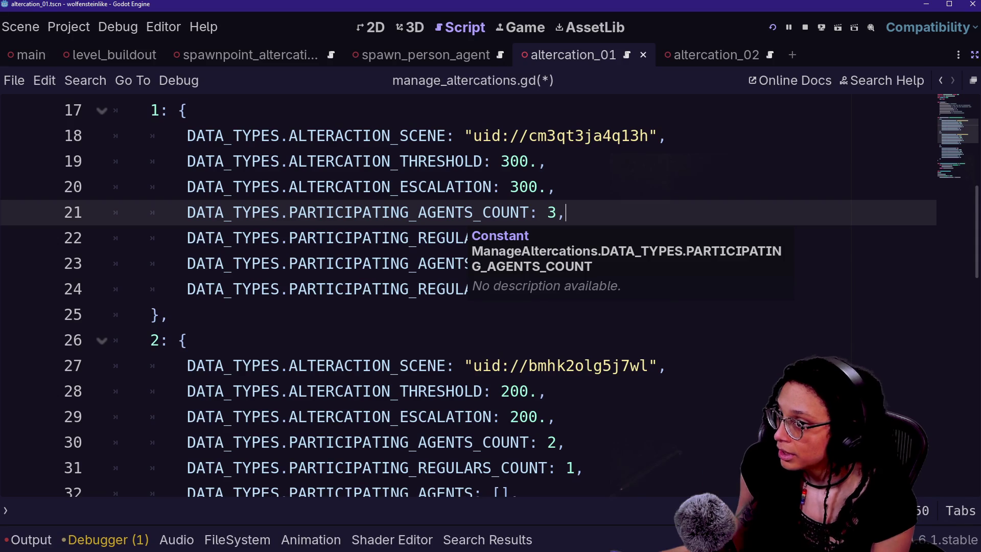
{"action": "left_click_drag", "start_coordinate": [187, 212], "coordinate": [566, 212]}
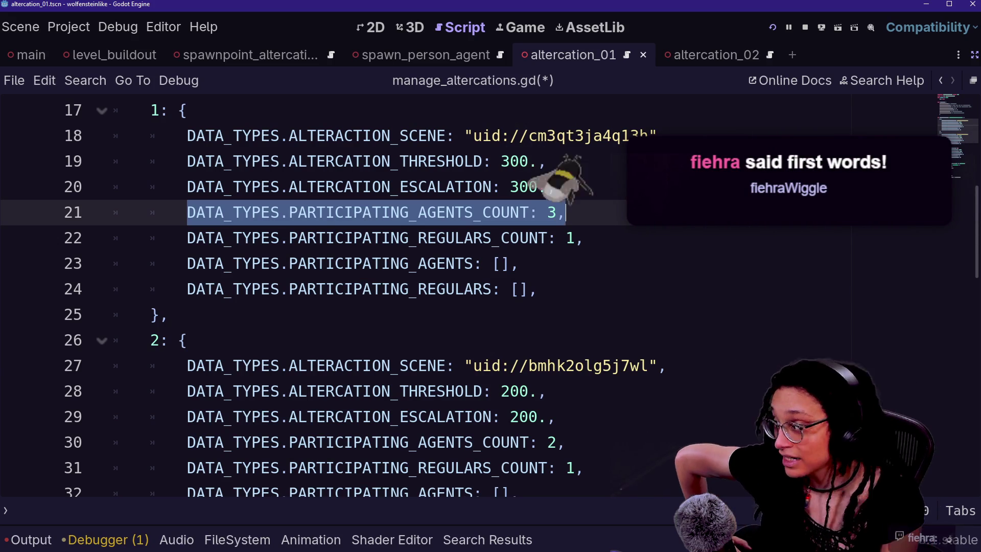
{"action": "left_click_drag", "start_coordinate": [187, 263], "coordinate": [537, 289]}
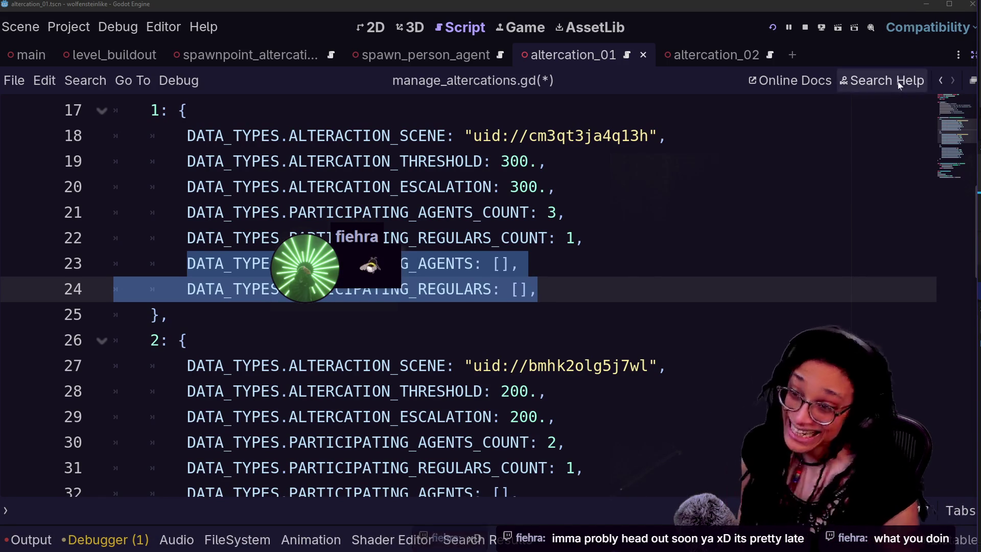
{"action": "left_click", "coordinate": [521, 31]}
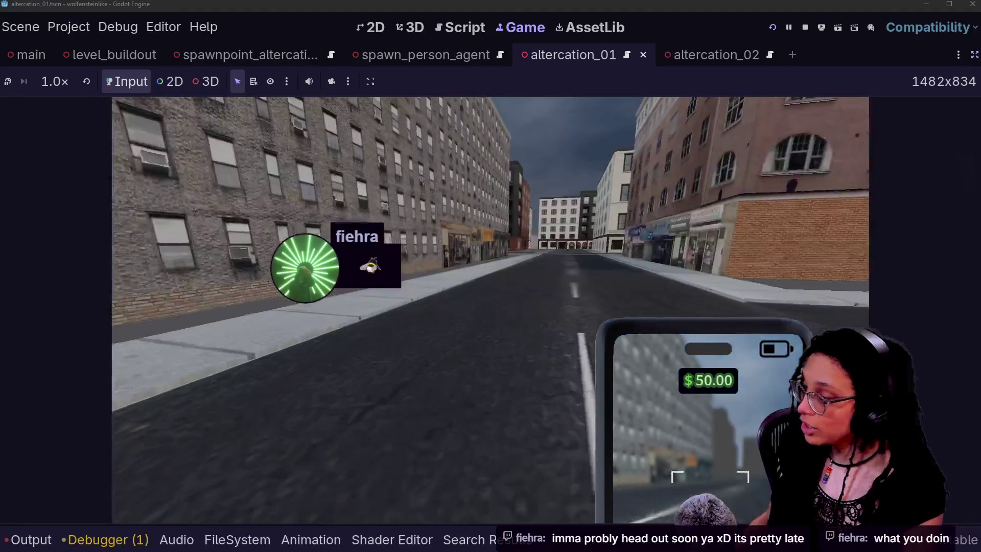
{"action": "key", "text": "w"}
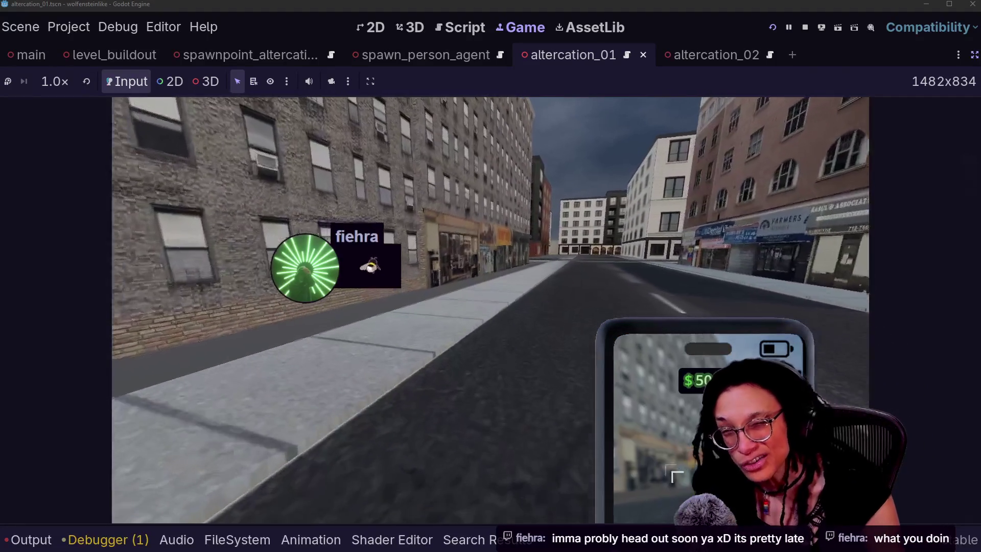
{"action": "key", "text": "w"}
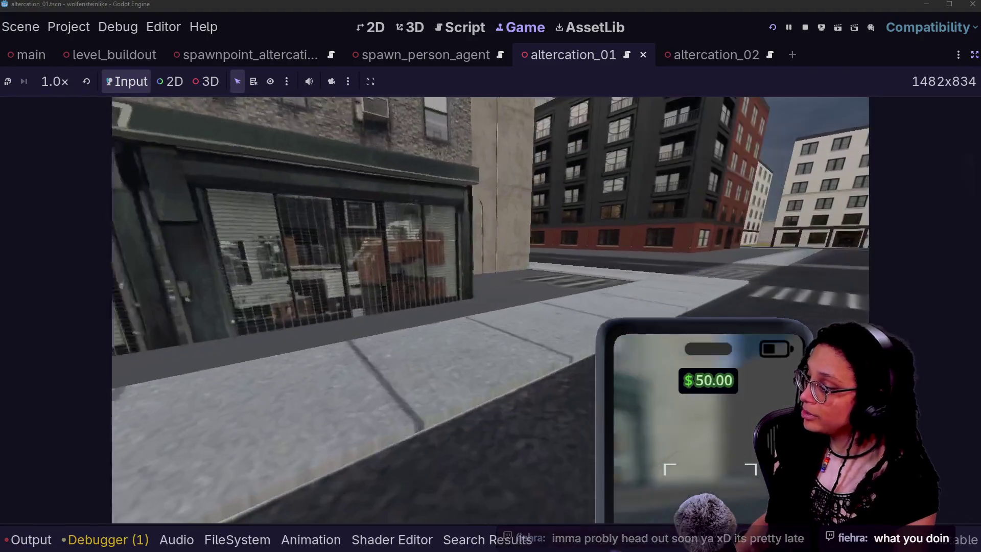
{"action": "right_click", "coordinate": [490, 289]}
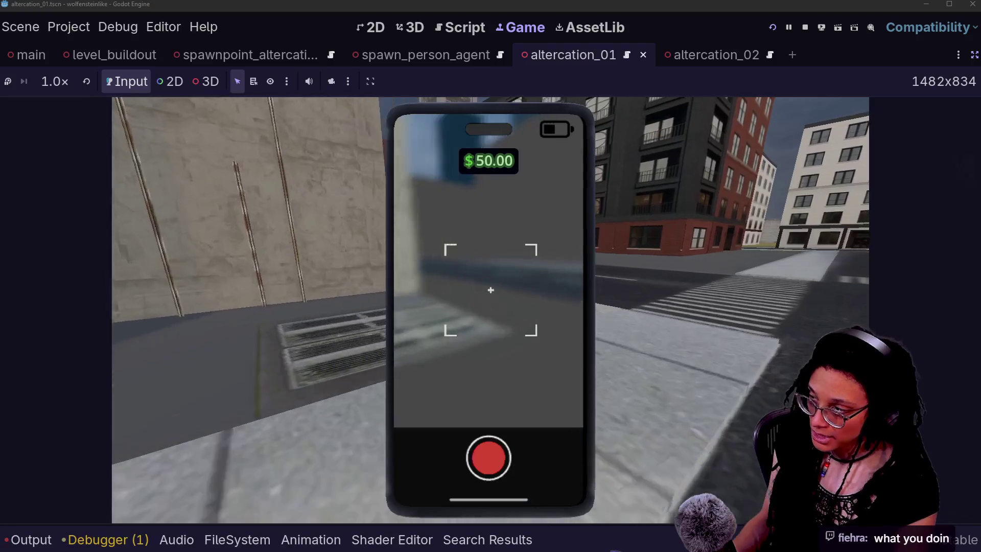
{"action": "key", "text": "w"}
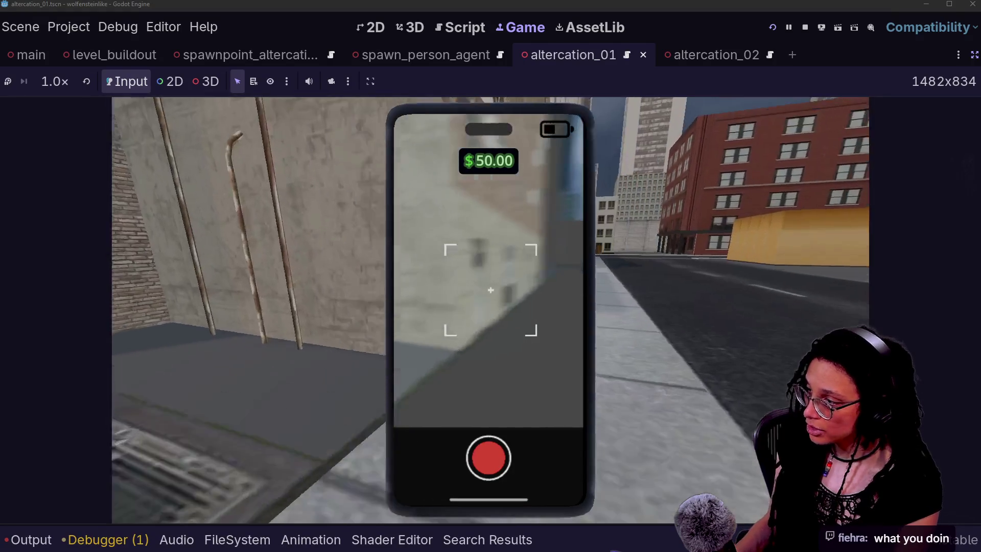
{"action": "key", "text": "w"}
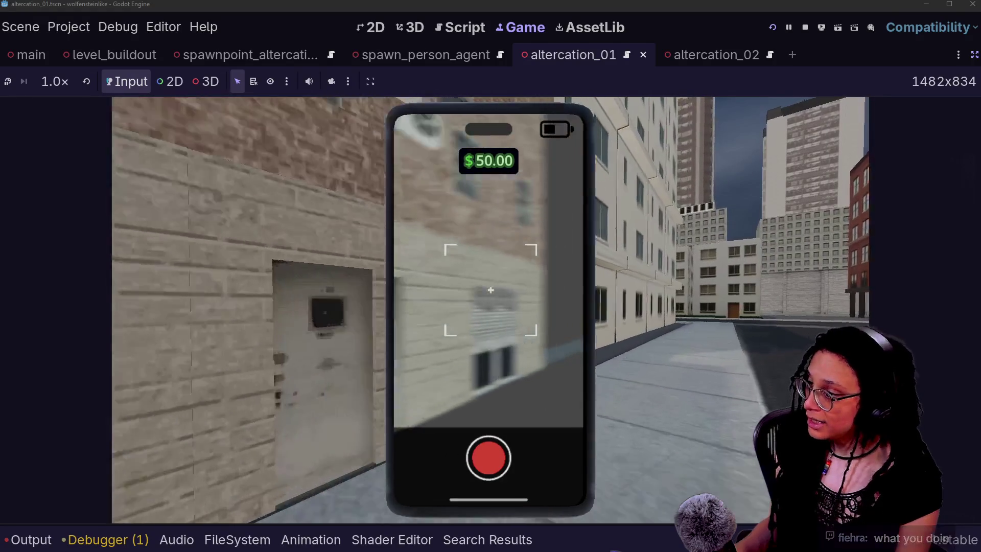
{"action": "key", "text": "w"}
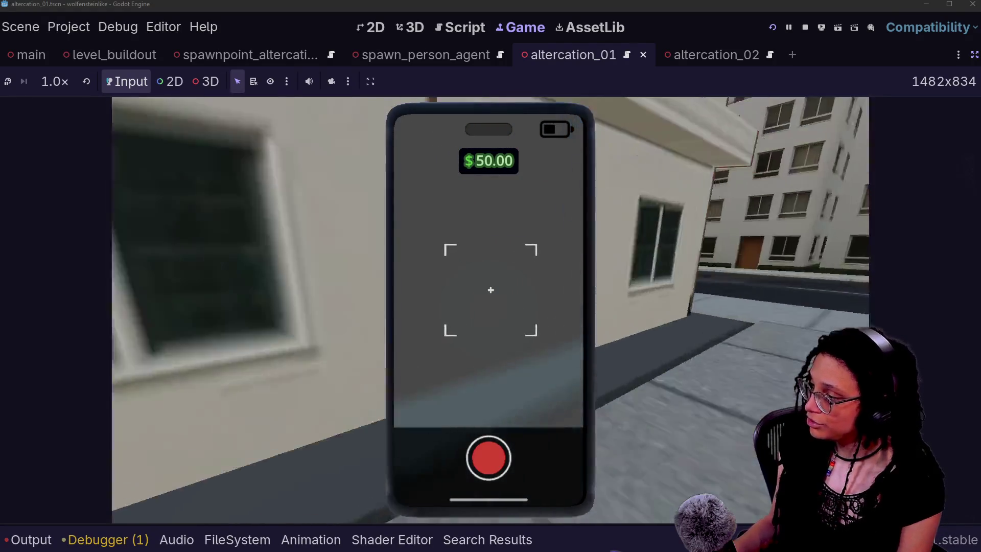
{"action": "key", "text": "w"}
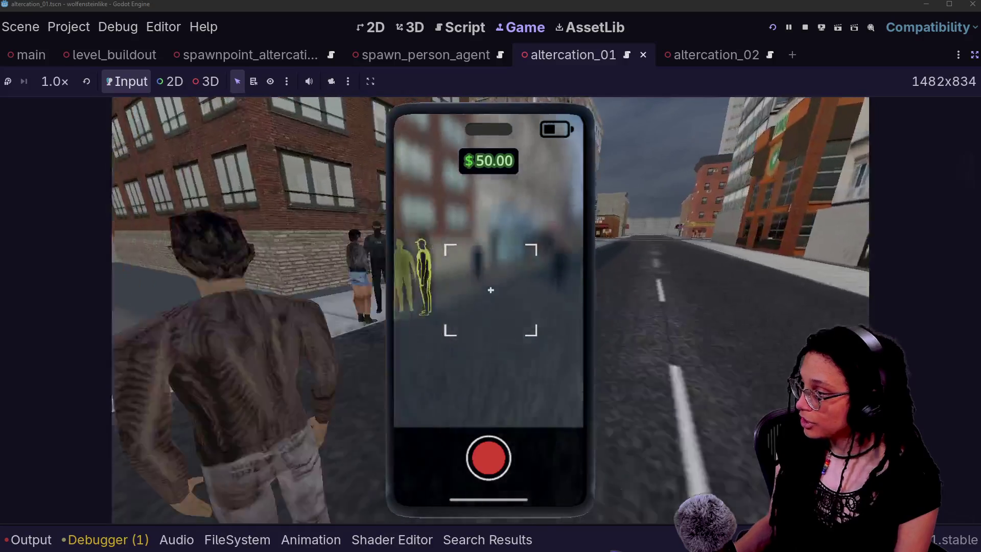
{"action": "key", "text": "w"}
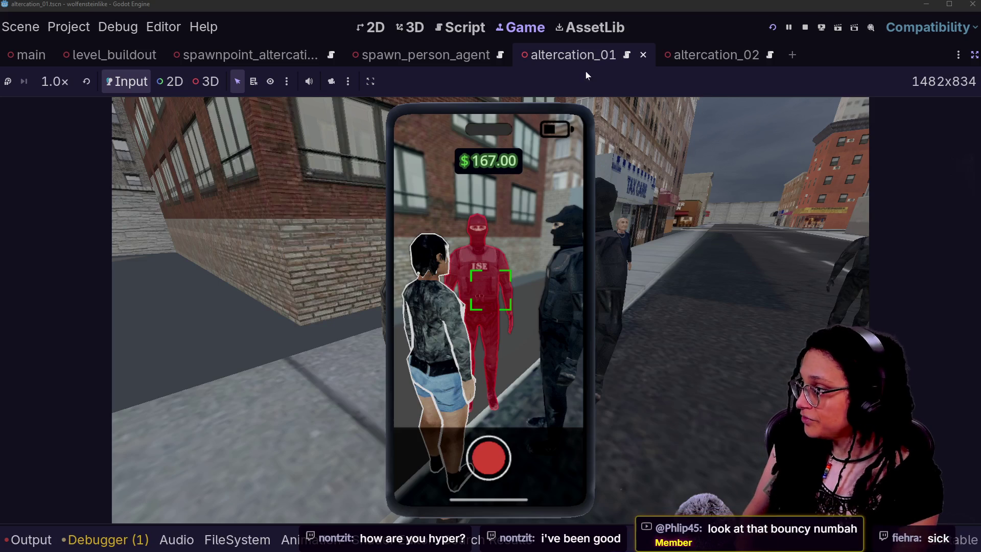
{"action": "key", "text": "ctrl+F3"}
{"action": "left_click", "coordinate": [289, 238]}
{"action": "left_click_drag", "start_coordinate": [290, 237], "coordinate": [537, 289]}
{"action": "left_click", "coordinate": [170, 314]}
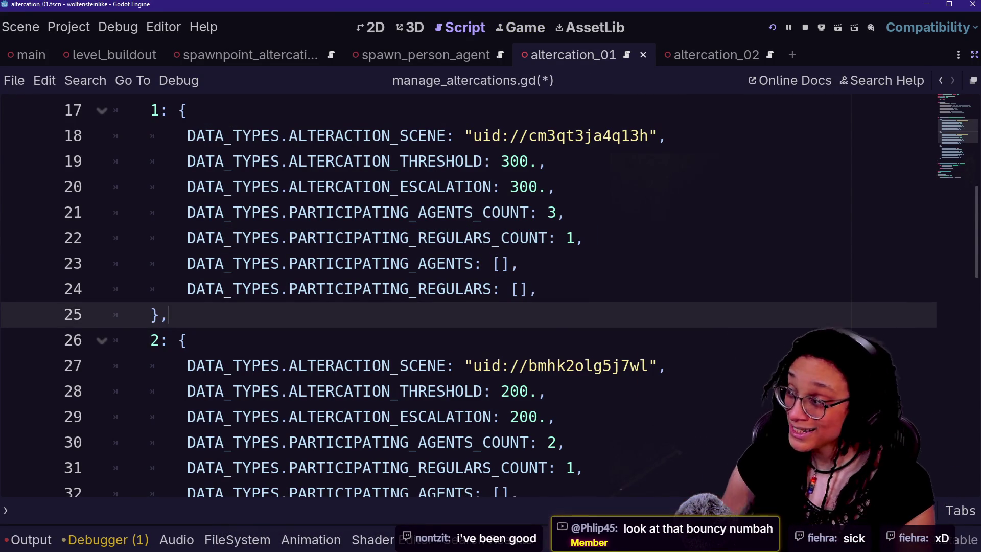
{"action": "left_click", "coordinate": [502, 32]}
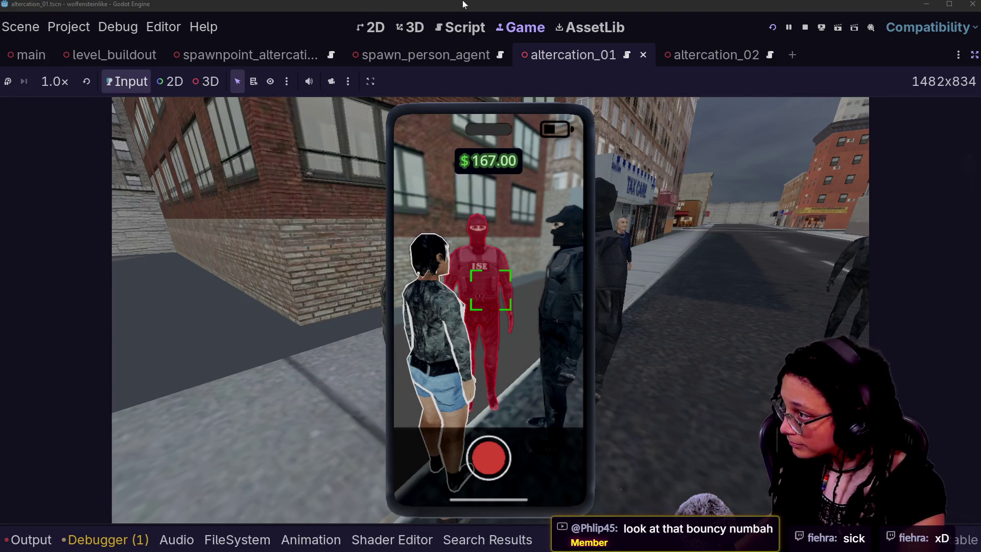
{"action": "left_click", "coordinate": [415, 27]}
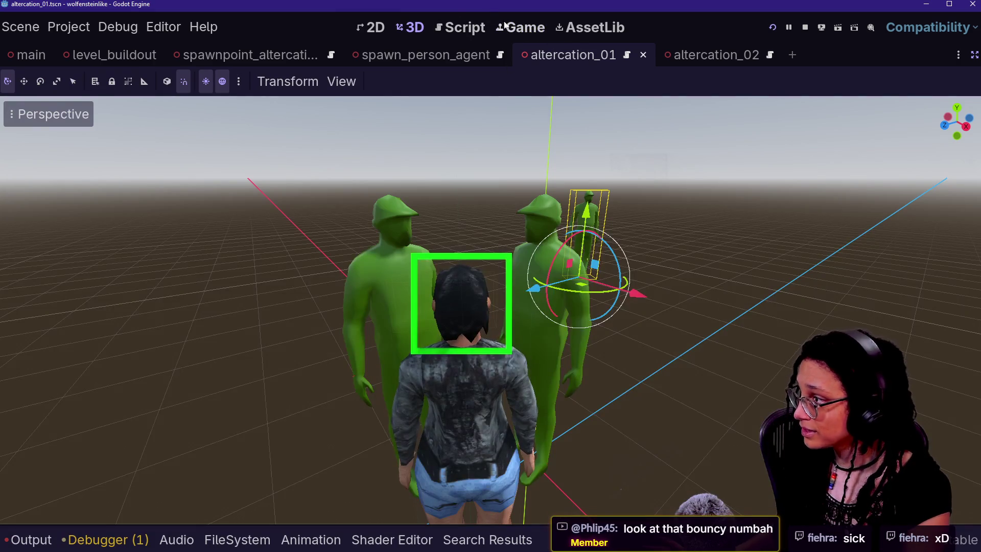
{"action": "left_click", "coordinate": [467, 27]}
{"action": "mouse_move", "coordinate": [542, 136]}
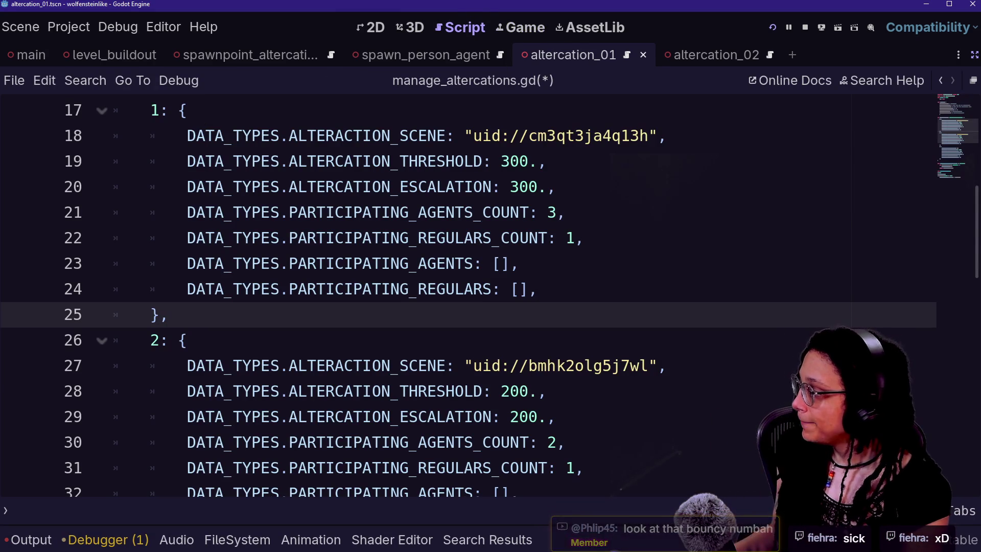
{"action": "left_click_drag", "start_coordinate": [537, 288], "coordinate": [501, 263]}
{"action": "left_click", "coordinate": [445, 237]}
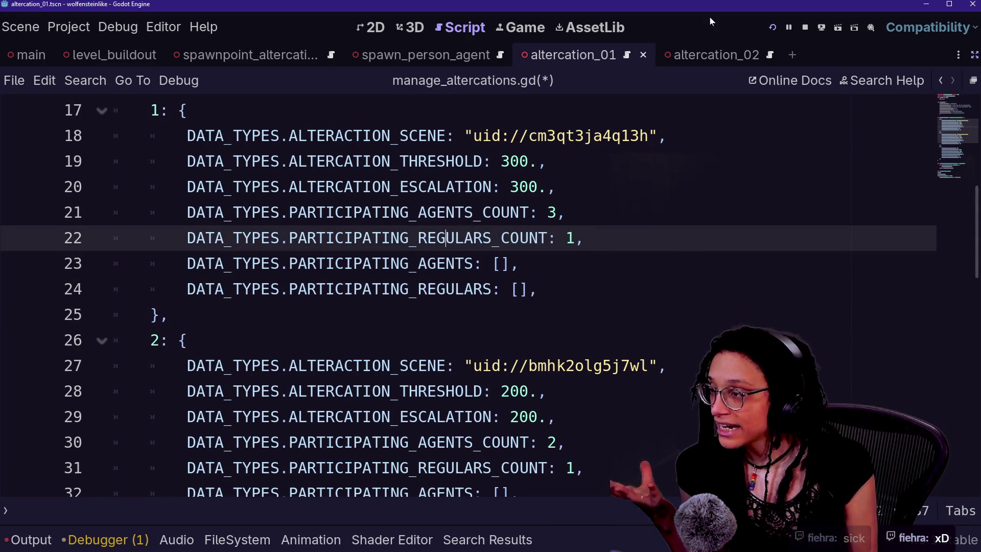
{"action": "left_click", "coordinate": [973, 54]}
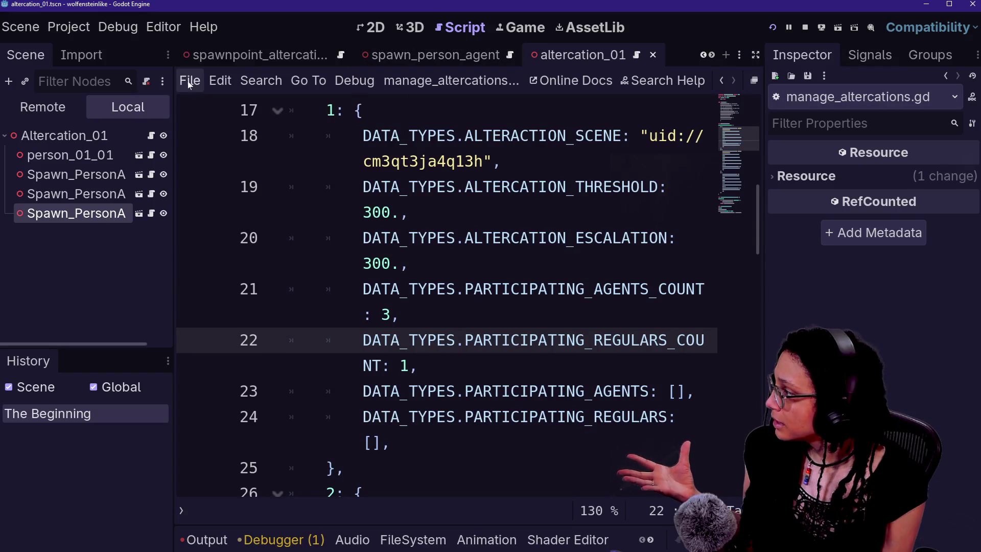
- Switch the Scene dock to Remote, widen it, and expand main and LevelBuildout
{"action": "left_click", "coordinate": [21, 105]}
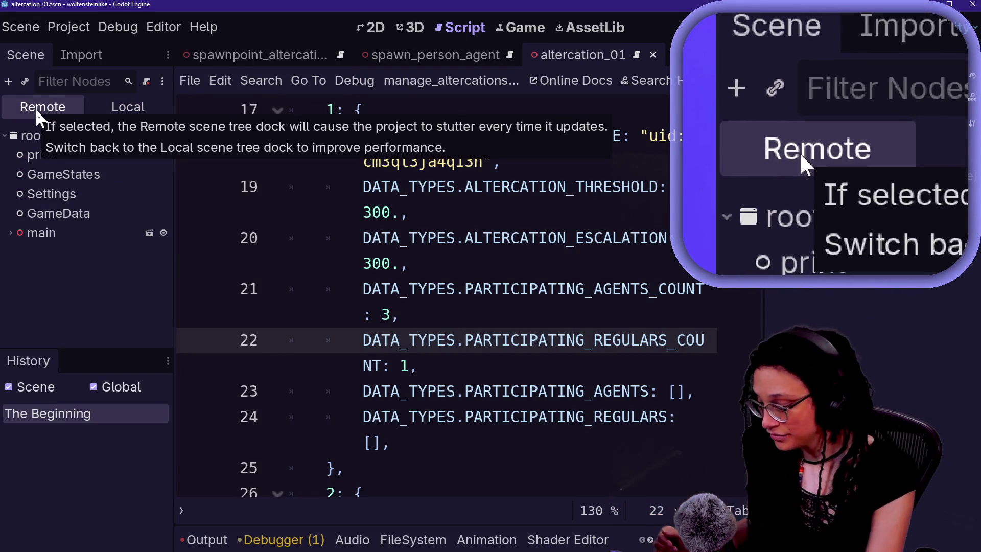
{"action": "left_click", "coordinate": [12, 234]}
{"action": "scroll", "coordinate": [46, 296], "scroll_direction": "down", "scroll_amount": 1}
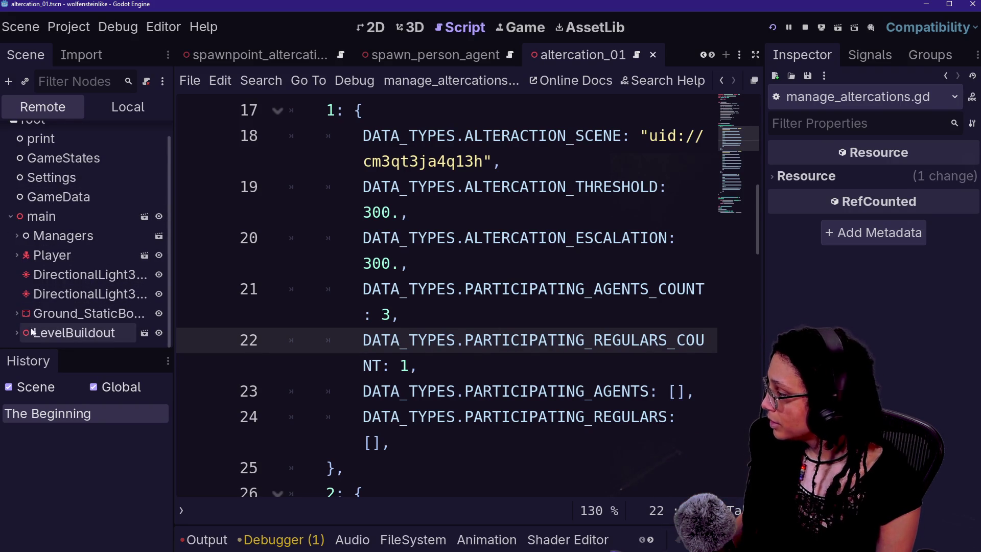
{"action": "left_click_drag", "start_coordinate": [175, 297], "coordinate": [231, 302]}
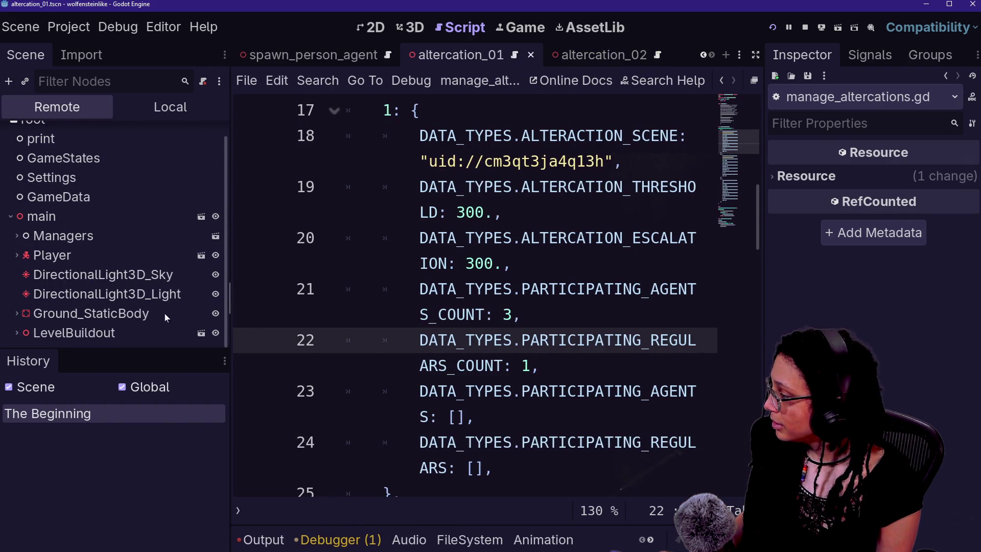
{"action": "left_click", "coordinate": [19, 334]}
{"action": "scroll", "coordinate": [30, 256], "scroll_direction": "down", "scroll_amount": 5}
{"action": "scroll", "coordinate": [31, 254], "scroll_direction": "up", "scroll_amount": 1}
{"action": "scroll", "coordinate": [29, 254], "scroll_direction": "up", "scroll_amount": 2}
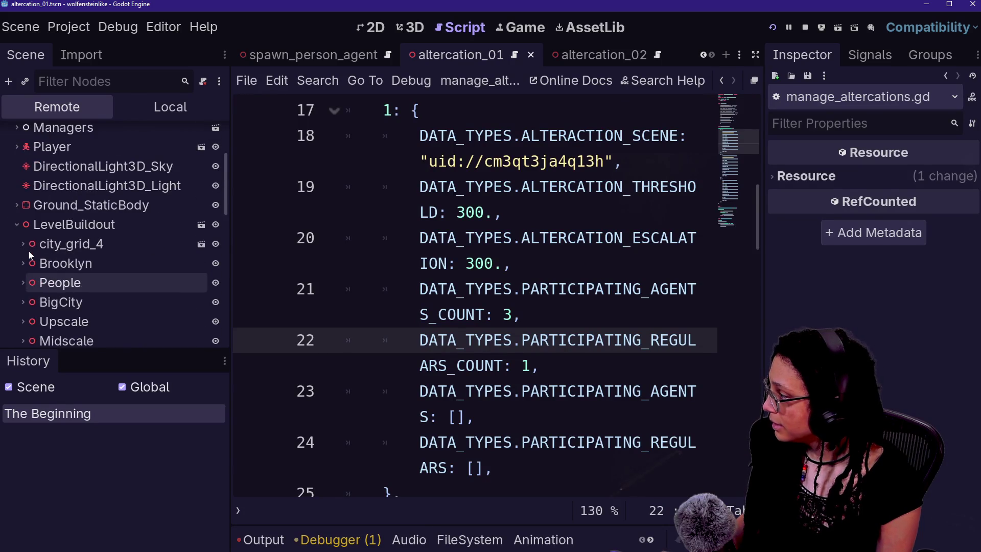
{"action": "scroll", "coordinate": [15, 244], "scroll_direction": "down", "scroll_amount": 5}
{"action": "scroll", "coordinate": [14, 242], "scroll_direction": "down", "scroll_amount": 3}
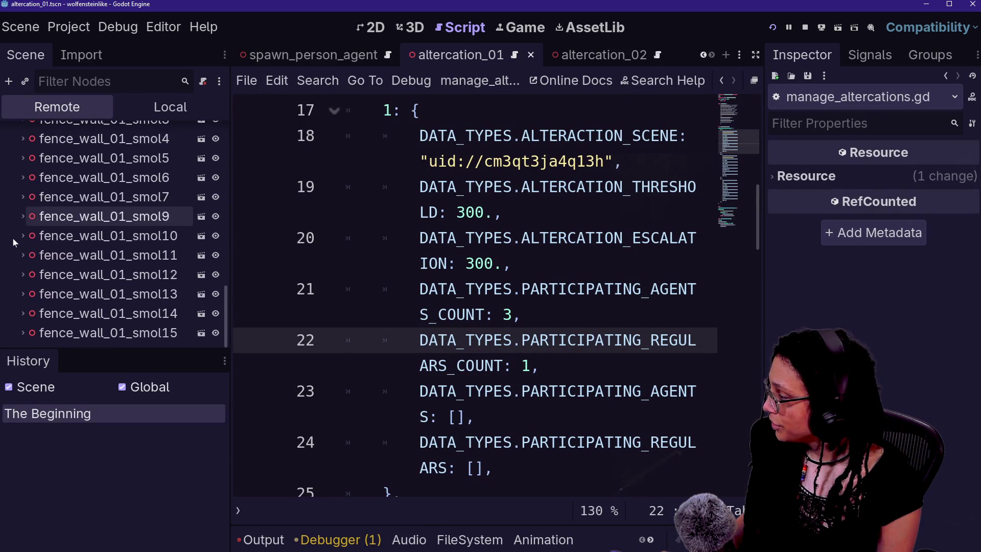
{"action": "scroll", "coordinate": [15, 256], "scroll_direction": "up", "scroll_amount": 10}
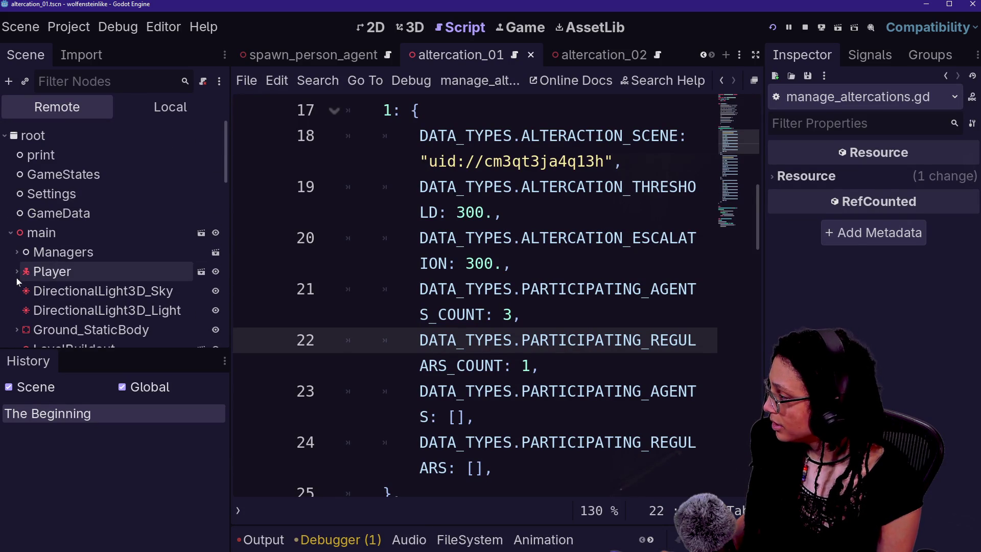
{"action": "scroll", "coordinate": [17, 281], "scroll_direction": "down", "scroll_amount": 3}
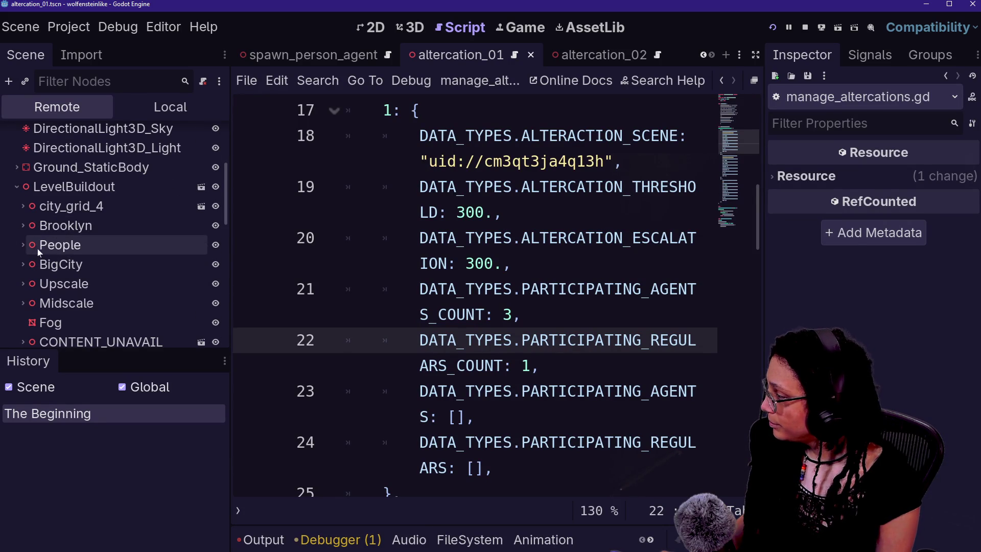
{"action": "scroll", "coordinate": [40, 253], "scroll_direction": "down", "scroll_amount": 1}
{"action": "scroll", "coordinate": [61, 276], "scroll_direction": "down", "scroll_amount": 3}
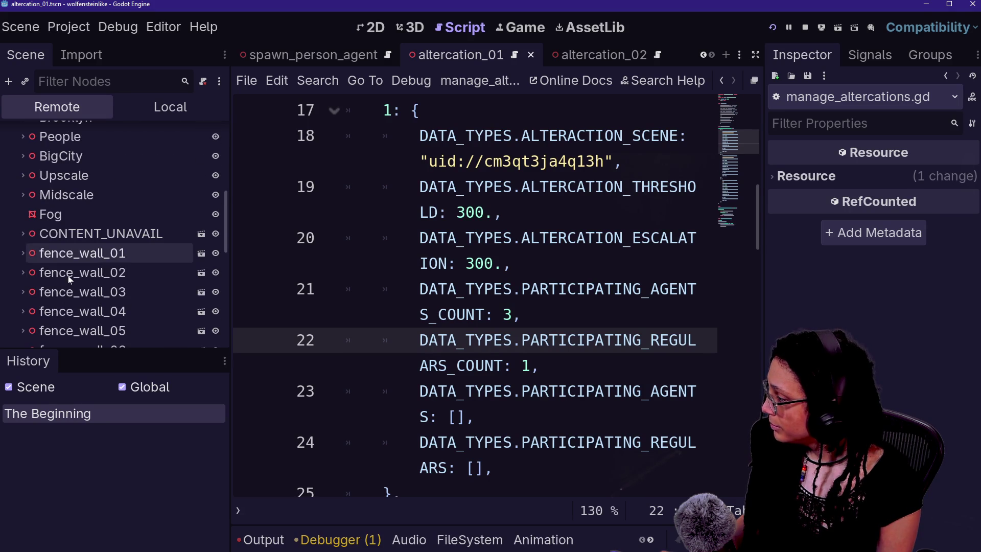
{"action": "scroll", "coordinate": [68, 276], "scroll_direction": "down", "scroll_amount": 8}
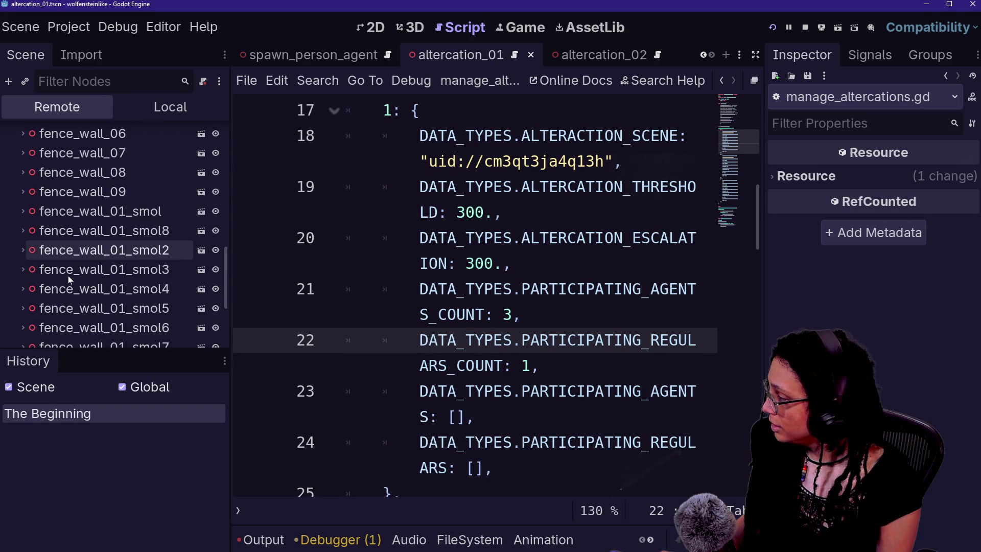
{"action": "scroll", "coordinate": [69, 275], "scroll_direction": "down", "scroll_amount": 2}
{"action": "scroll", "coordinate": [67, 274], "scroll_direction": "up", "scroll_amount": 15}
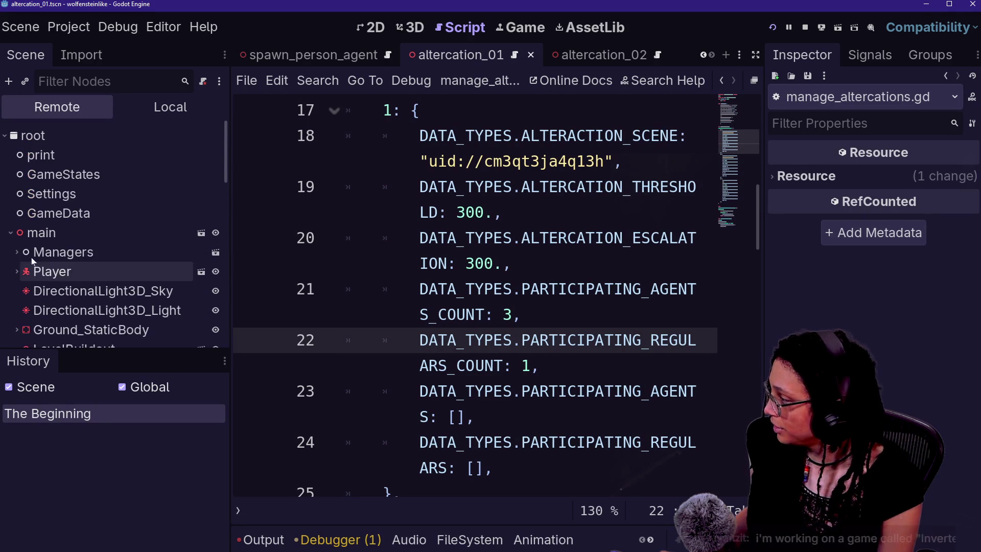
- Expand Managers, inspect the live Player node, then bring up the level_buildout scene
{"action": "left_click", "coordinate": [17, 271]}
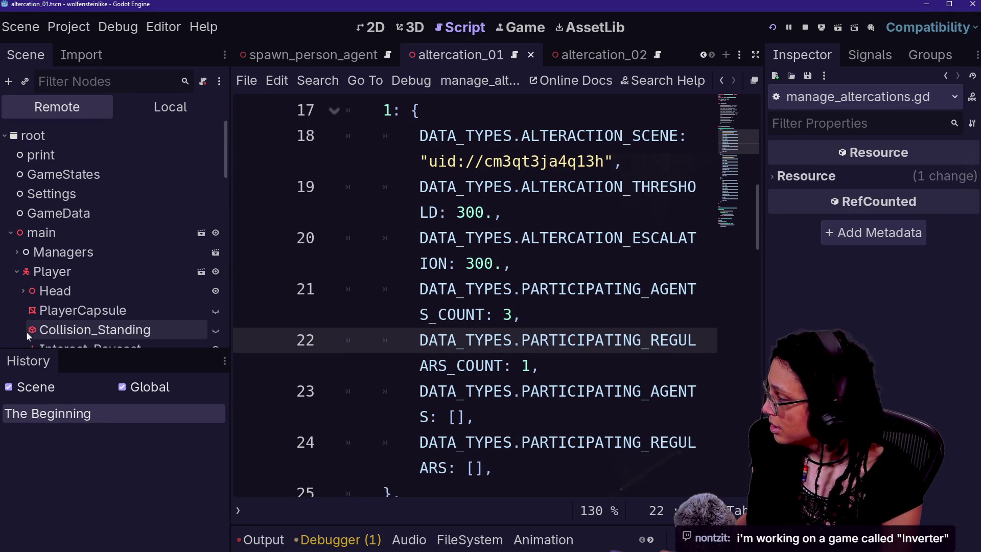
{"action": "left_click", "coordinate": [20, 255]}
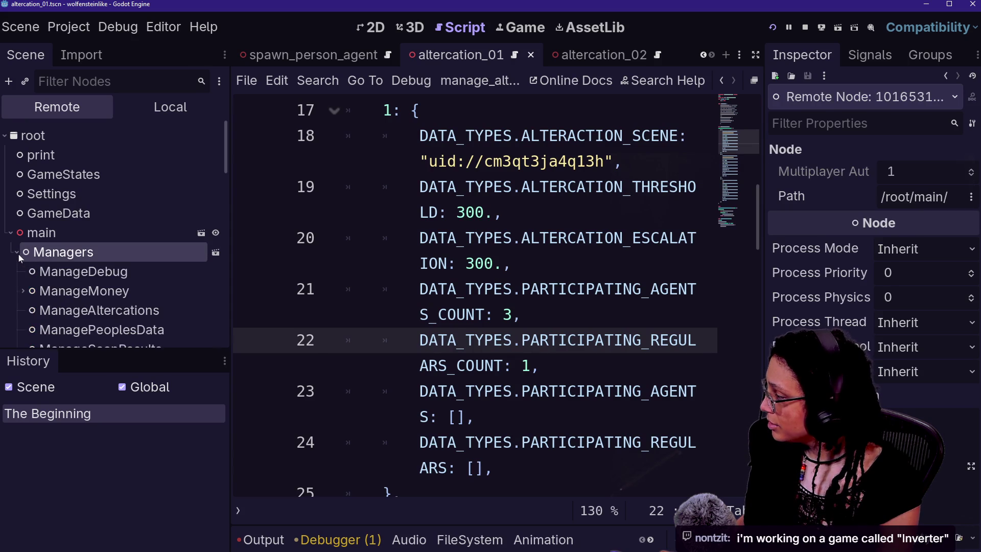
{"action": "scroll", "coordinate": [18, 257], "scroll_direction": "down", "scroll_amount": 5}
{"action": "left_click", "coordinate": [18, 237]}
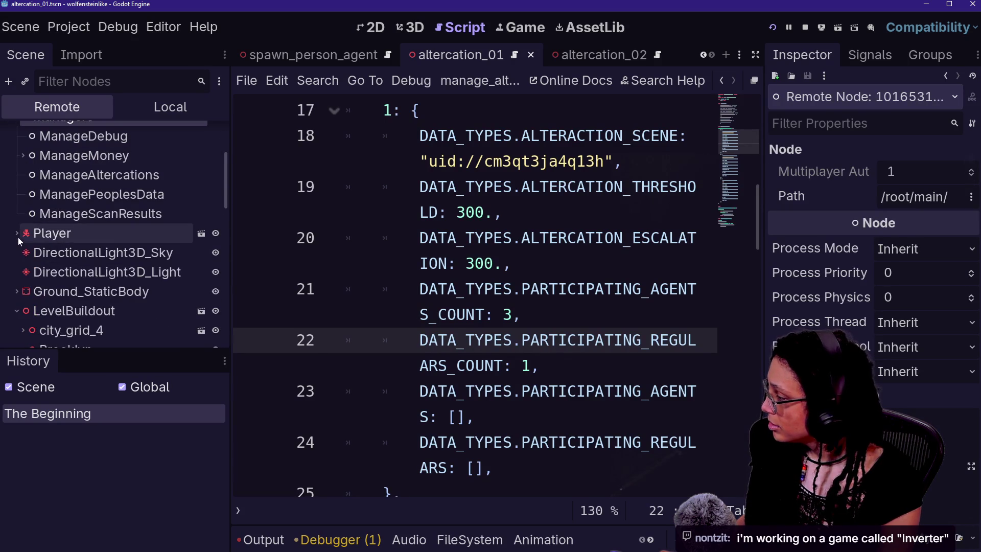
{"action": "left_click", "coordinate": [17, 291]}
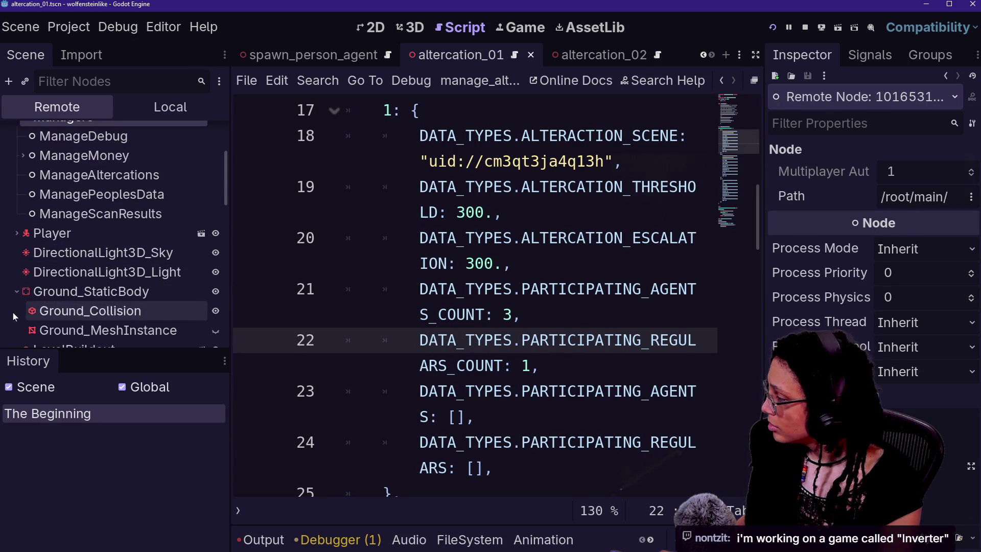
{"action": "scroll", "coordinate": [13, 313], "scroll_direction": "down", "scroll_amount": 1}
{"action": "left_click", "coordinate": [17, 264]}
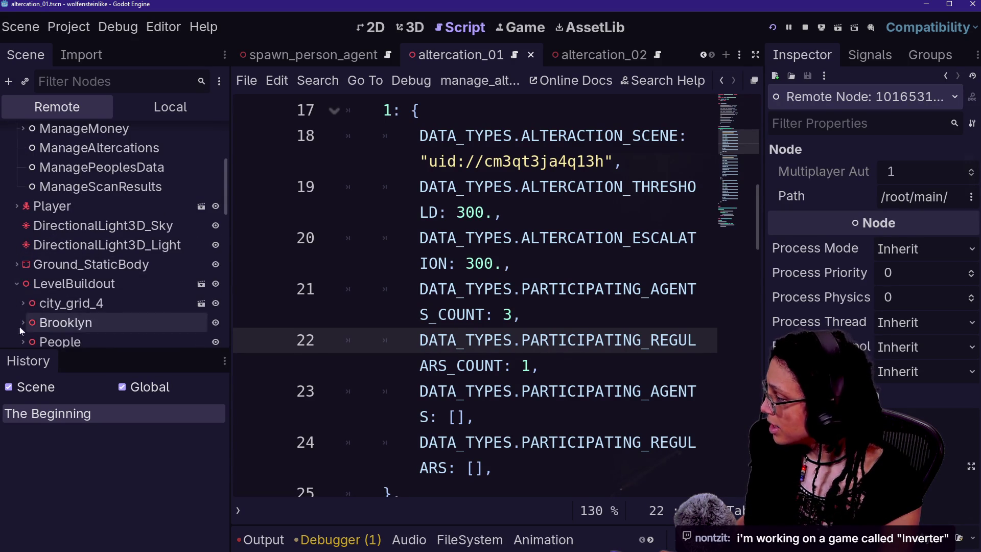
{"action": "left_click", "coordinate": [17, 284]}
{"action": "left_click", "coordinate": [76, 255]}
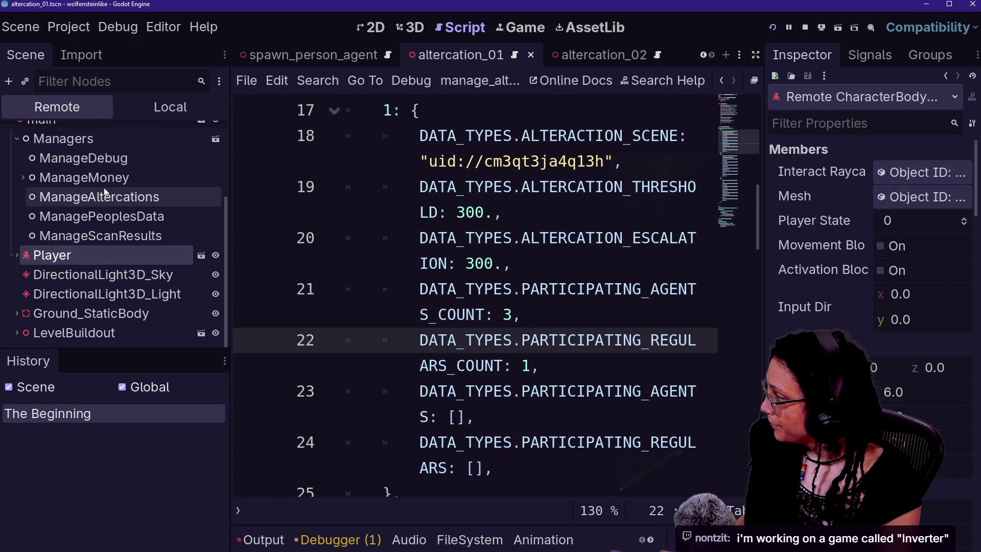
{"action": "scroll", "coordinate": [104, 191], "scroll_direction": "up", "scroll_amount": 3}
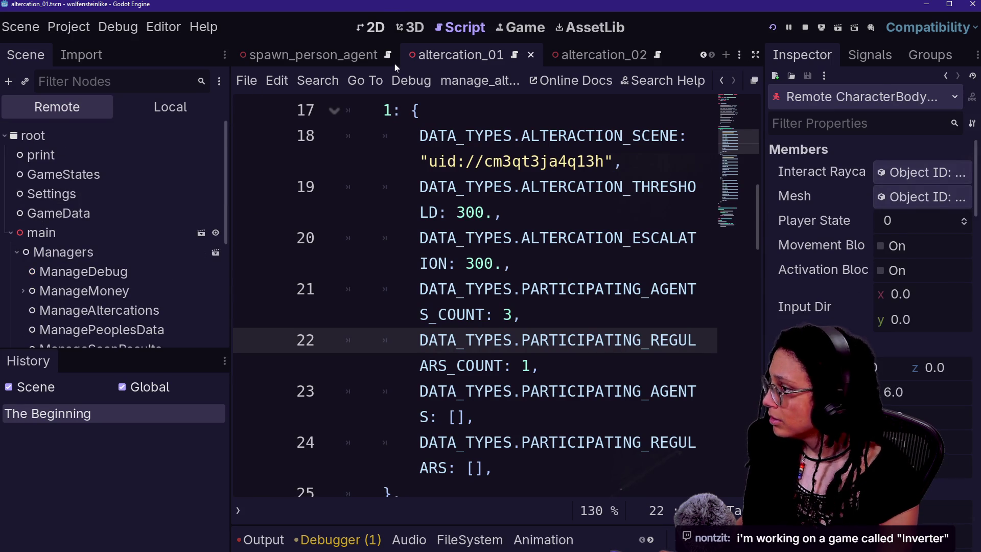
{"action": "scroll", "coordinate": [366, 55], "scroll_direction": "up", "scroll_amount": 3}
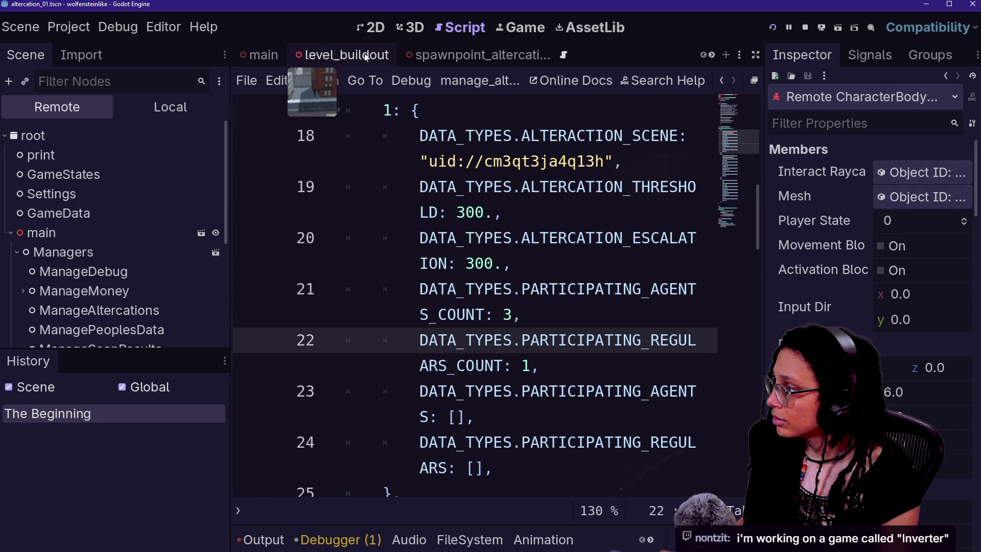
{"action": "left_click", "coordinate": [366, 56]}
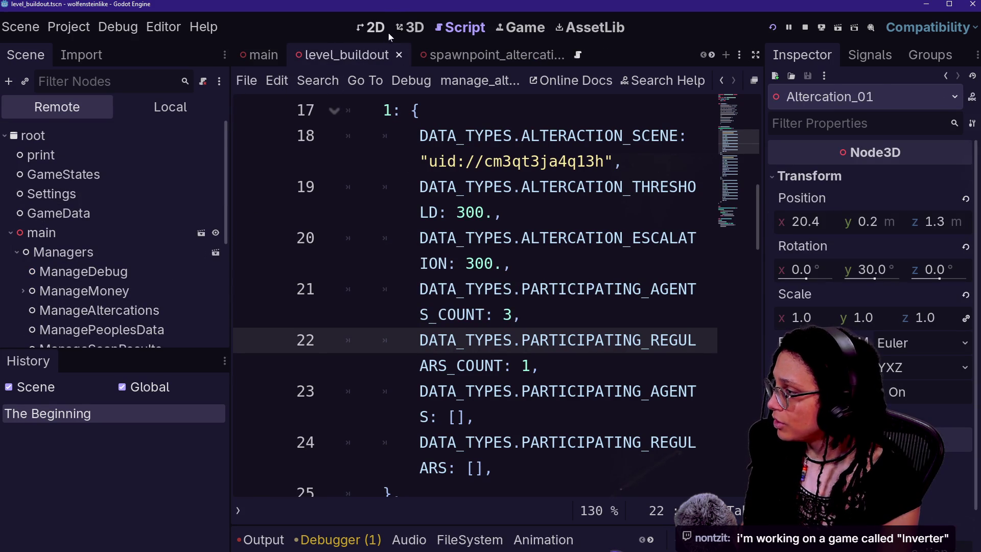
- Show level_buildout in 3D, zoom out, and select person_06 and the Altercation_01 figure
{"action": "left_click", "coordinate": [411, 28]}
{"action": "scroll", "coordinate": [508, 220], "scroll_direction": "down", "scroll_amount": 5}
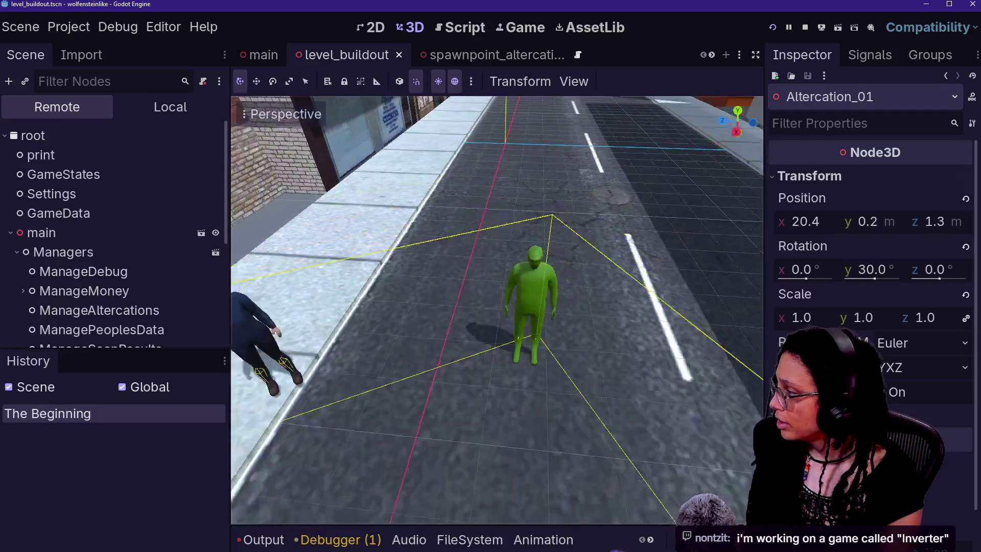
{"action": "left_click", "coordinate": [323, 312]}
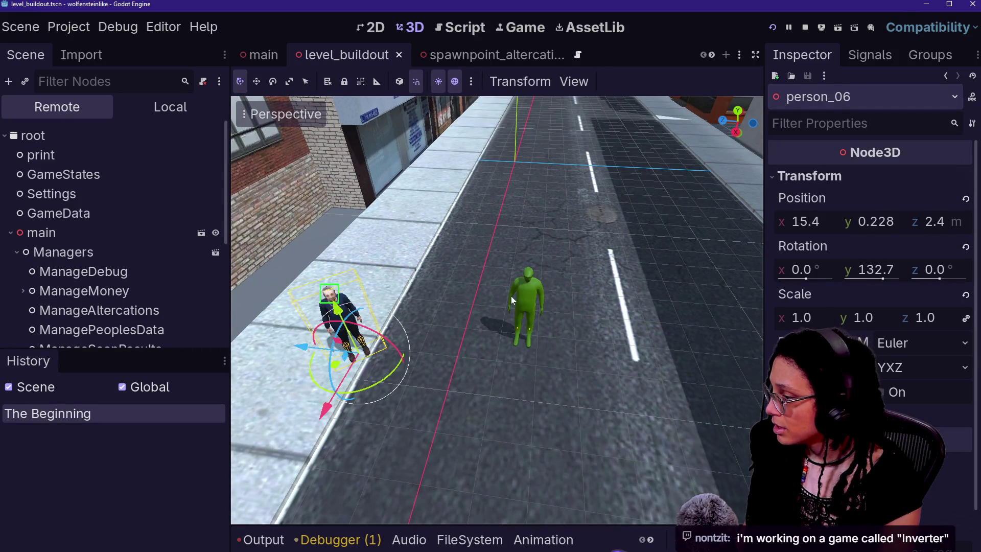
{"action": "left_click", "coordinate": [512, 296]}
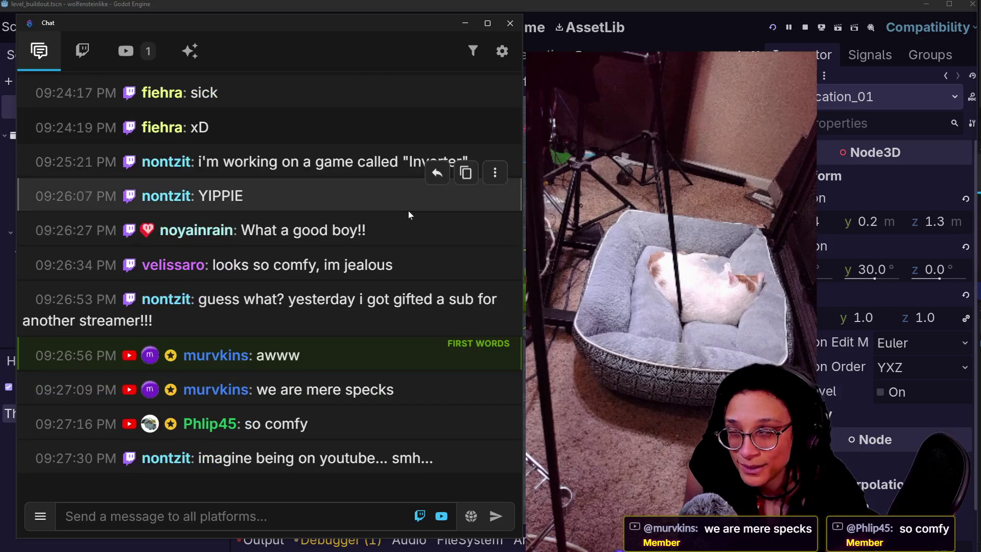
- Scroll through the stream chat, then bring the Godot editor back to the front
{"action": "scroll", "coordinate": [275, 249], "scroll_direction": "up", "scroll_amount": 2}
{"action": "scroll", "coordinate": [275, 249], "scroll_direction": "down", "scroll_amount": 2}
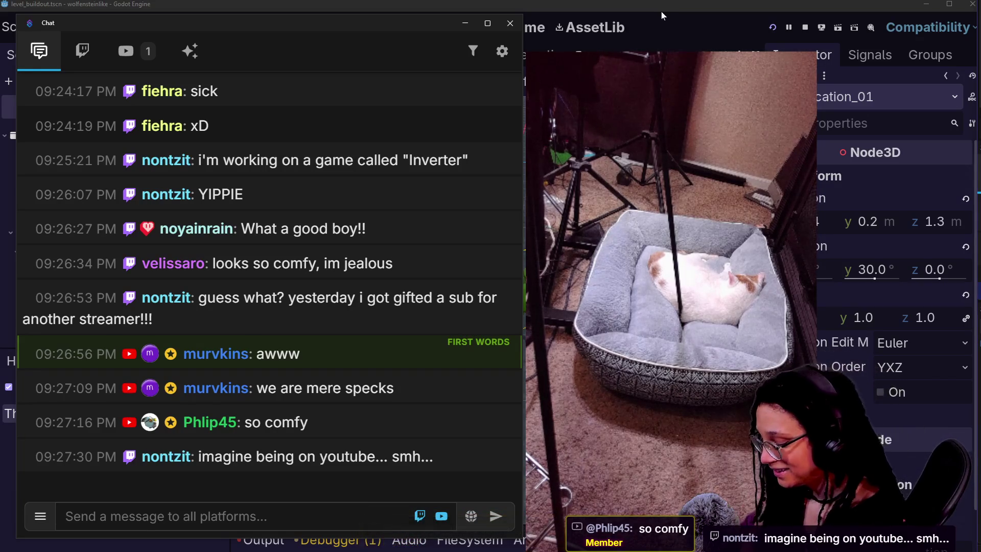
{"action": "left_click", "coordinate": [661, 11]}
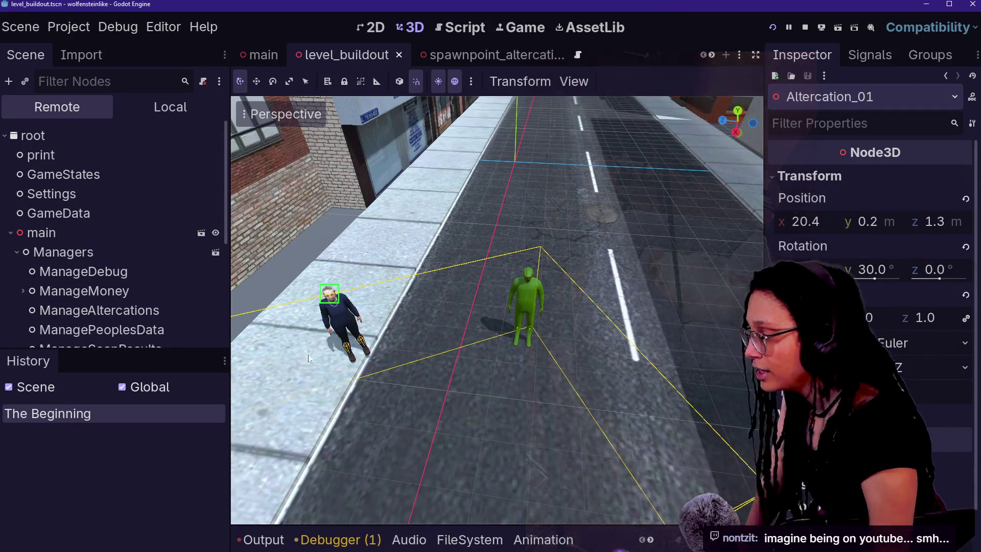
- Expand Ground_StaticBody, LevelBuildout and People in the Remote tree, then open Altercation_01
{"action": "scroll", "coordinate": [33, 265], "scroll_direction": "down", "scroll_amount": 5}
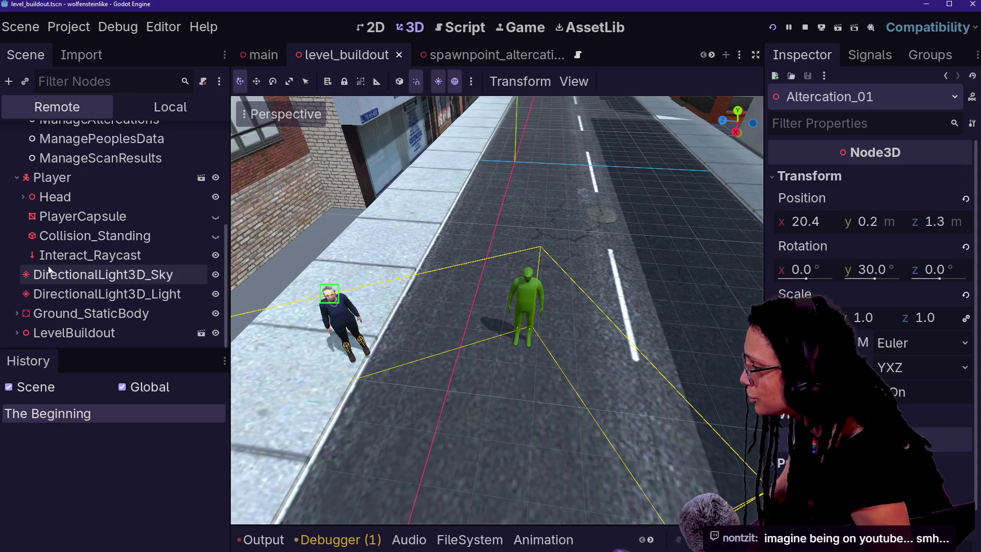
{"action": "left_click", "coordinate": [16, 314]}
{"action": "scroll", "coordinate": [16, 315], "scroll_direction": "down", "scroll_amount": 2}
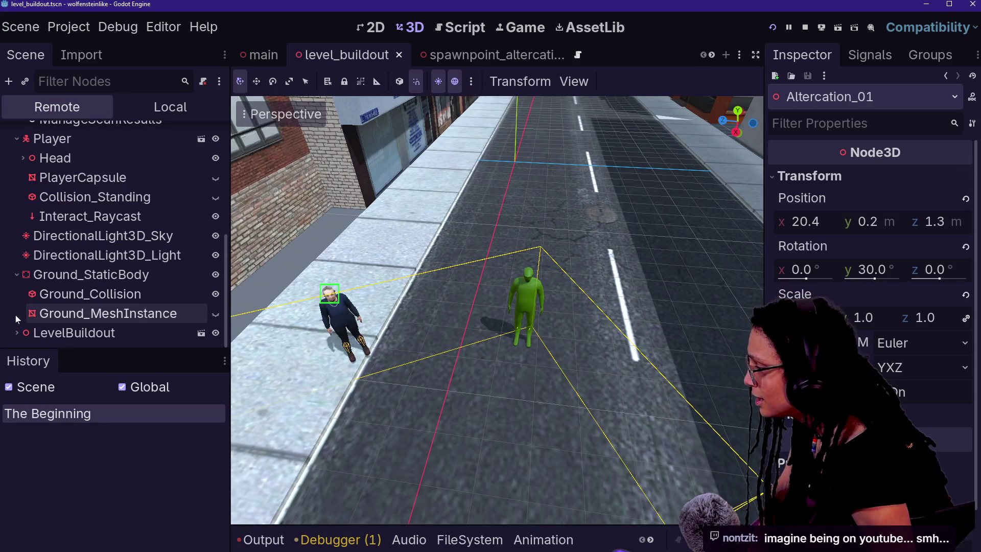
{"action": "left_click", "coordinate": [20, 327]}
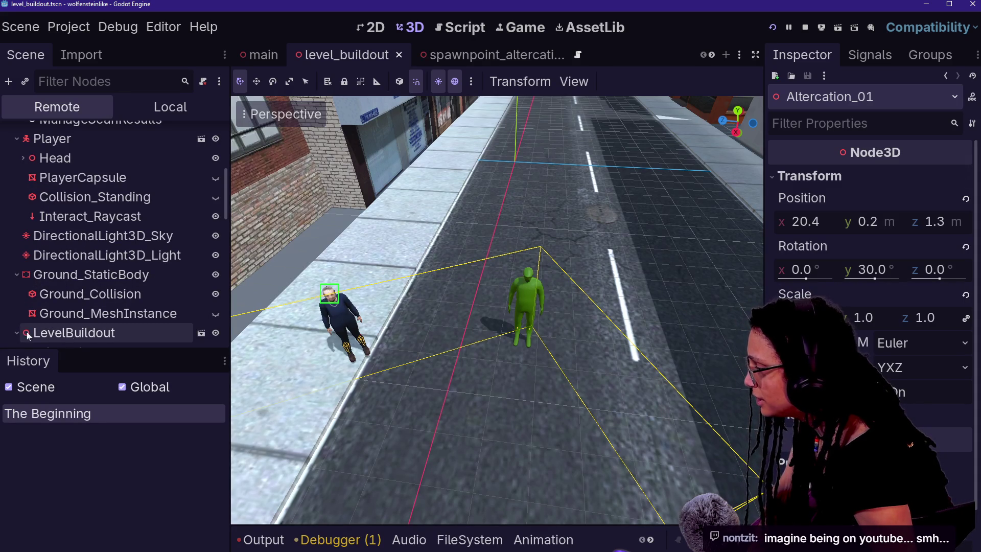
{"action": "left_click", "coordinate": [17, 333]}
{"action": "scroll", "coordinate": [71, 338], "scroll_direction": "down", "scroll_amount": 5}
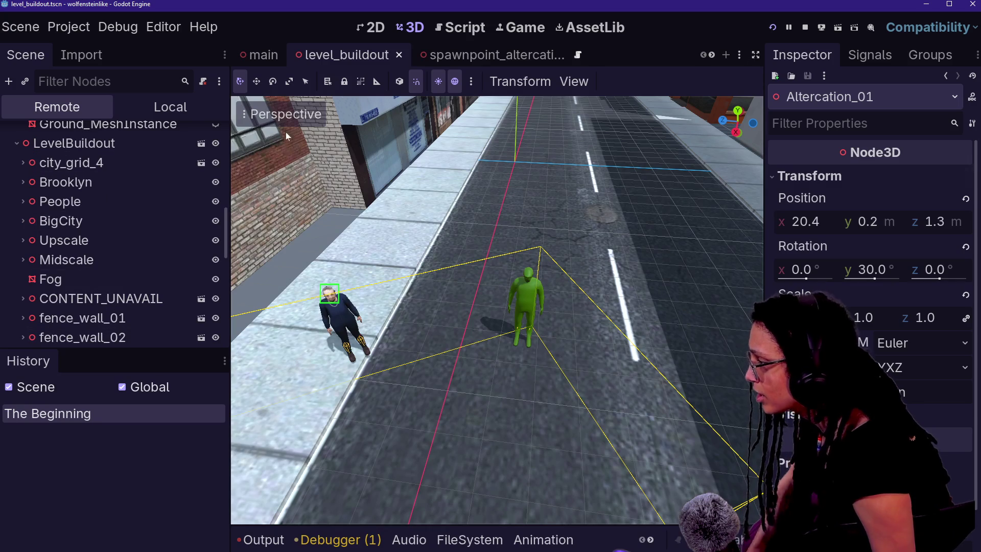
{"action": "left_click", "coordinate": [23, 202]}
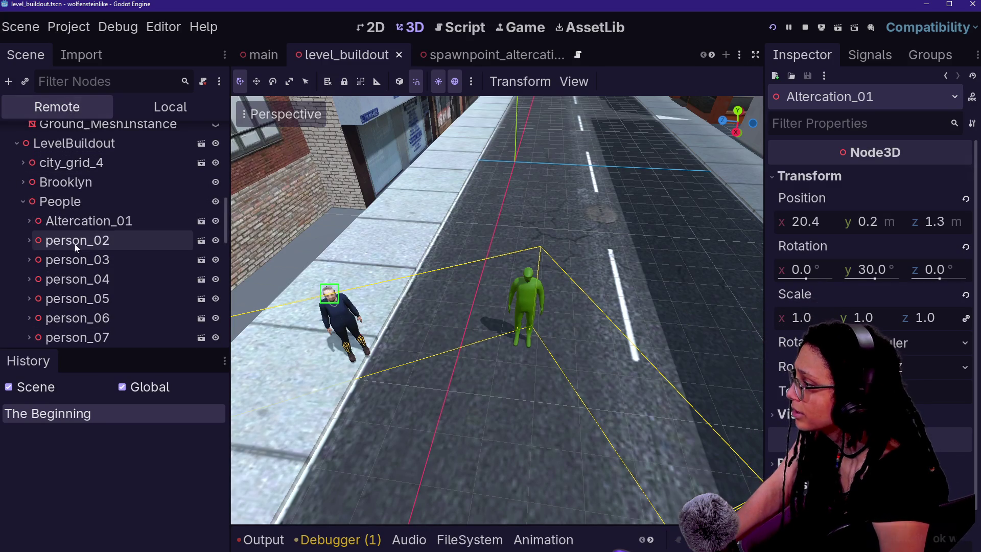
{"action": "left_click", "coordinate": [60, 206]}
{"action": "double_click", "coordinate": [88, 223]}
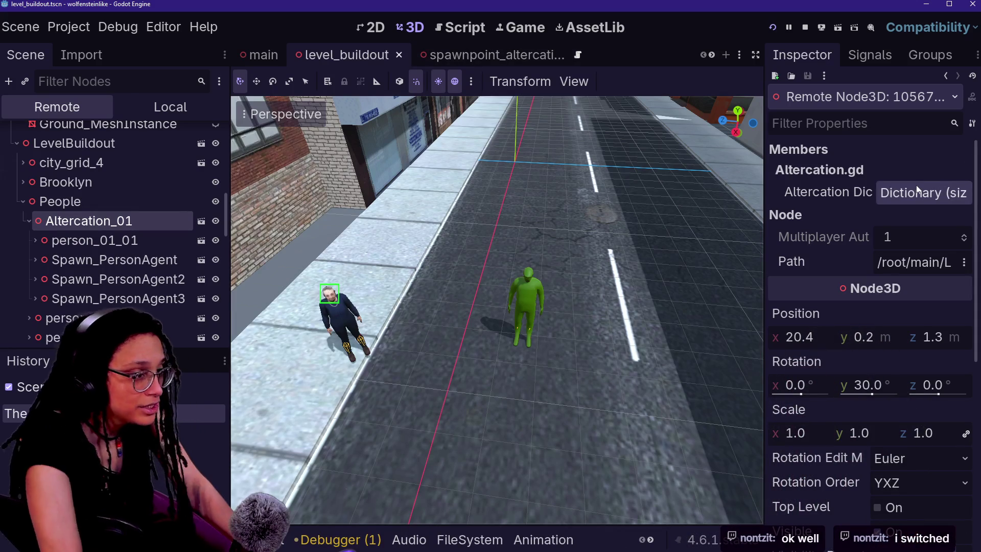
{"action": "left_click", "coordinate": [920, 192]}
{"action": "mouse_move", "coordinate": [765, 363]}
{"action": "left_mouse_down"}
{"action": "mouse_move", "coordinate": [689, 377]}
{"action": "mouse_move", "coordinate": [605, 367]}
{"action": "left_mouse_up"}
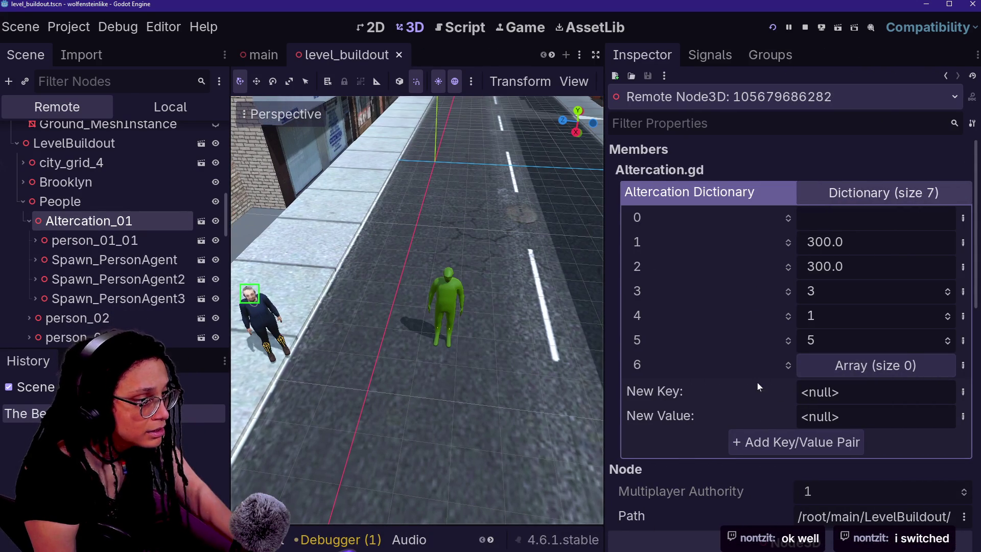
{"action": "left_click", "coordinate": [846, 193]}
{"action": "left_click", "coordinate": [843, 193]}
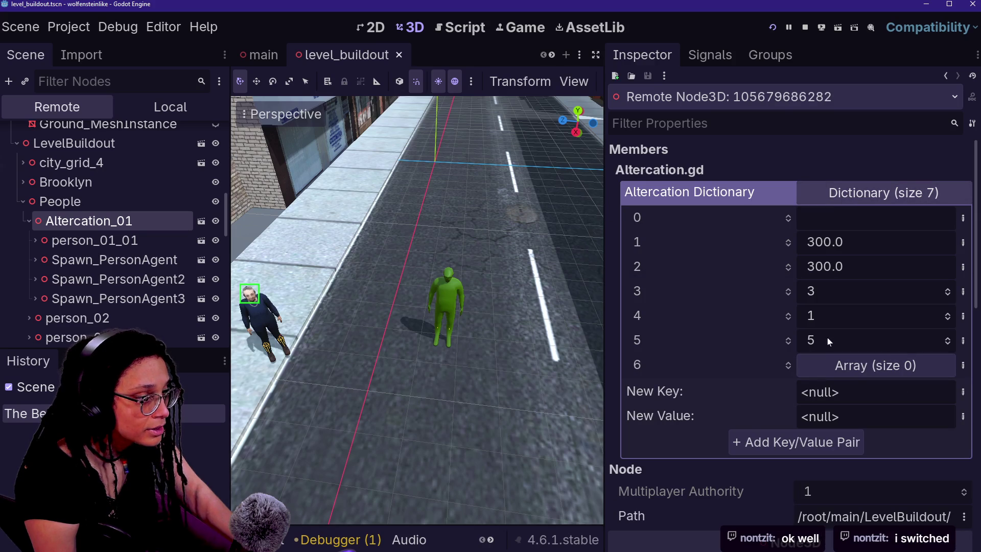
{"action": "left_click", "coordinate": [854, 193]}
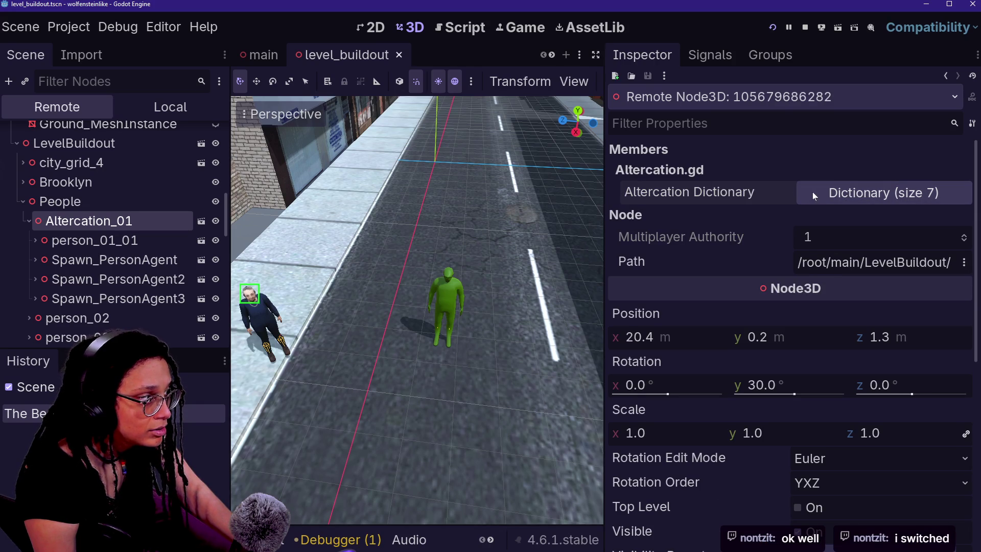
{"action": "left_click", "coordinate": [815, 193]}
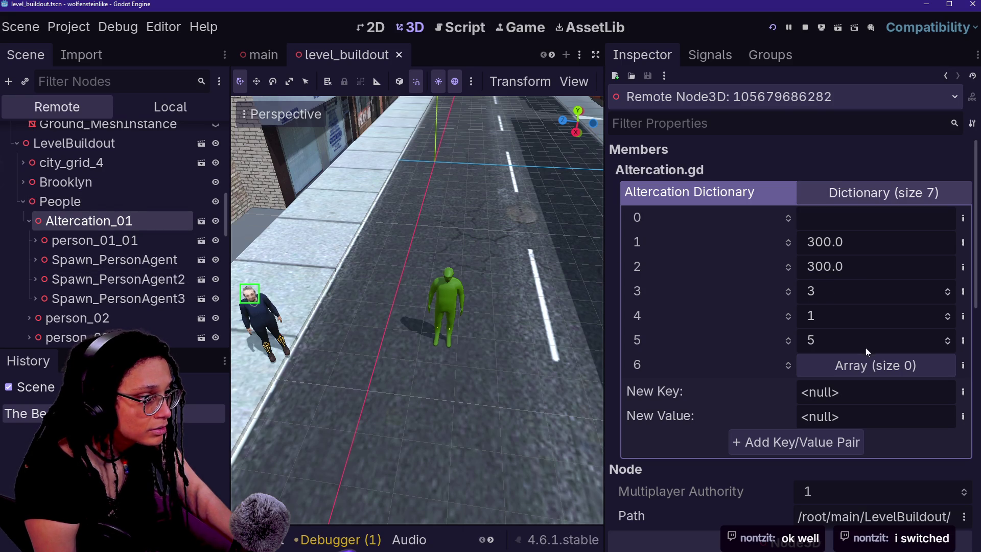
{"action": "left_click", "coordinate": [863, 365]}
{"action": "left_click", "coordinate": [864, 364]}
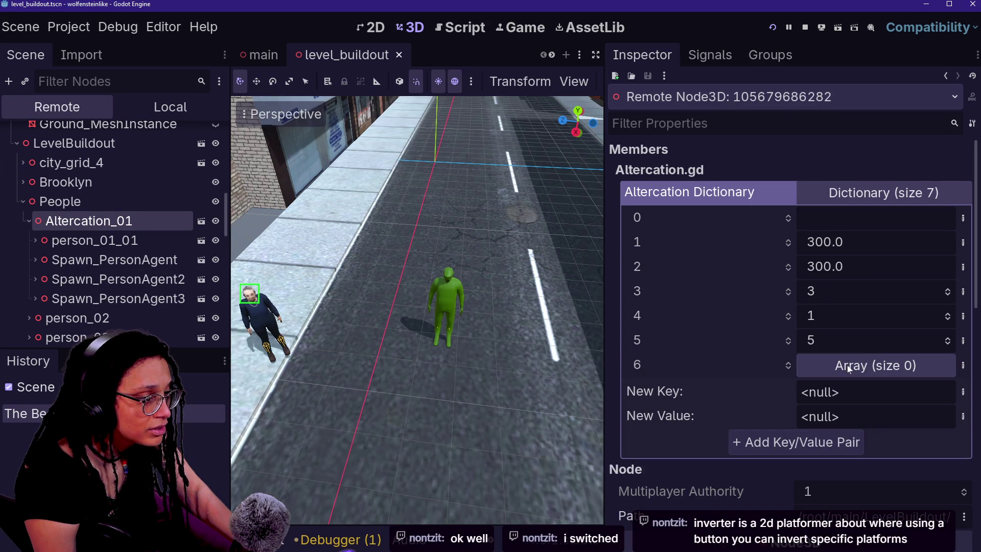
{"action": "scroll", "coordinate": [683, 367], "scroll_direction": "down", "scroll_amount": 2}
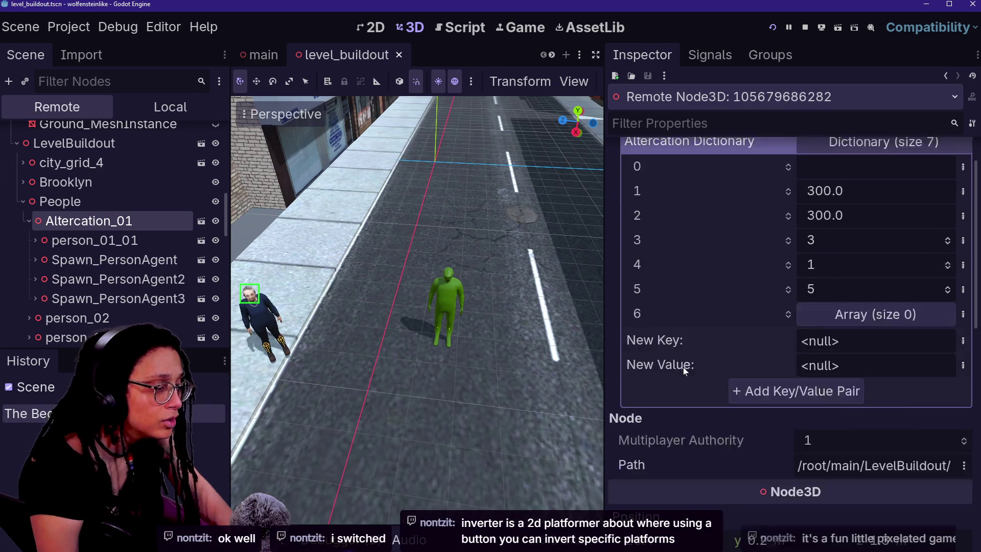
{"action": "scroll", "coordinate": [683, 366], "scroll_direction": "up", "scroll_amount": 2}
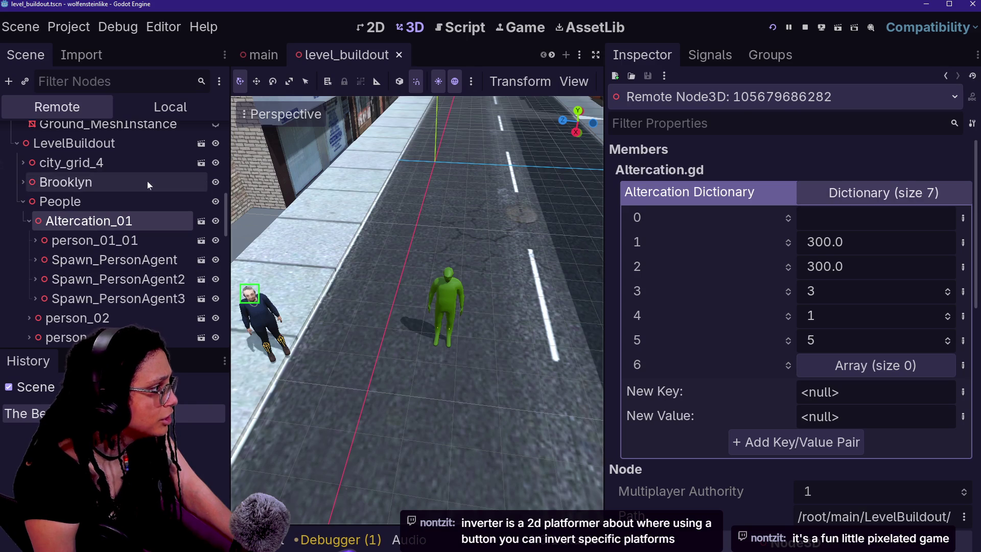
{"action": "scroll", "coordinate": [62, 200], "scroll_direction": "up", "scroll_amount": 10}
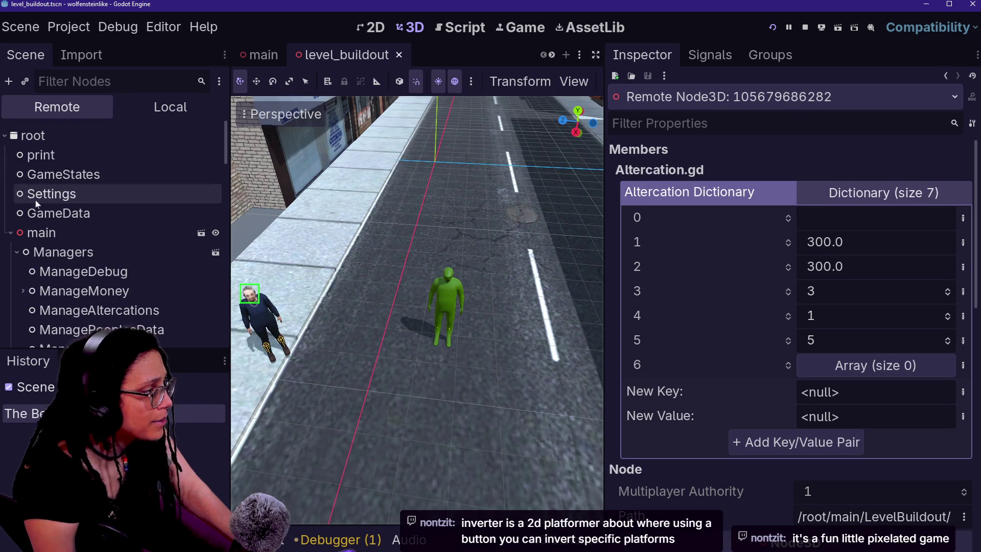
- Inspect ManageAltercations' Altercation Data, briefly checking ManageMoney and Altercation_01 along the way
{"action": "left_click", "coordinate": [140, 312]}
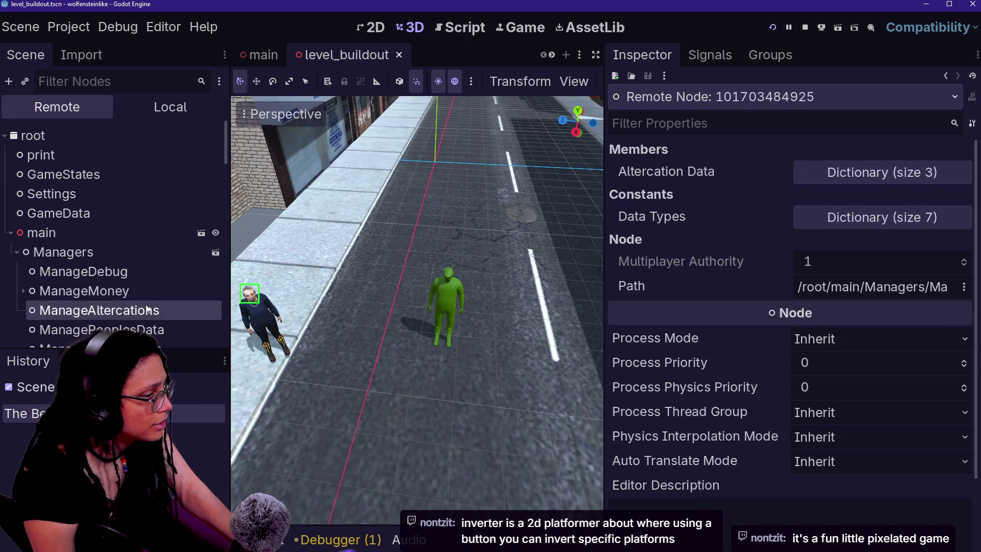
{"action": "left_click", "coordinate": [838, 173]}
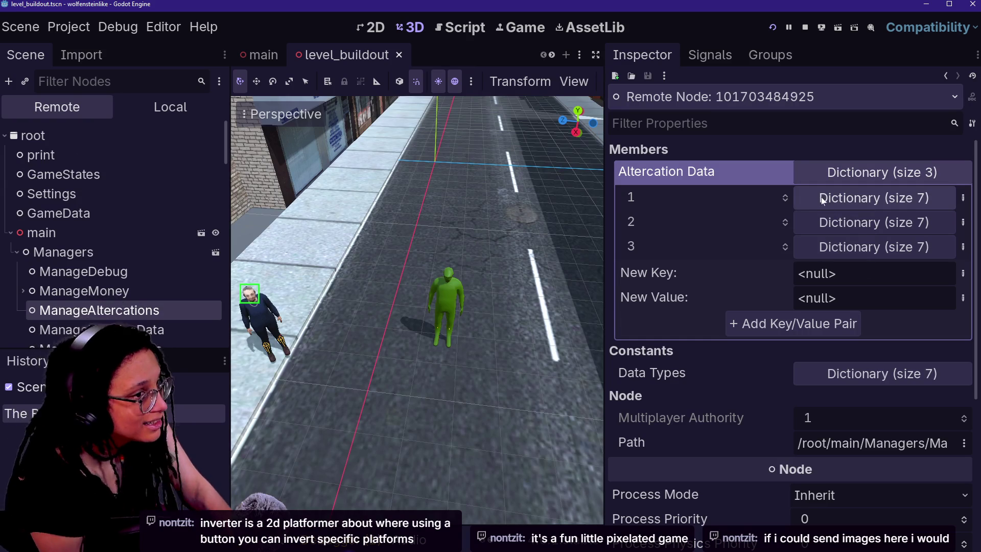
{"action": "left_click", "coordinate": [118, 298]}
{"action": "left_click", "coordinate": [446, 327]}
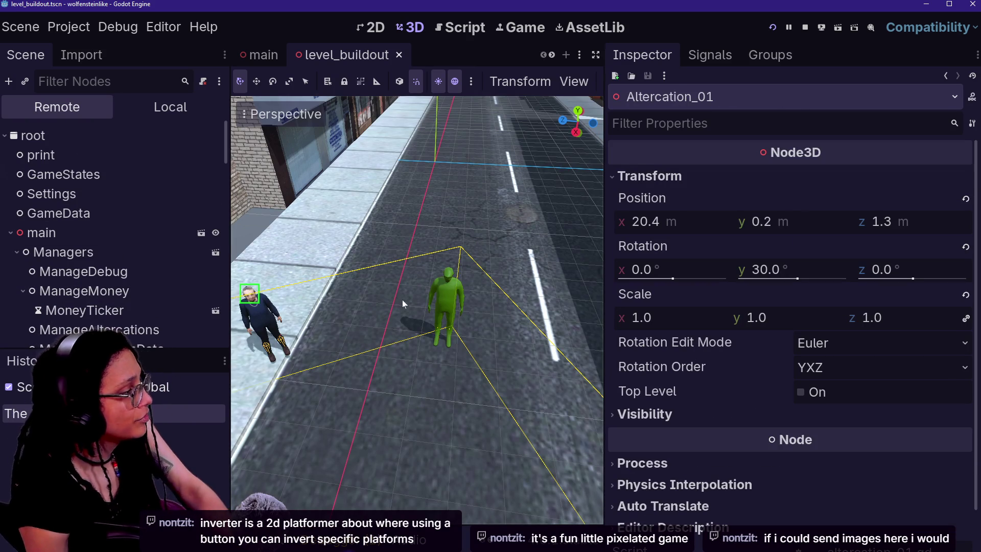
{"action": "left_click", "coordinate": [100, 329]}
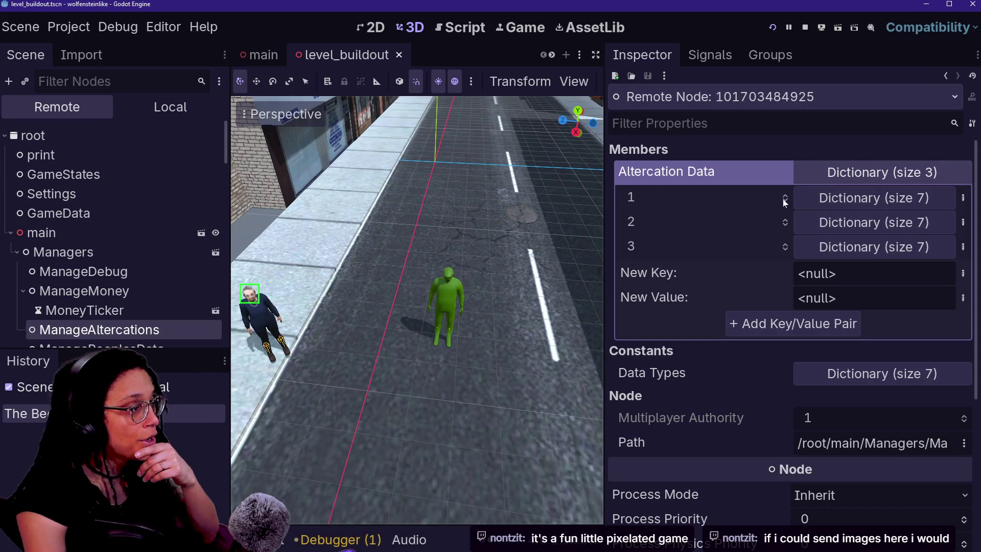
- Expand altercations 1, 2 and 3 in Altercation Data, then relaunch the game
{"action": "left_click", "coordinate": [854, 207]}
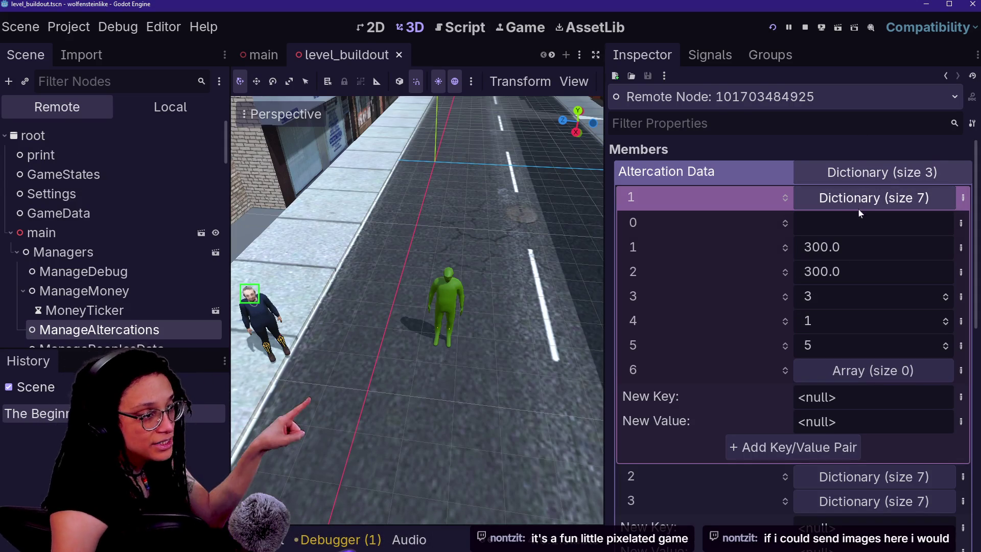
{"action": "left_click", "coordinate": [850, 473]}
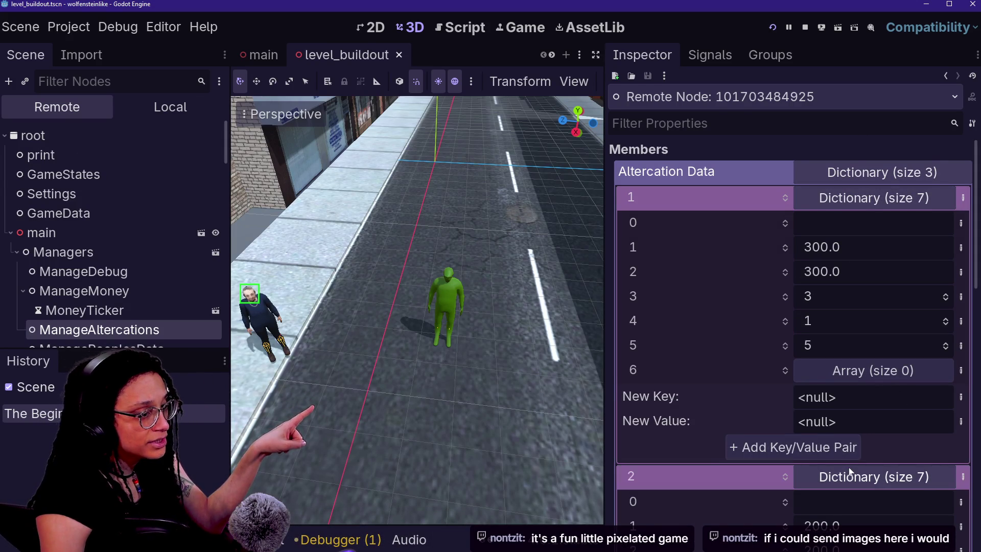
{"action": "scroll", "coordinate": [850, 471], "scroll_direction": "down", "scroll_amount": 3}
{"action": "left_click", "coordinate": [861, 496]}
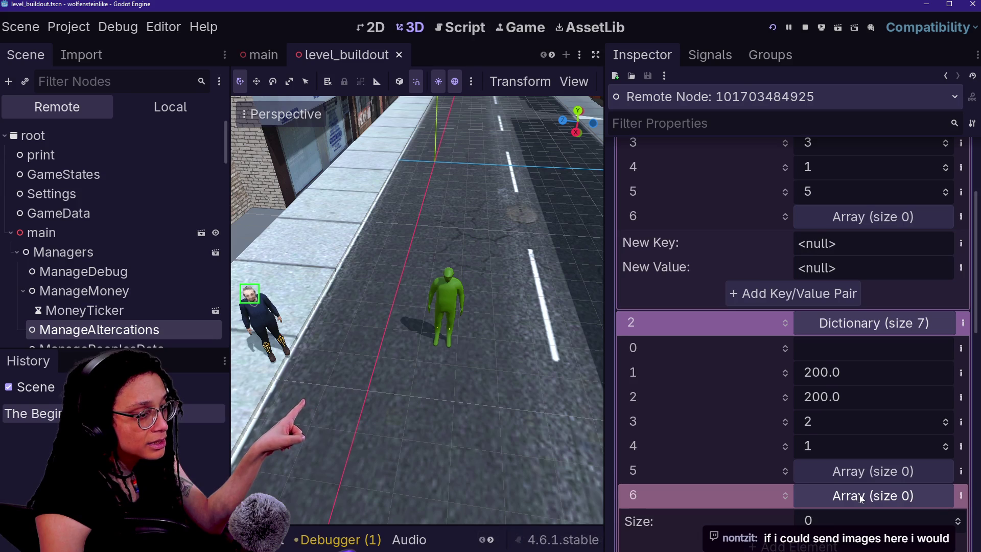
{"action": "scroll", "coordinate": [859, 495], "scroll_direction": "down", "scroll_amount": 1}
{"action": "scroll", "coordinate": [856, 381], "scroll_direction": "down", "scroll_amount": 1}
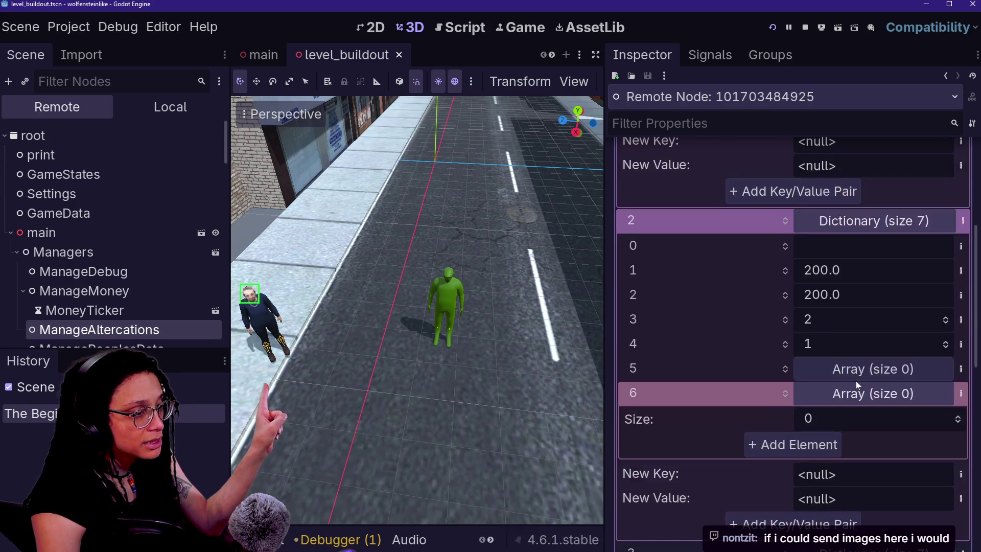
{"action": "scroll", "coordinate": [861, 362], "scroll_direction": "down", "scroll_amount": 3}
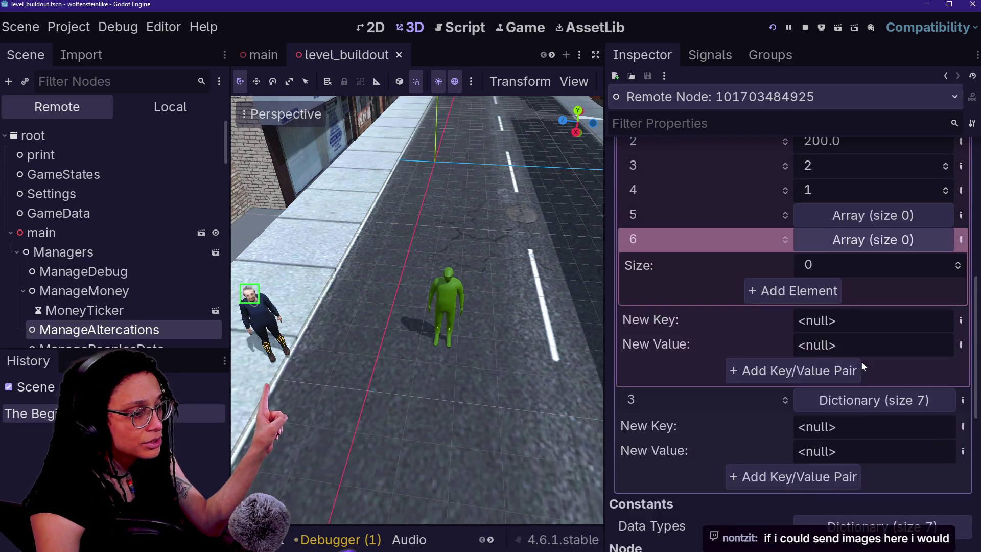
{"action": "scroll", "coordinate": [861, 362], "scroll_direction": "down", "scroll_amount": 1}
{"action": "left_click", "coordinate": [870, 350]}
{"action": "scroll", "coordinate": [824, 394], "scroll_direction": "down", "scroll_amount": 2}
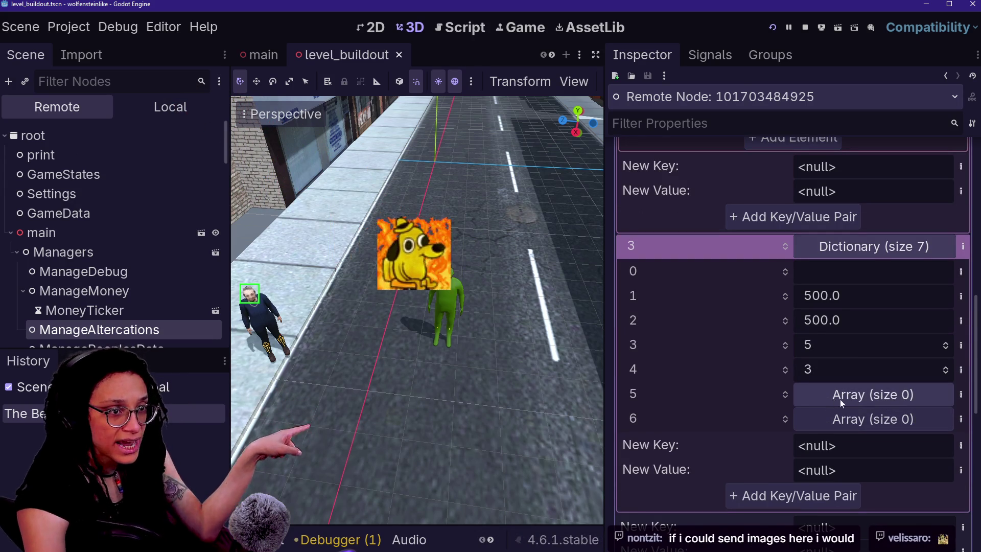
{"action": "scroll", "coordinate": [864, 338], "scroll_direction": "up", "scroll_amount": 1}
{"action": "scroll", "coordinate": [861, 337], "scroll_direction": "up", "scroll_amount": 8}
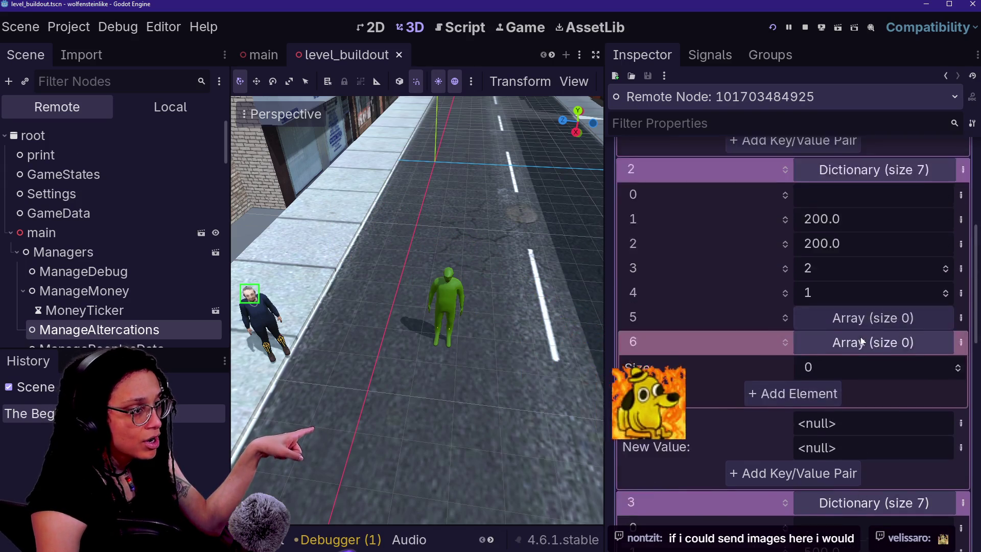
{"action": "scroll", "coordinate": [858, 334], "scroll_direction": "down", "scroll_amount": 2}
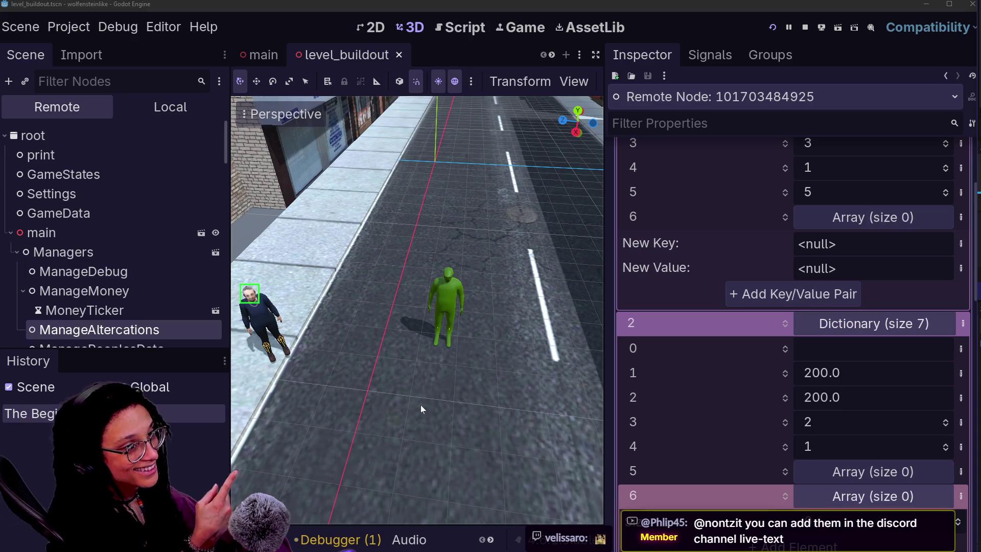
{"action": "left_click", "coordinate": [774, 24]}
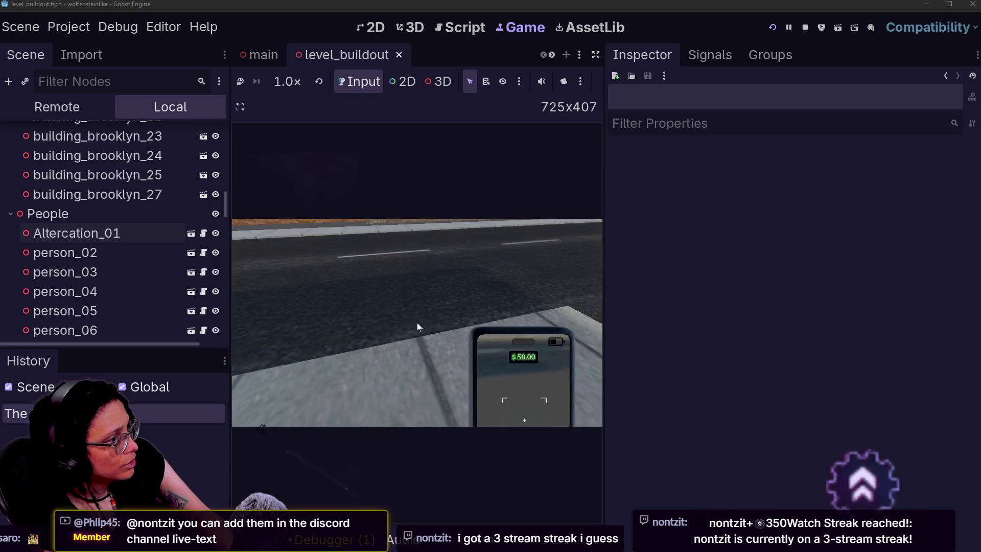
- In the Remote tree, expand ManageAltercations' Altercation Data to altercation 1's entry 5 value
{"action": "left_click", "coordinate": [29, 106]}
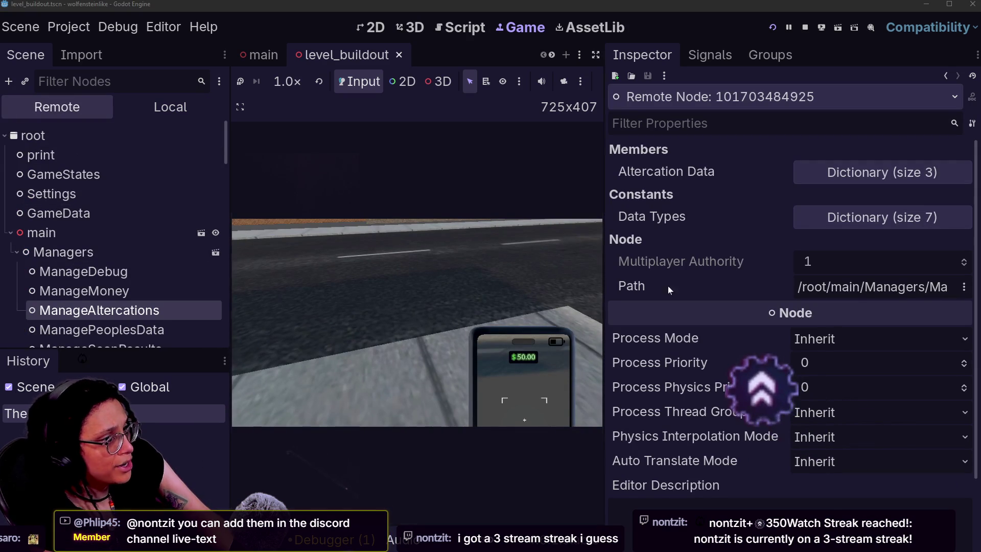
{"action": "left_click", "coordinate": [848, 174]}
{"action": "left_click", "coordinate": [845, 199]}
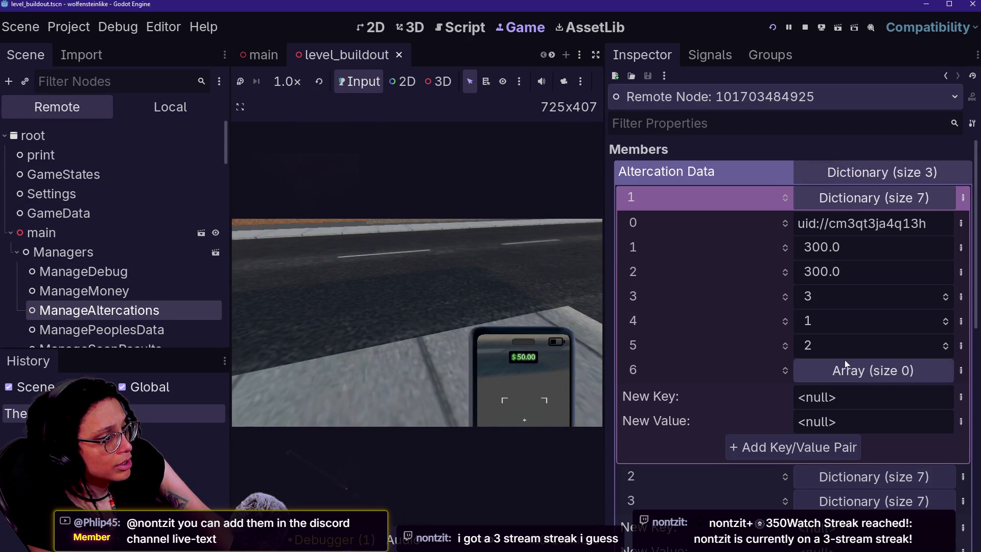
{"action": "left_click", "coordinate": [817, 348]}
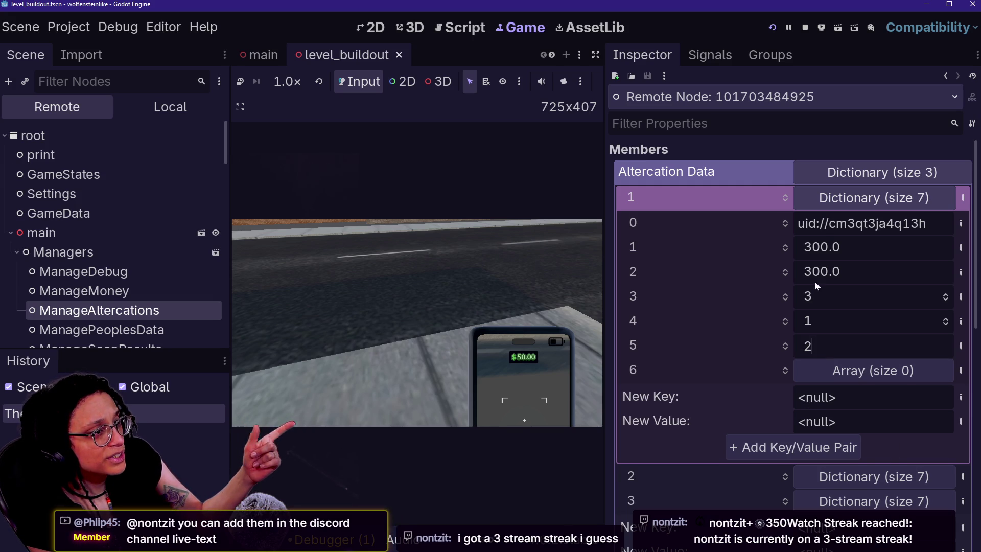
{"action": "left_click", "coordinate": [824, 346]}
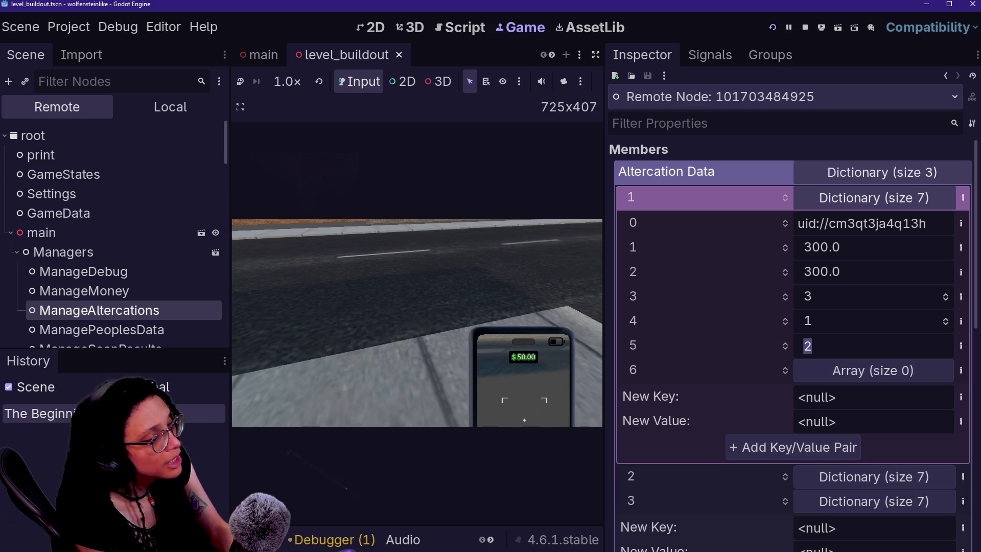
{"action": "scroll", "coordinate": [810, 340], "scroll_direction": "down", "scroll_amount": 10}
{"action": "scroll", "coordinate": [810, 340], "scroll_direction": "up", "scroll_amount": 3}
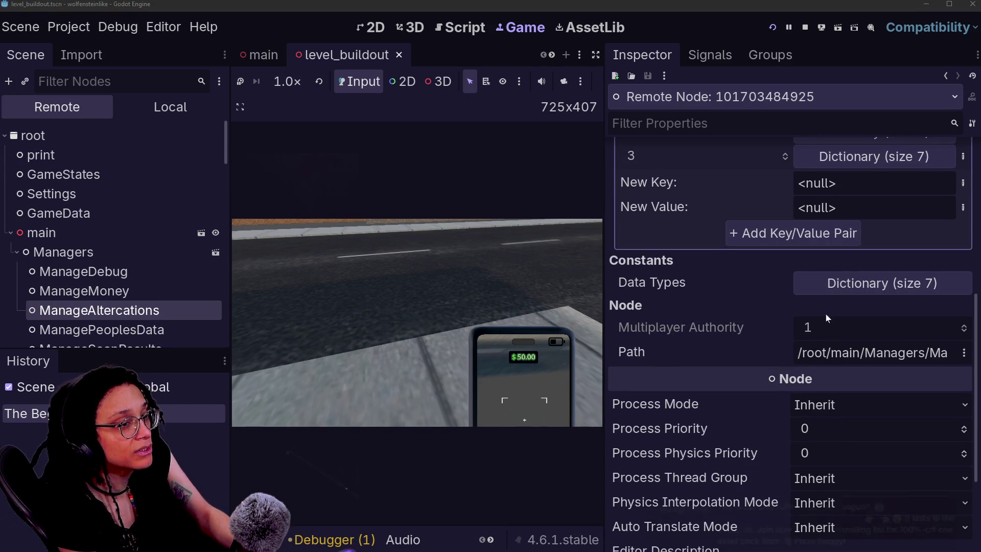
- Check the 'Log ongoing altercations and their progress' task in the notes, then return to the 3D scene
{"action": "key", "text": "alt+Tab"}
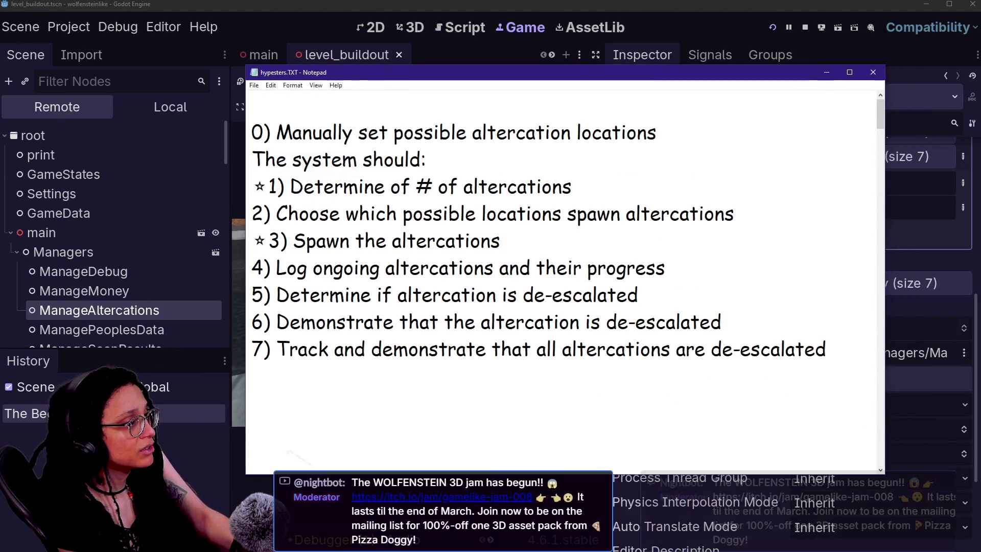
{"action": "mouse_move", "coordinate": [276, 268]}
{"action": "left_mouse_down"}
{"action": "mouse_move", "coordinate": [639, 296]}
{"action": "mouse_move", "coordinate": [666, 267]}
{"action": "left_mouse_up"}
{"action": "left_click_drag", "start_coordinate": [466, 72], "coordinate": [980, 159]}
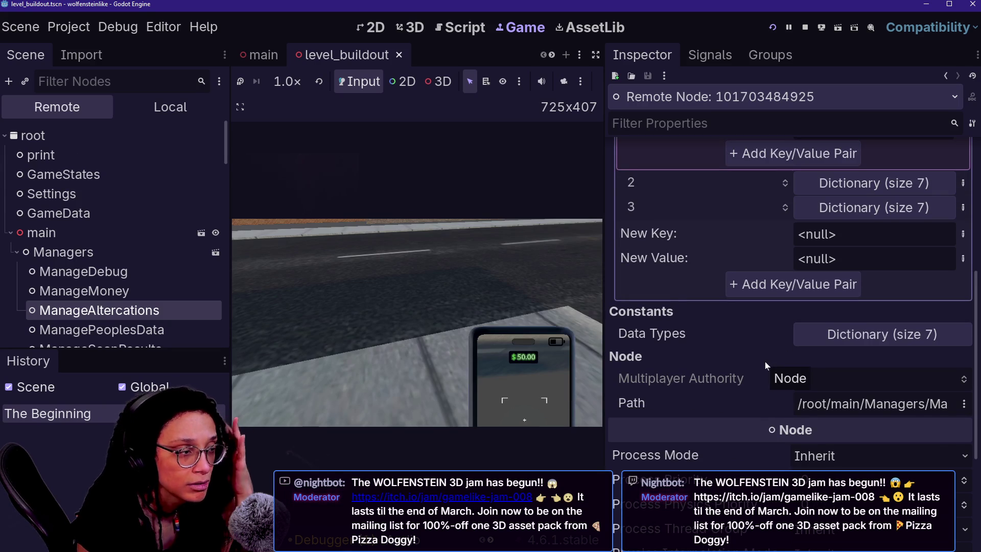
{"action": "scroll", "coordinate": [753, 349], "scroll_direction": "up", "scroll_amount": 4}
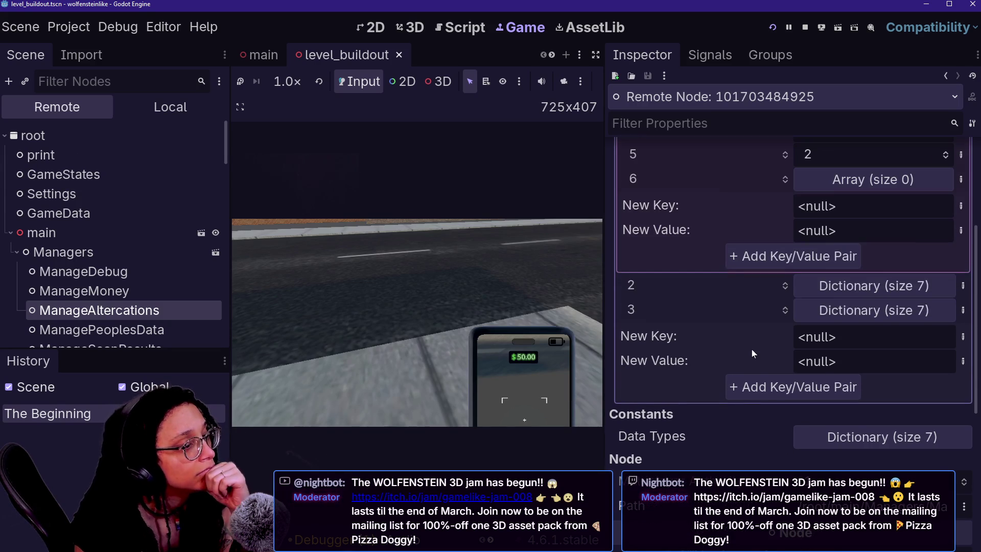
{"action": "scroll", "coordinate": [751, 348], "scroll_direction": "up", "scroll_amount": 6}
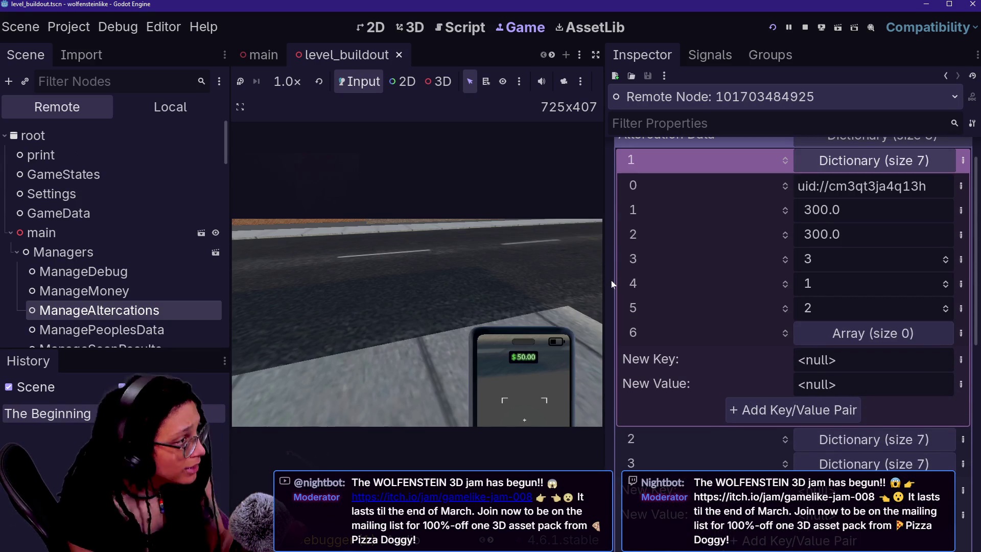
{"action": "key", "text": "ctrl+F2"}
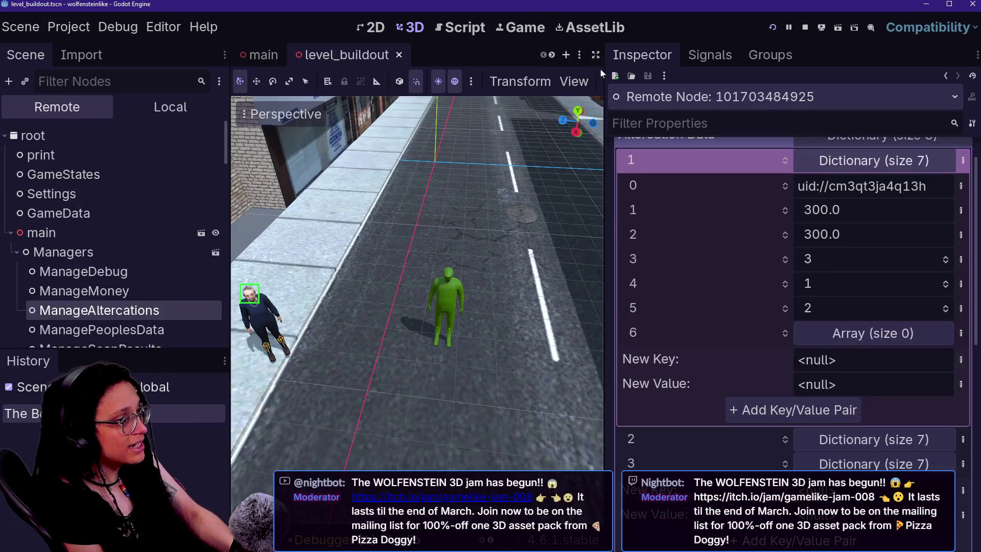
{"action": "left_click_drag", "start_coordinate": [562, 4], "coordinate": [489, 44]}
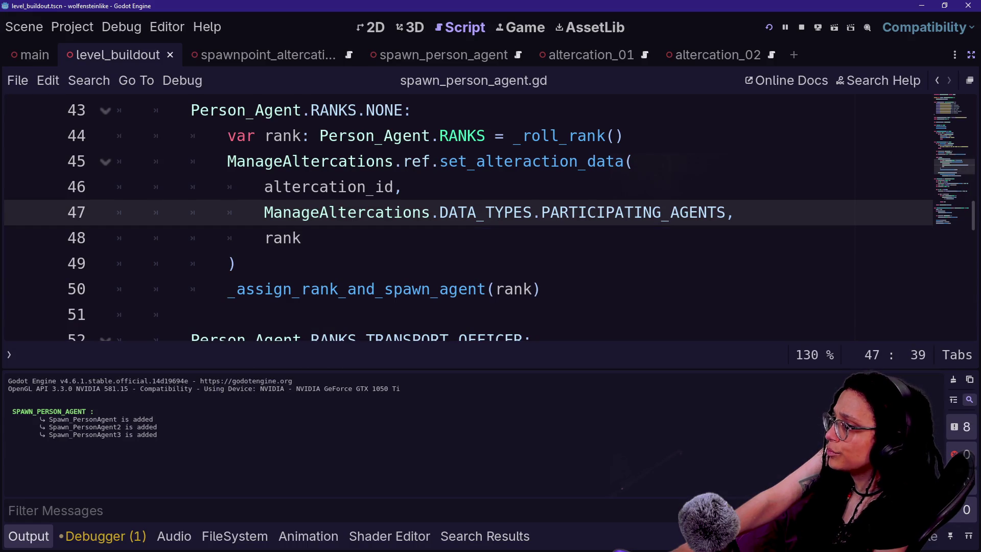
- Select the rank argument on line 48 of spawn_person_agent.gd, then switch to the spawn_person_agent scene
{"action": "double_click", "coordinate": [282, 238]}
{"action": "left_click", "coordinate": [302, 238]}
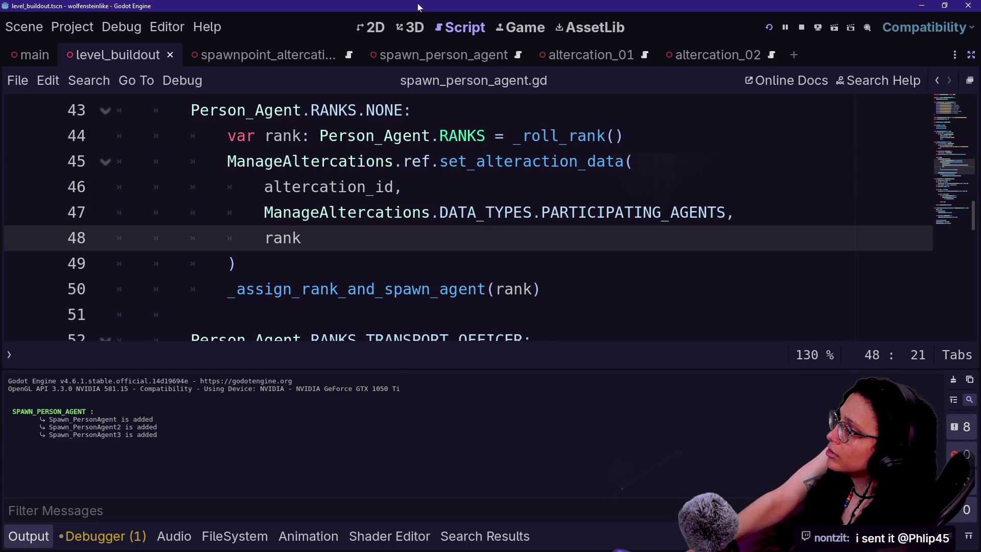
{"action": "left_click", "coordinate": [423, 60]}
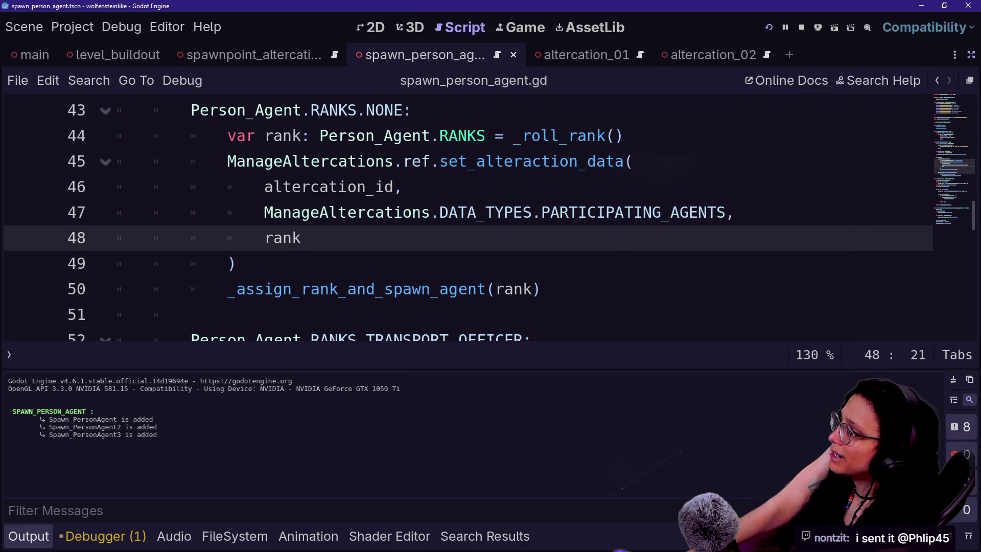
- Find 'alteraction' in the quick file search and open manage_altercations.gd
{"action": "scroll", "coordinate": [357, 187], "scroll_direction": "up", "scroll_amount": 13}
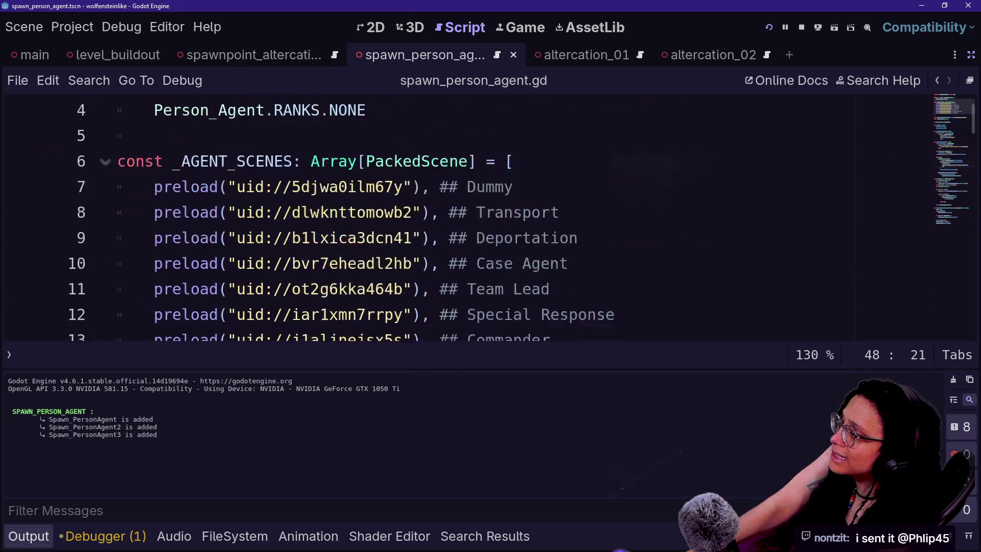
{"action": "scroll", "coordinate": [357, 215], "scroll_direction": "down", "scroll_amount": 1}
{"action": "key", "text": "shift+alt+o"}
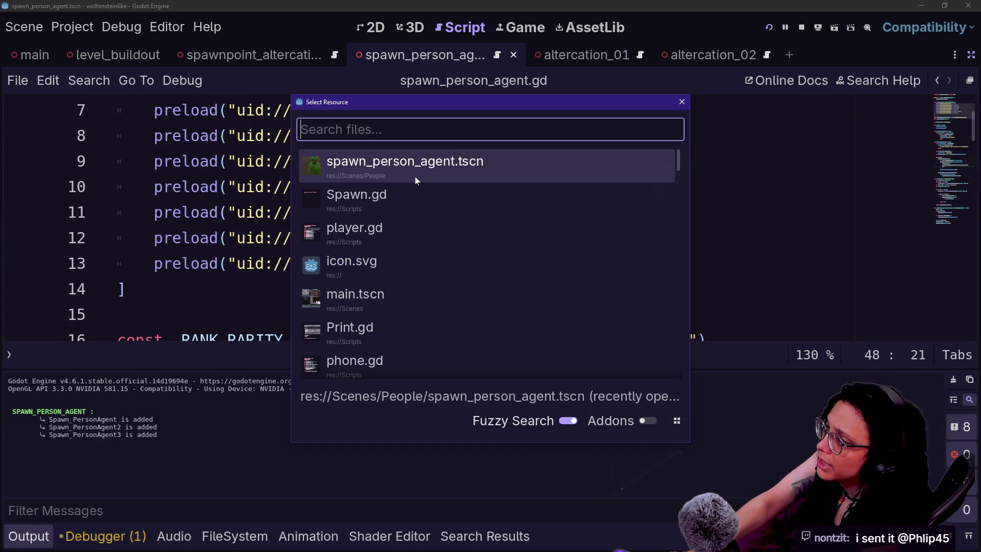
{"action": "type", "text": "alter"}
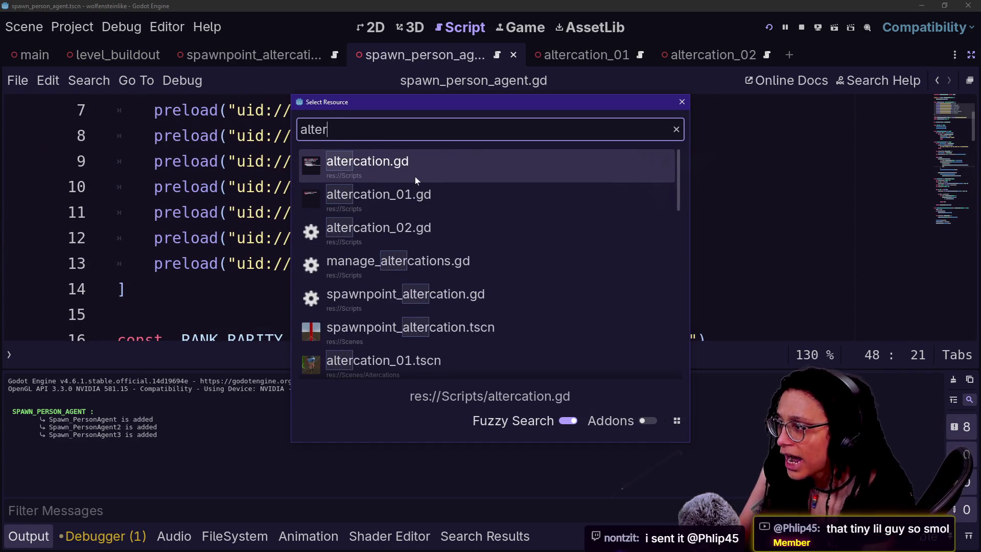
{"action": "type", "text": "action"}
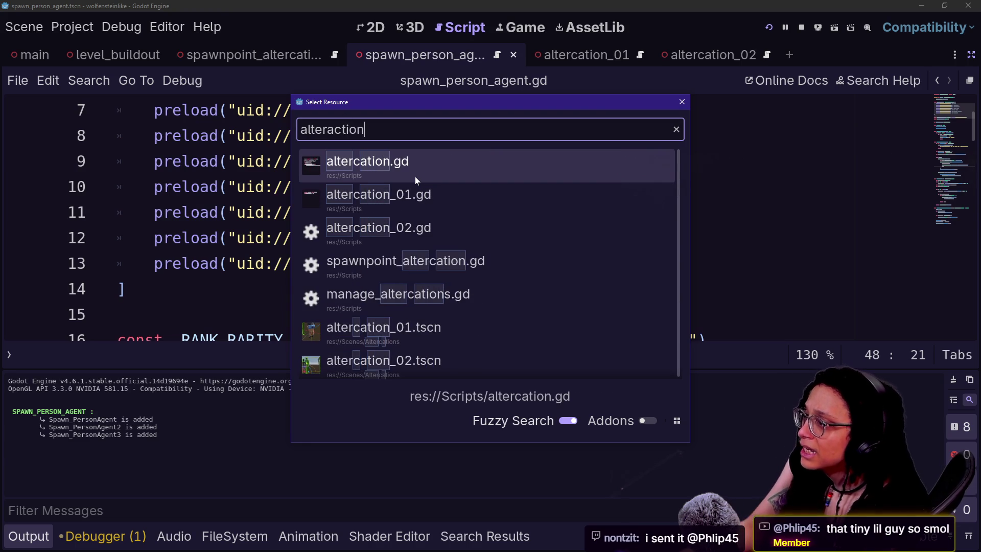
{"action": "key", "text": "Down"}
{"action": "key", "text": "Down"}
{"action": "key", "text": "Down"}
{"action": "key", "text": "Down"}
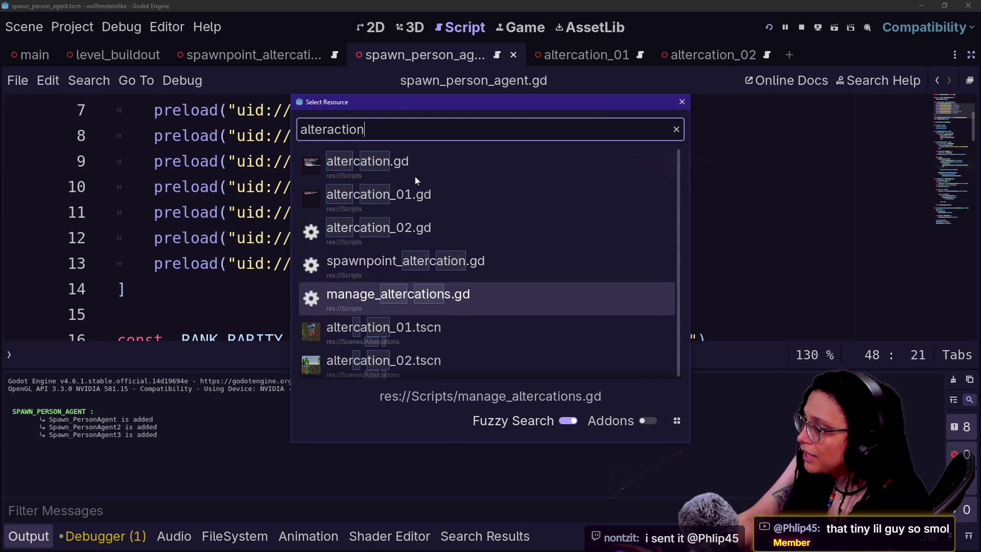
{"action": "key", "text": "Return"}
{"action": "scroll", "coordinate": [460, 215], "scroll_direction": "up", "scroll_amount": 5}
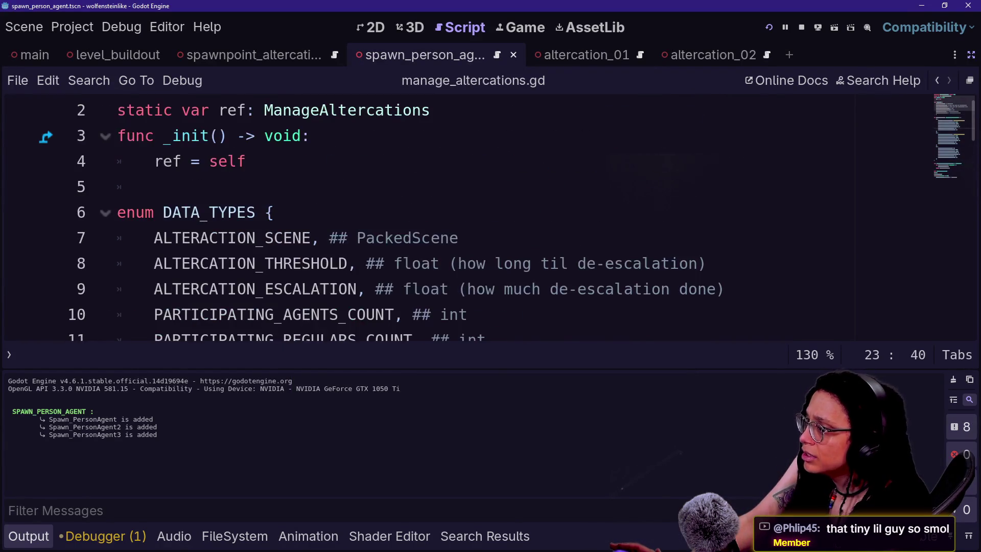
{"action": "scroll", "coordinate": [459, 215], "scroll_direction": "down", "scroll_amount": 1}
- Undo the stray line break on the PARTICIPATING_AGENTS line 12 and save the script
{"action": "left_click", "coordinate": [503, 289]}
{"action": "left_click", "coordinate": [558, 289]}
{"action": "mouse_move", "coordinate": [558, 289]}
{"action": "left_mouse_down"}
{"action": "mouse_move", "coordinate": [402, 288]}
{"action": "mouse_move", "coordinate": [551, 289]}
{"action": "left_mouse_up"}
{"action": "left_click", "coordinate": [412, 289]}
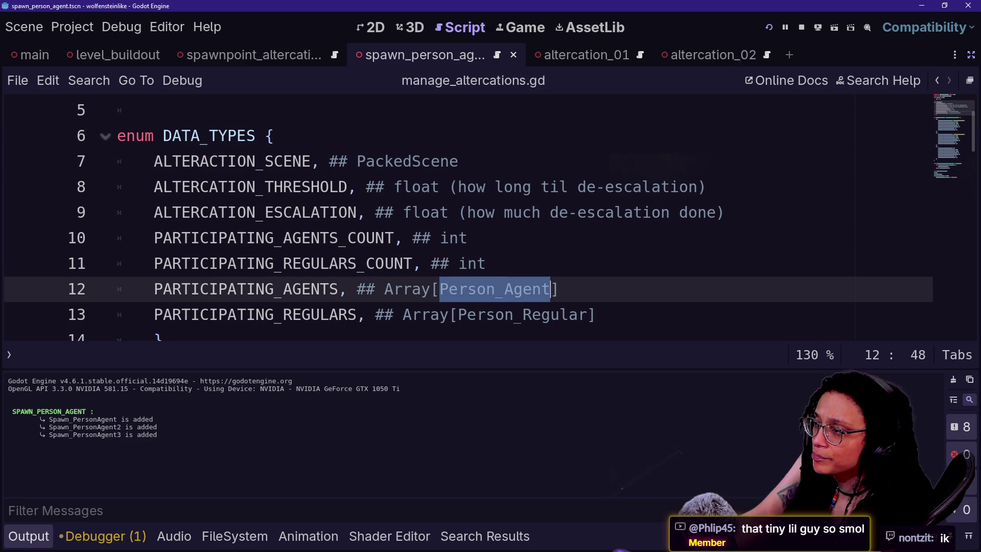
{"action": "key", "text": "Return"}
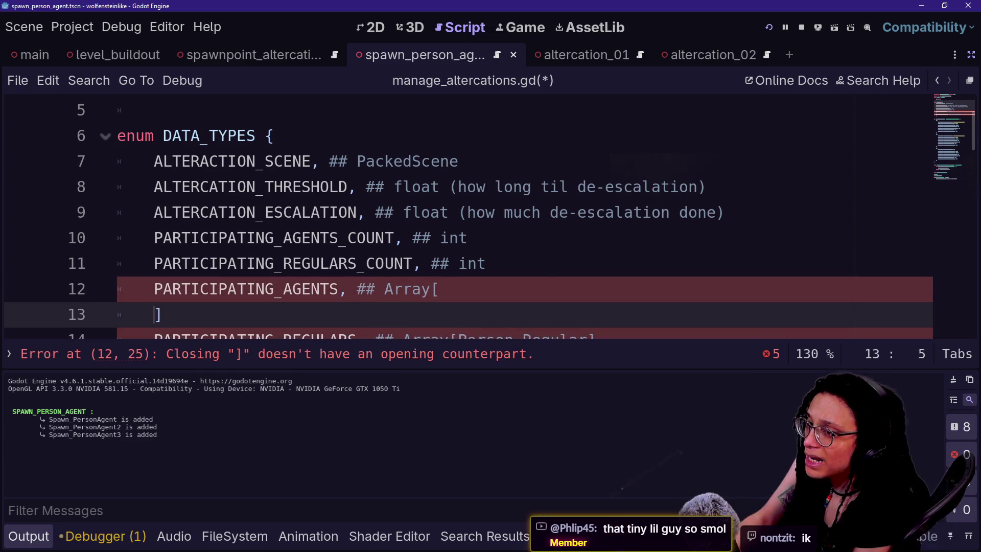
{"action": "key", "text": "ctrl+z"}
{"action": "key", "text": "ctrl+z"}
{"action": "key", "text": "ctrl+y"}
{"action": "key", "text": "ctrl+s"}
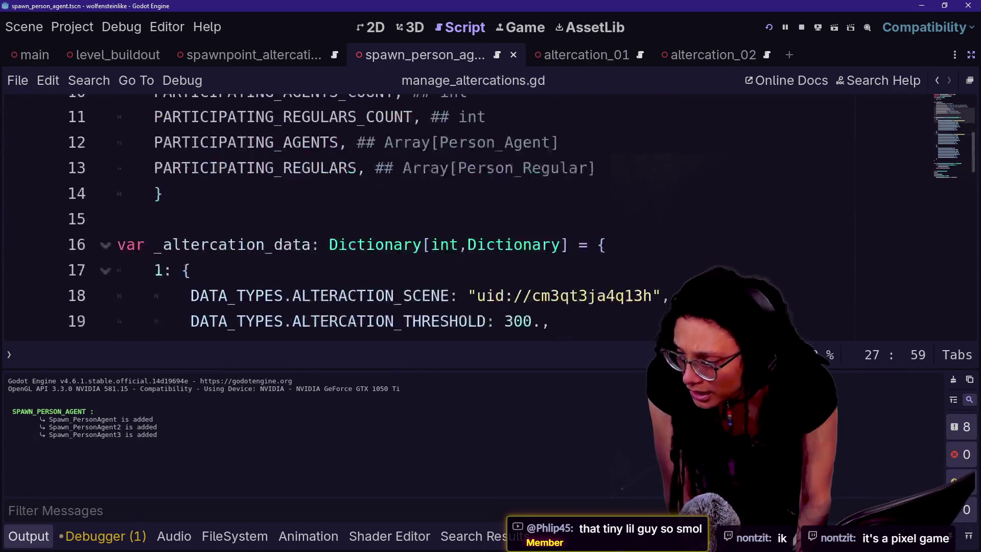
- Select the Person_Agent type name in line 12's Array[Person_Agent] comment
{"action": "scroll", "coordinate": [460, 215], "scroll_direction": "up", "scroll_amount": 4}
{"action": "scroll", "coordinate": [460, 215], "scroll_direction": "down", "scroll_amount": 2}
{"action": "left_click", "coordinate": [439, 238]}
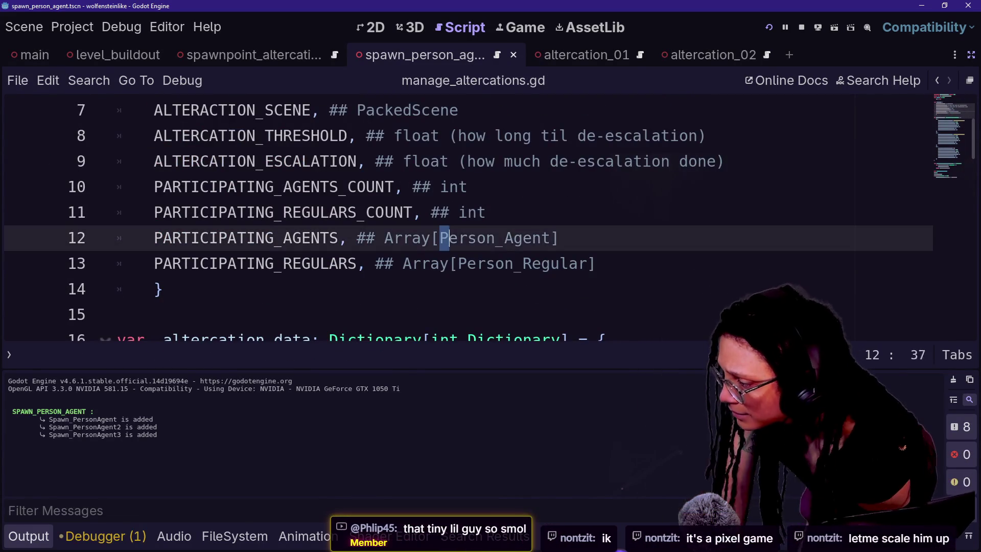
{"action": "key", "text": "ctrl+shift+Right"}
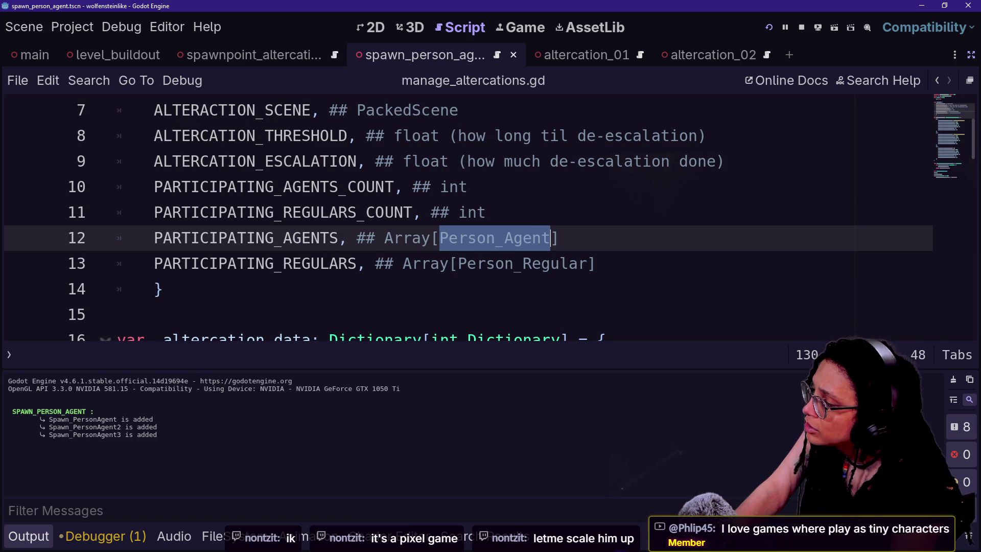
- Collapse the bottom output panel with Ctrl+J and scroll past the DATA_TYPES enum
{"action": "left_click", "coordinate": [421, 264]}
{"action": "key", "text": "ctrl+j"}
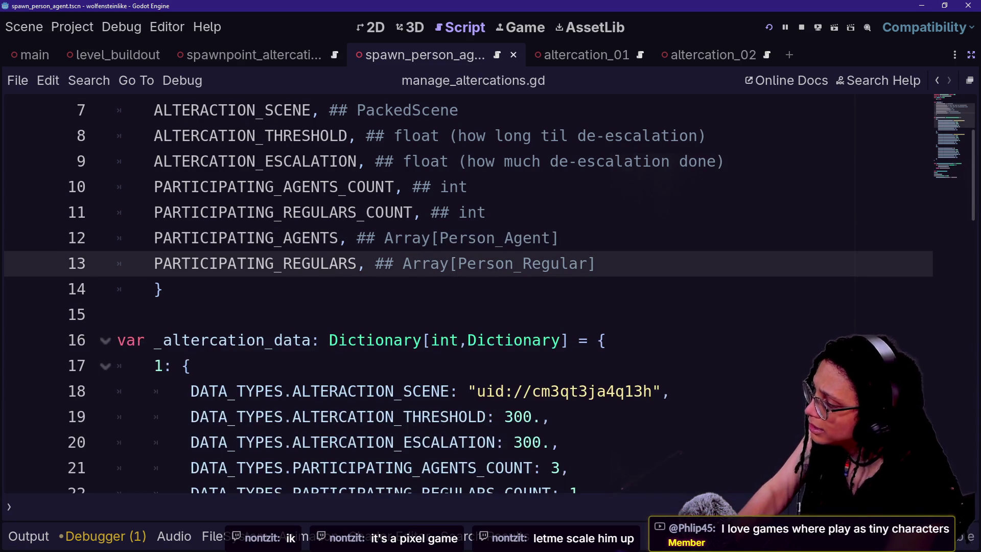
{"action": "key", "text": "ctrl+j"}
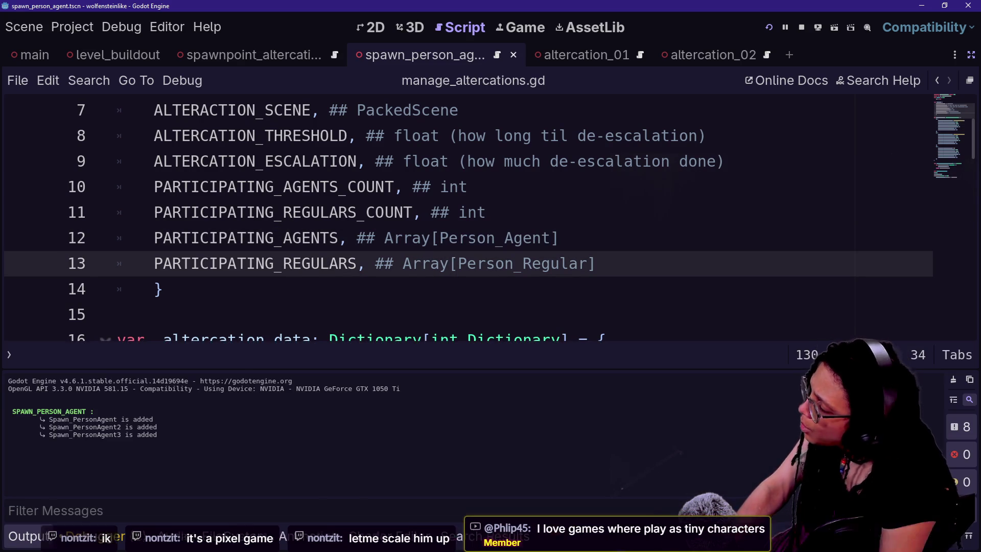
{"action": "key", "text": "ctrl+j"}
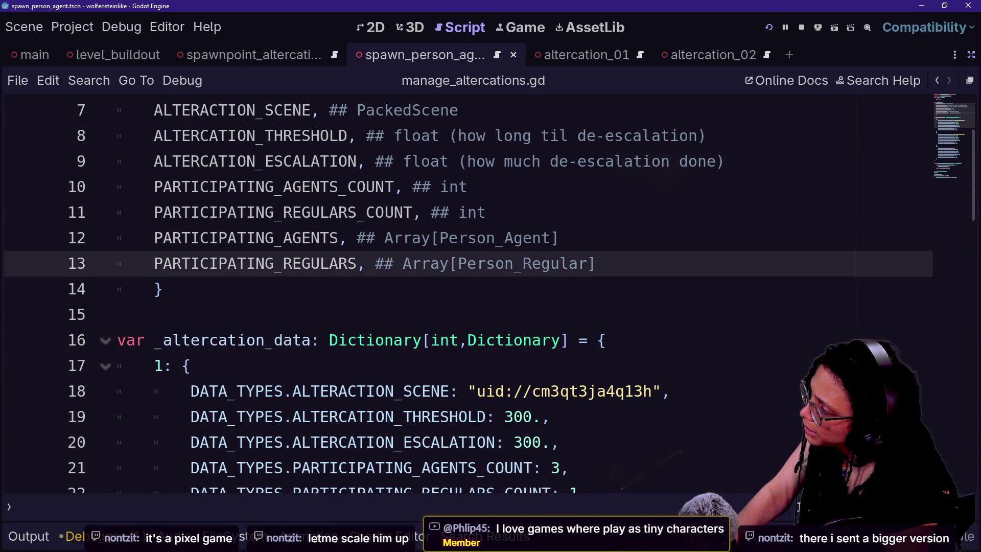
{"action": "left_click", "coordinate": [163, 289]}
{"action": "scroll", "coordinate": [459, 294], "scroll_direction": "down", "scroll_amount": 5}
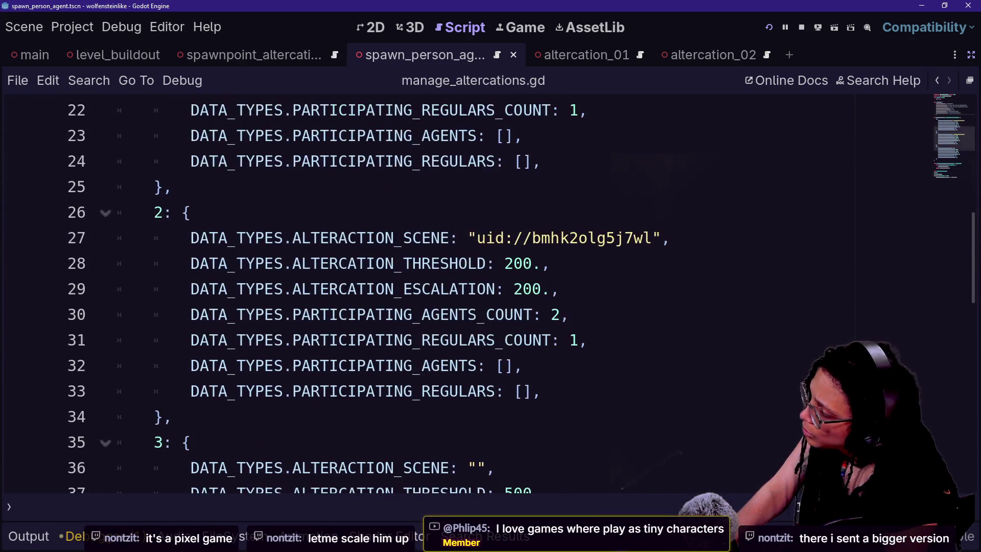
- Move to the PARTICIPATING_REGULARS_COUNT line, then bring up the quick file search
{"action": "key", "text": "alt+shift+o"}
{"action": "key", "text": "Escape"}
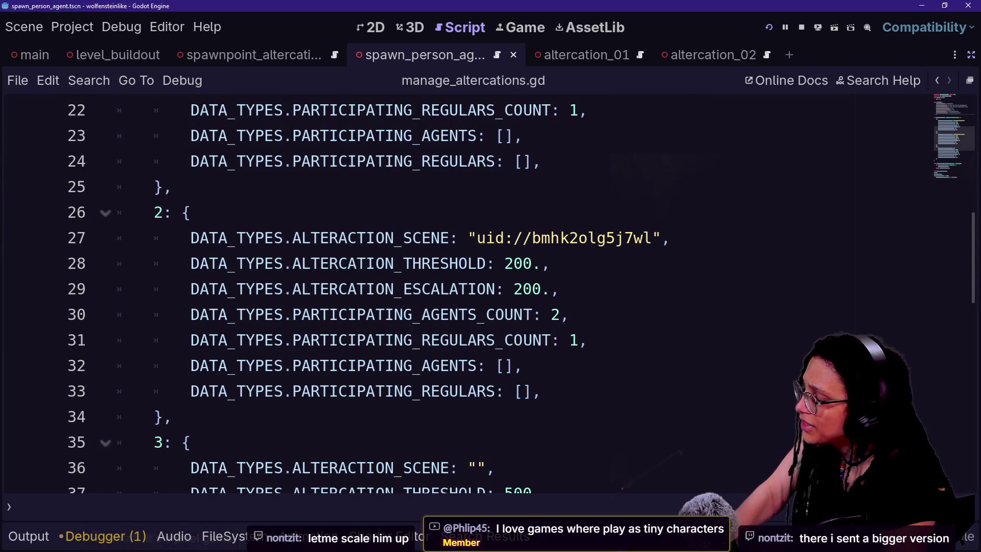
{"action": "mouse_move", "coordinate": [410, 283]}
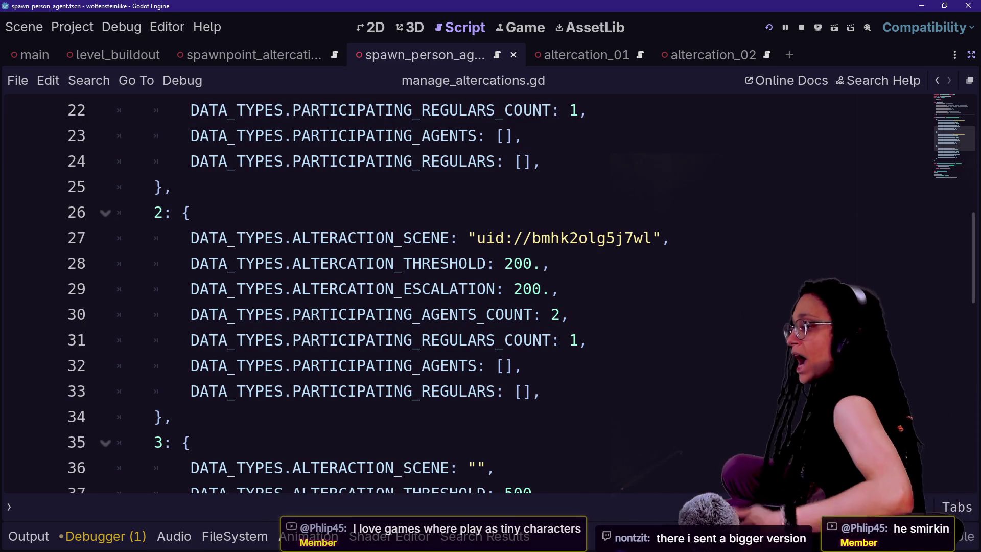
{"action": "left_click", "coordinate": [434, 340]}
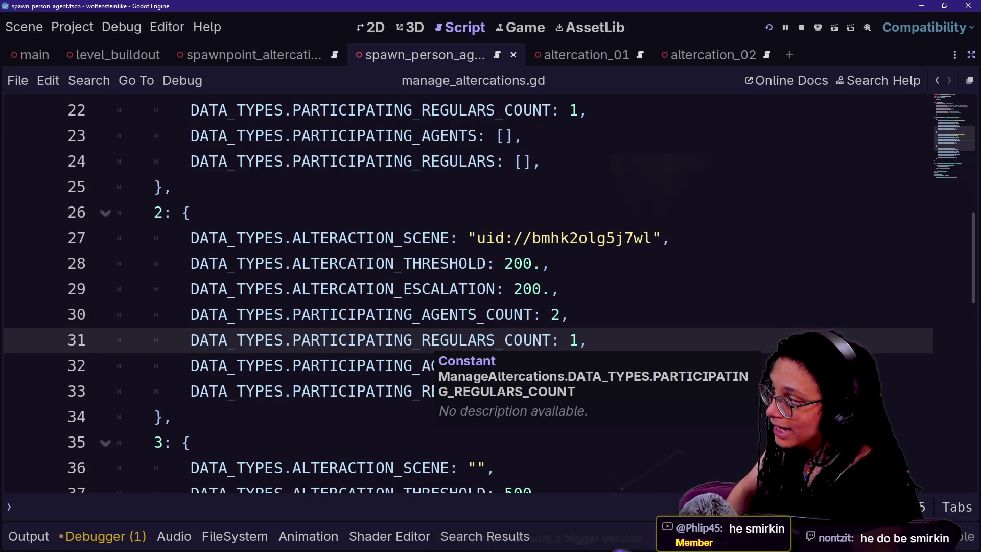
{"action": "key", "text": "shift+alt+o"}
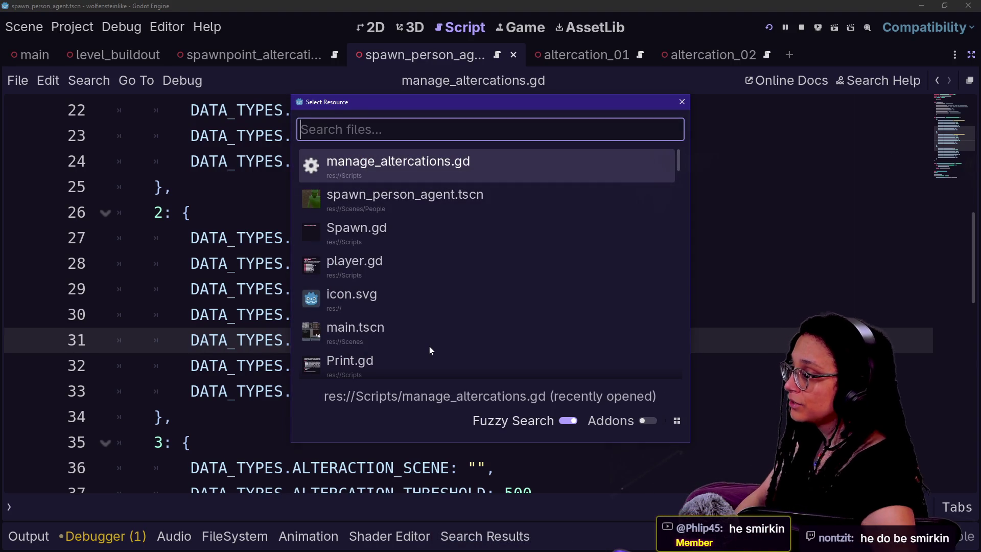
- Stay on manage_altercations.gd from the recent files list and move to line 33
{"action": "key", "text": "Down"}
{"action": "key", "text": "Up"}
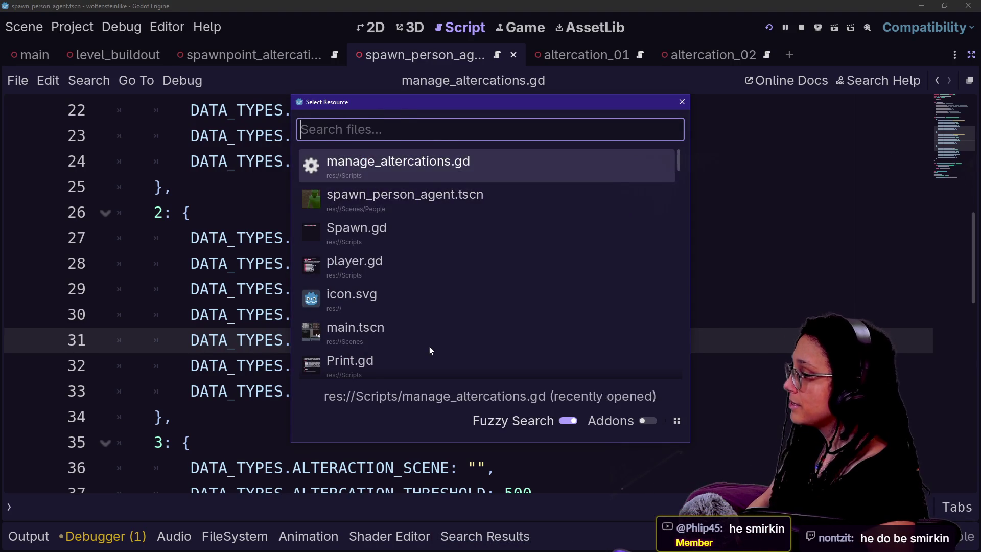
{"action": "key", "text": "Return"}
{"action": "key", "text": "shift+alt+o"}
{"action": "key", "text": "Escape"}
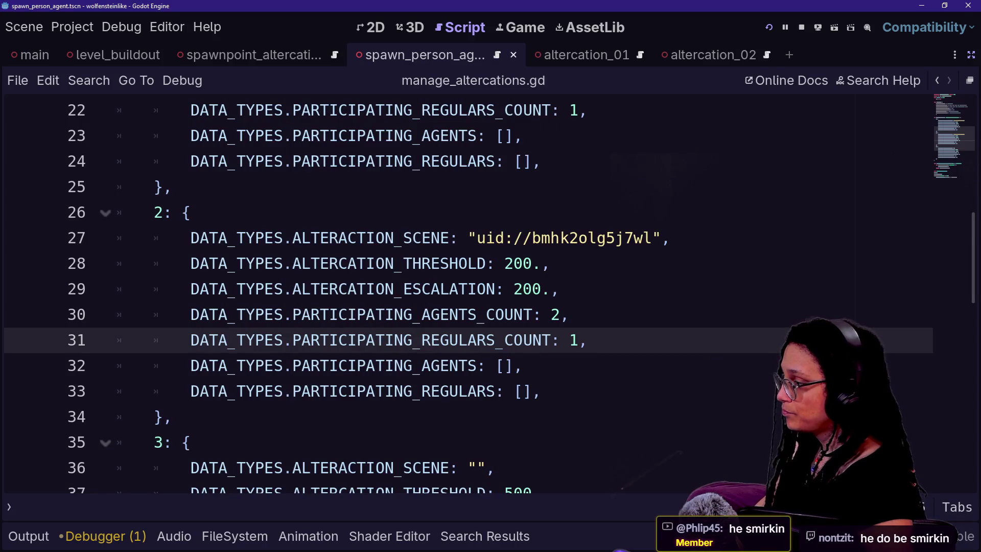
{"action": "left_click", "coordinate": [541, 391]}
{"action": "scroll", "coordinate": [460, 294], "scroll_direction": "down", "scroll_amount": 7}
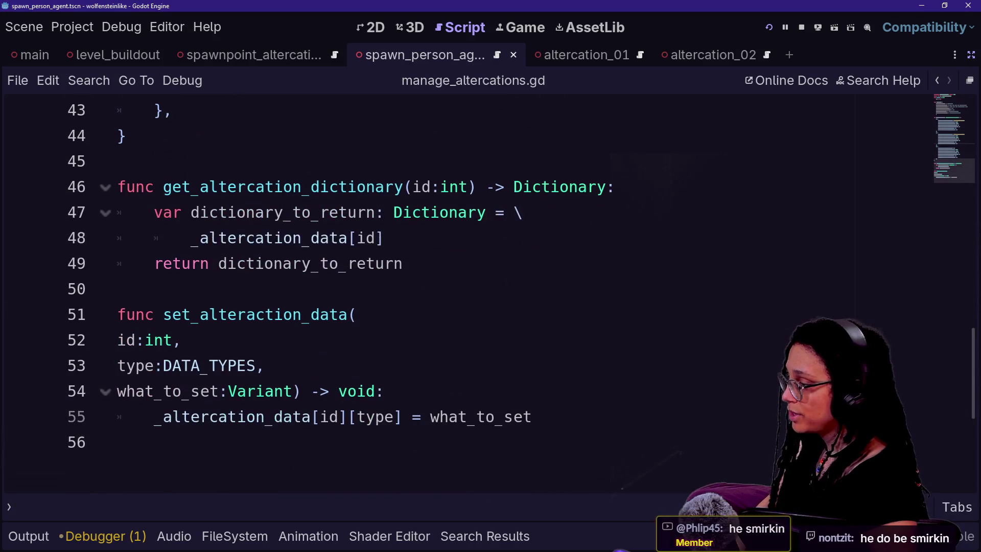
- Search all files for PARTICIPATING_AGENTS and open the spawn_person_agent.gd line 47 match
{"action": "key", "text": "ctrl+shift+f"}
{"action": "key", "text": "Return"}
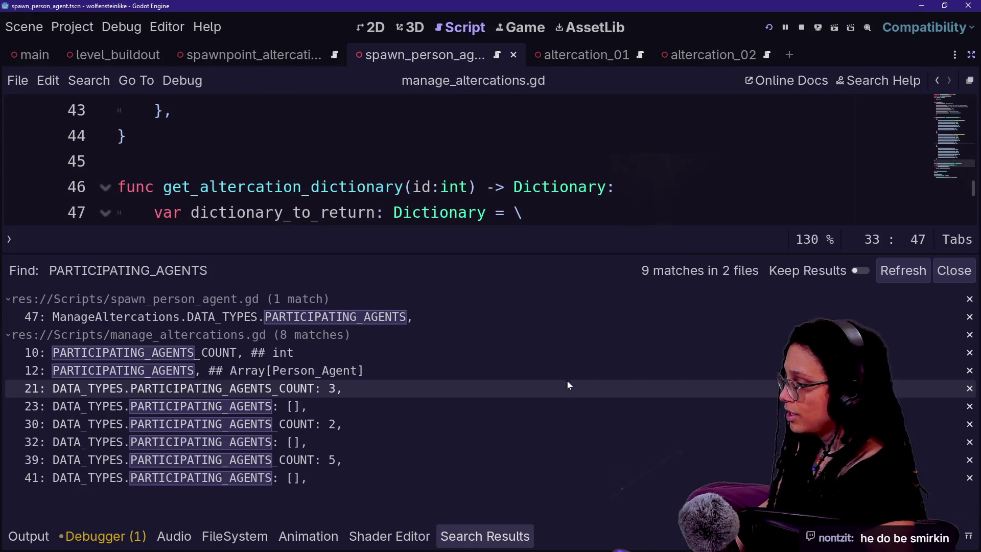
{"action": "left_click", "coordinate": [327, 136]}
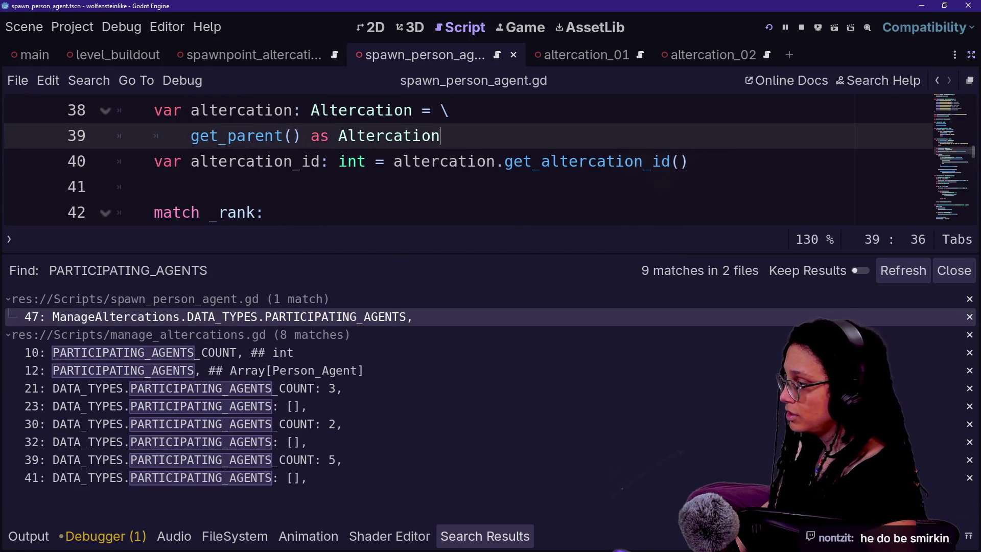
{"action": "left_click", "coordinate": [28, 536]}
{"action": "left_click", "coordinate": [28, 536]}
{"action": "left_click", "coordinate": [489, 340]}
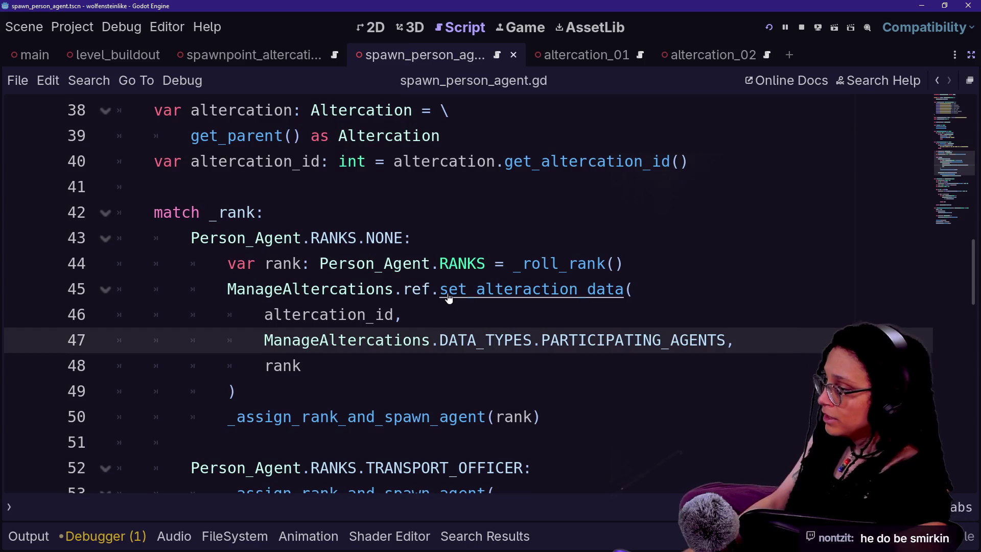
- Go to set_alteraction_data's definition and review its _altercation_data[id][type] = what_to_set assignment
{"action": "left_click", "coordinate": [531, 289], "text": "ctrl"}
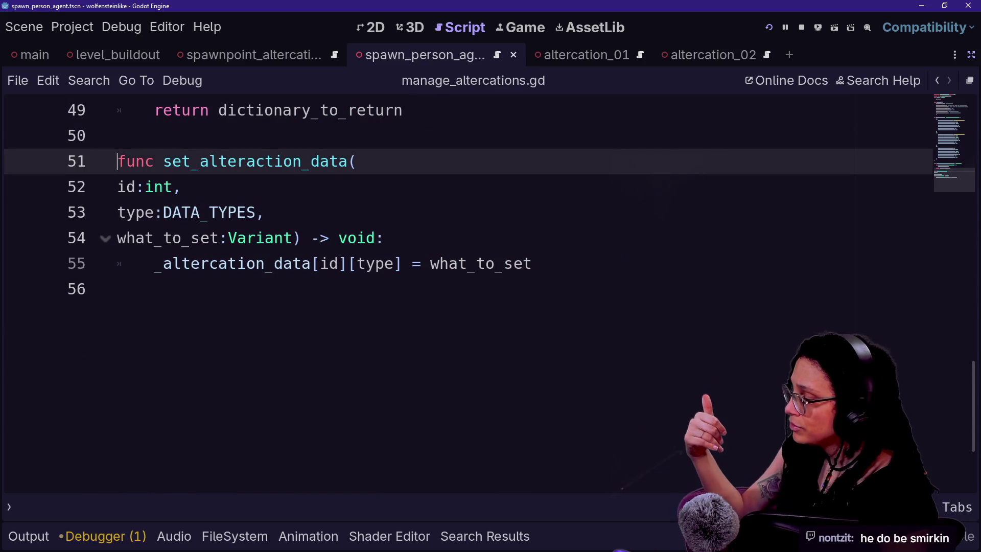
{"action": "left_click", "coordinate": [182, 187]}
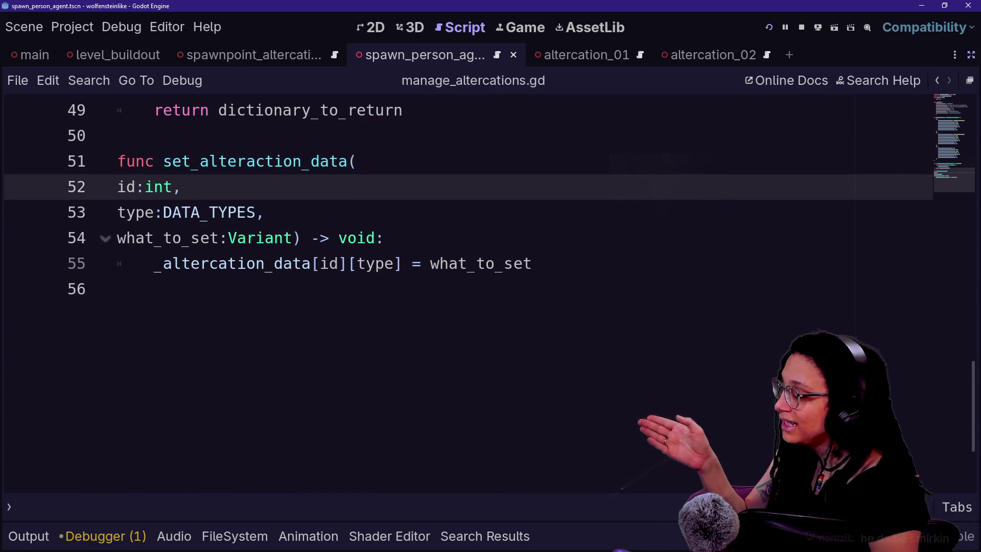
{"action": "mouse_move", "coordinate": [154, 264]}
{"action": "left_mouse_down"}
{"action": "mouse_move", "coordinate": [229, 238]}
{"action": "mouse_move", "coordinate": [422, 263]}
{"action": "mouse_move", "coordinate": [402, 264]}
{"action": "mouse_move", "coordinate": [495, 264]}
{"action": "mouse_move", "coordinate": [117, 289]}
{"action": "left_mouse_up"}
{"action": "left_click", "coordinate": [402, 263]}
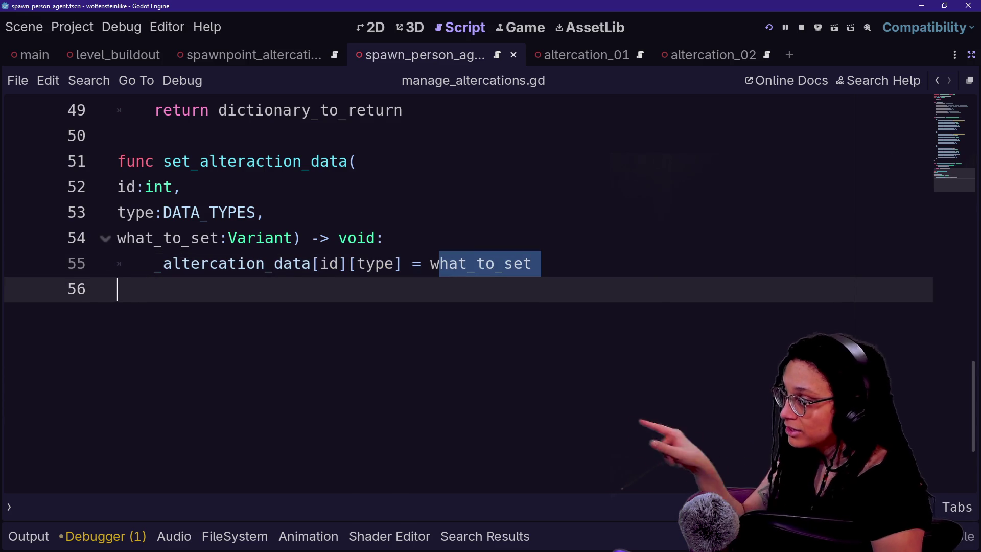
{"action": "left_click", "coordinate": [430, 264]}
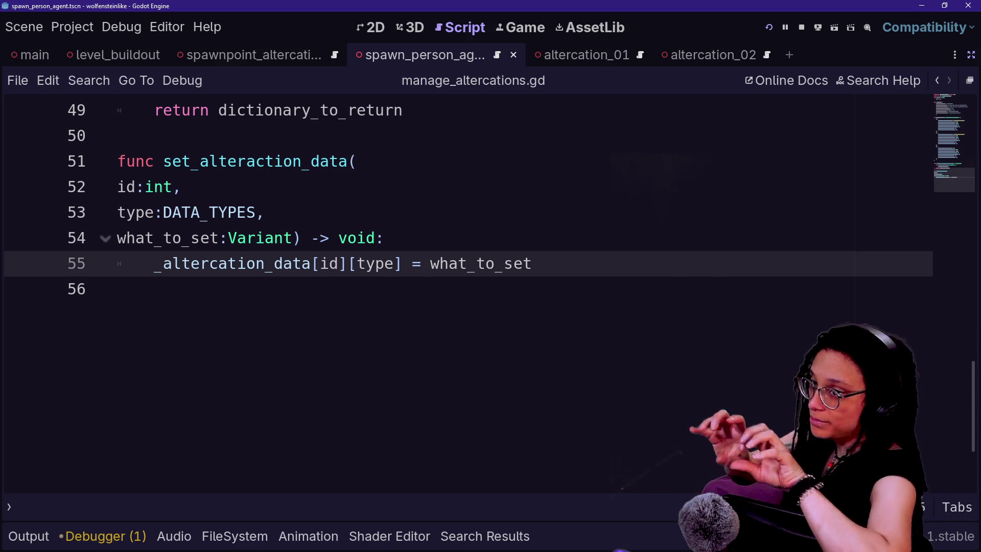
{"action": "left_click", "coordinate": [117, 289]}
{"action": "left_click", "coordinate": [384, 238]}
{"action": "left_click", "coordinate": [118, 290]}
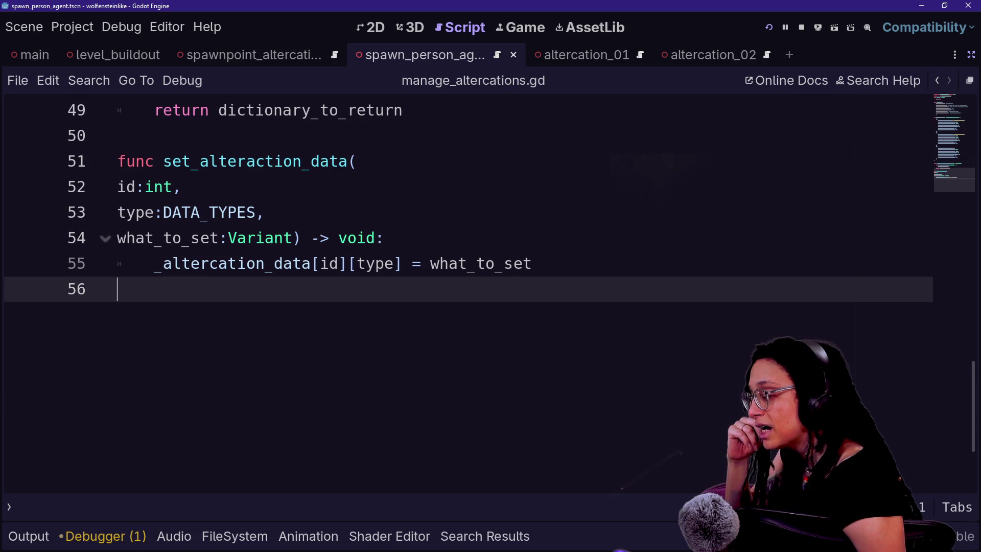
{"action": "left_click", "coordinate": [292, 238]}
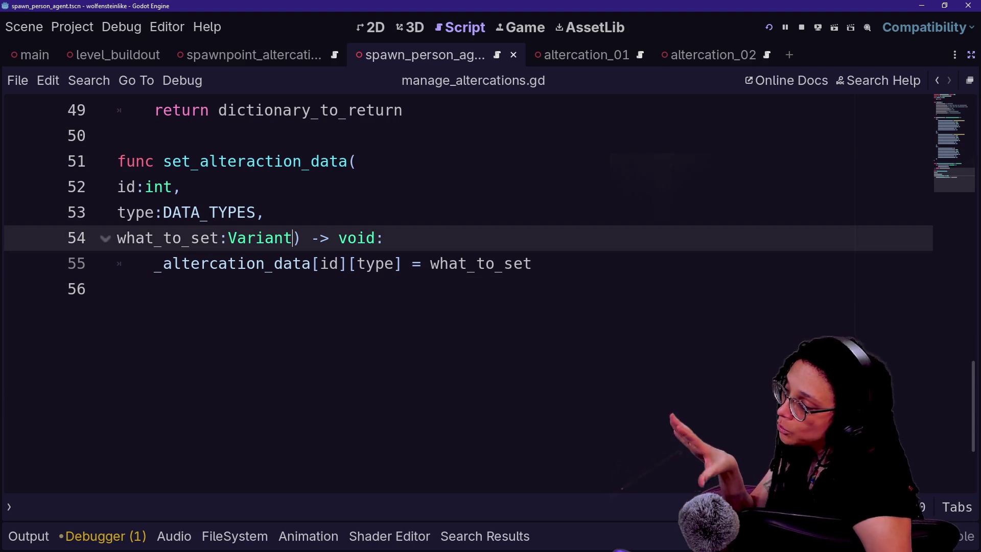
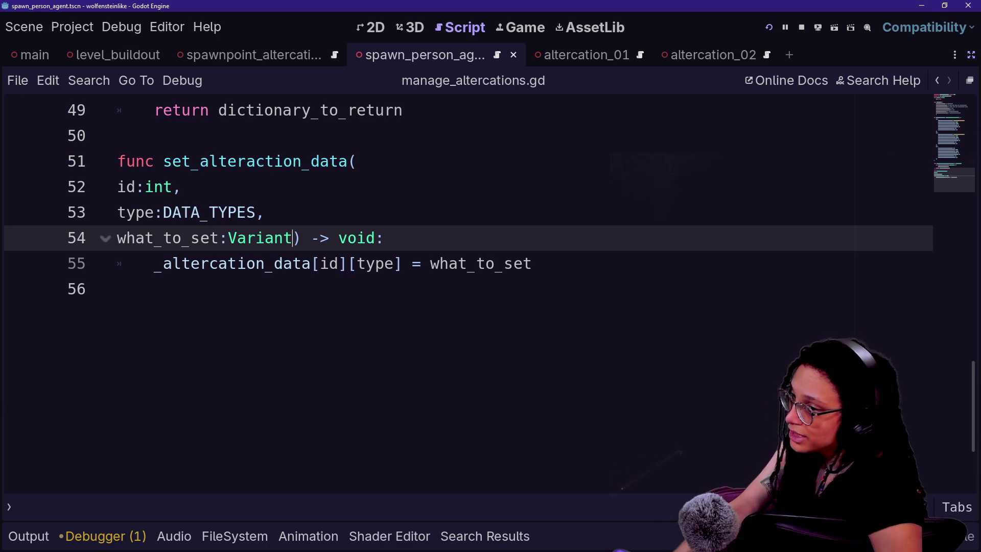
- Try adding an extra parameter after what_to_set in set_alteraction_data, then revert the signature
{"action": "left_click", "coordinate": [264, 212]}
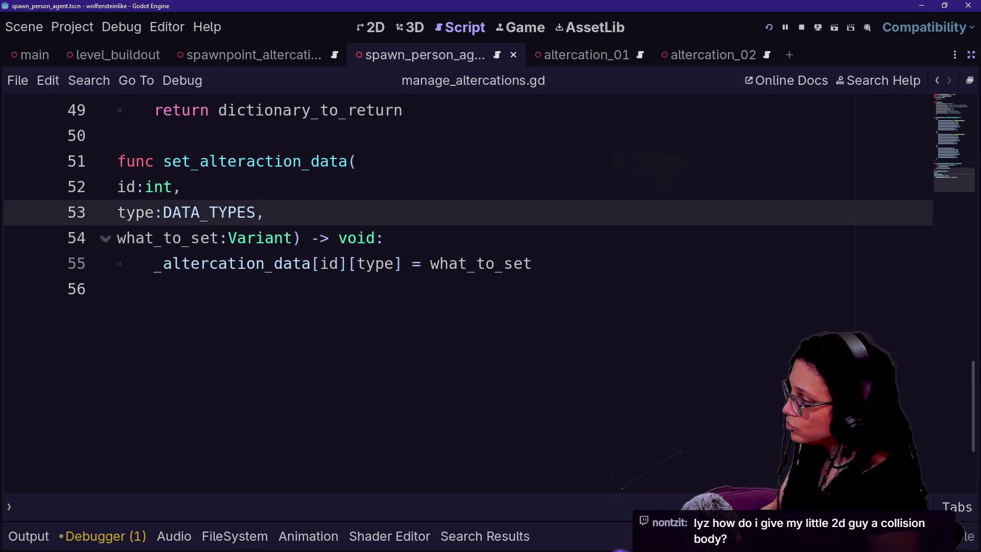
{"action": "left_click", "coordinate": [293, 237]}
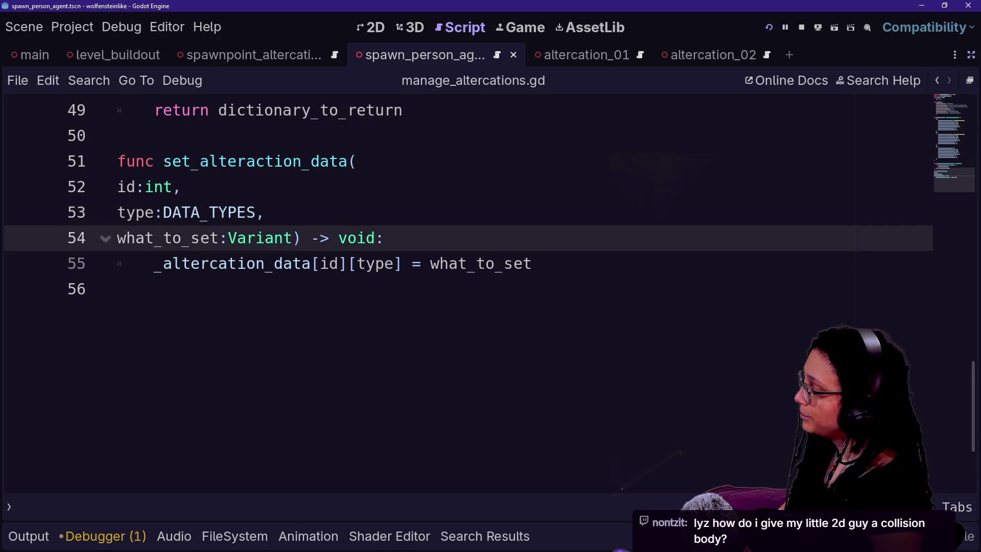
{"action": "key", "text": "BackSpace"}
{"action": "key", "text": "ctrl+z"}
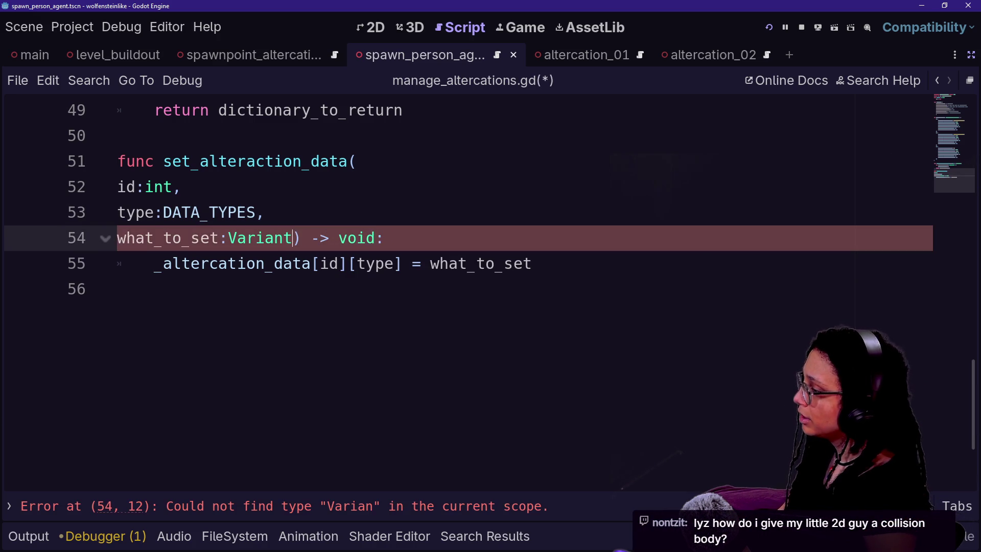
{"action": "key", "text": "Right"}
{"action": "type", "text": ","}
{"action": "key", "text": "Return"}
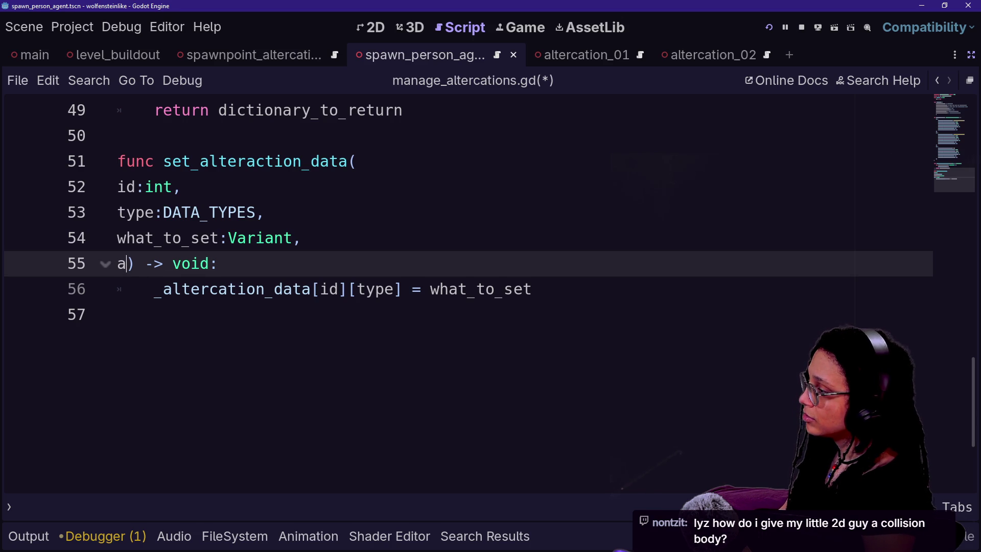
{"action": "type", "text": "append"}
{"action": "key", "text": "BackSpace"}
{"action": "key", "text": "BackSpace"}
{"action": "key", "text": "BackSpace"}
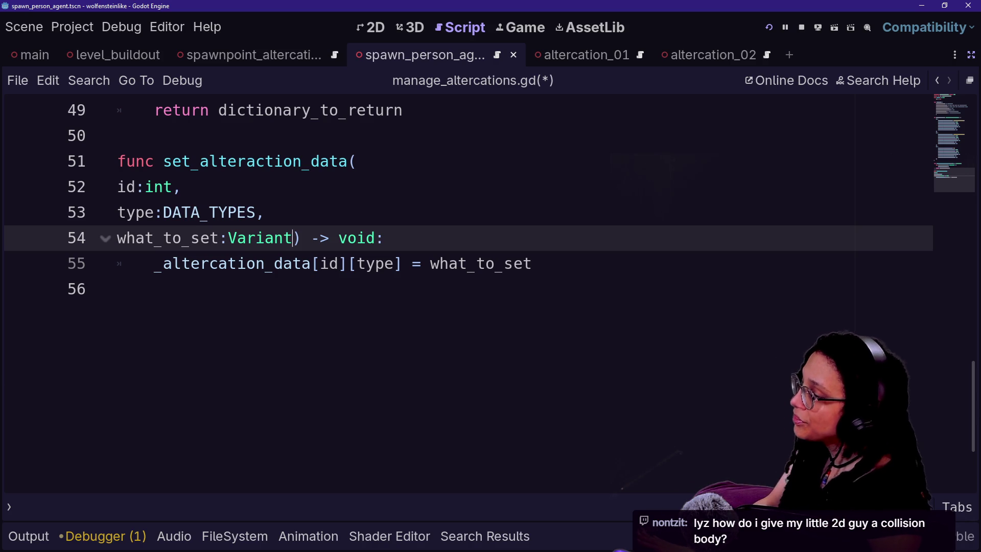
- Insert a blank line at the top of set_alteraction_data's body and type 'match type:'
{"action": "left_click", "coordinate": [154, 289]}
{"action": "left_click", "coordinate": [532, 264]}
{"action": "key", "text": "Return"}
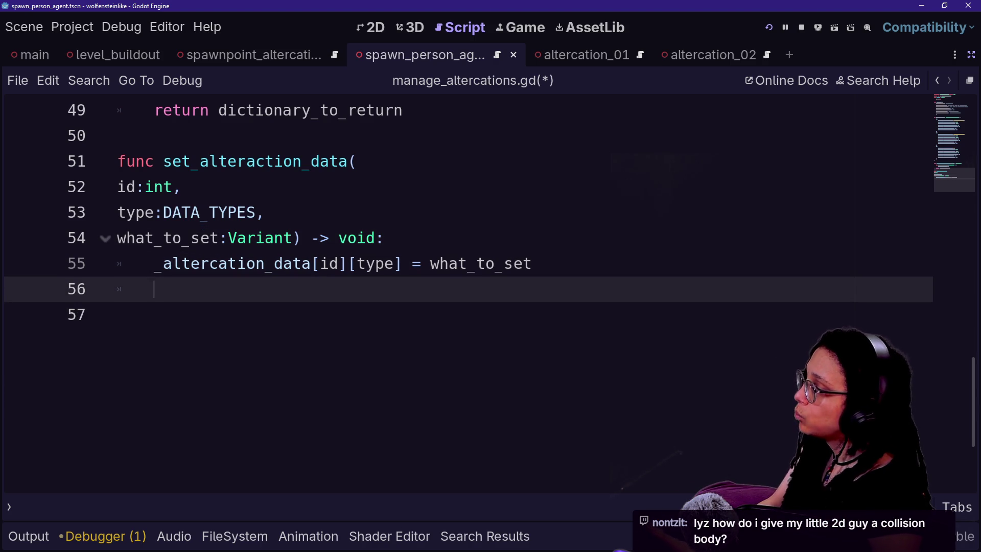
{"action": "left_click", "coordinate": [384, 237]}
{"action": "key", "text": "Return"}
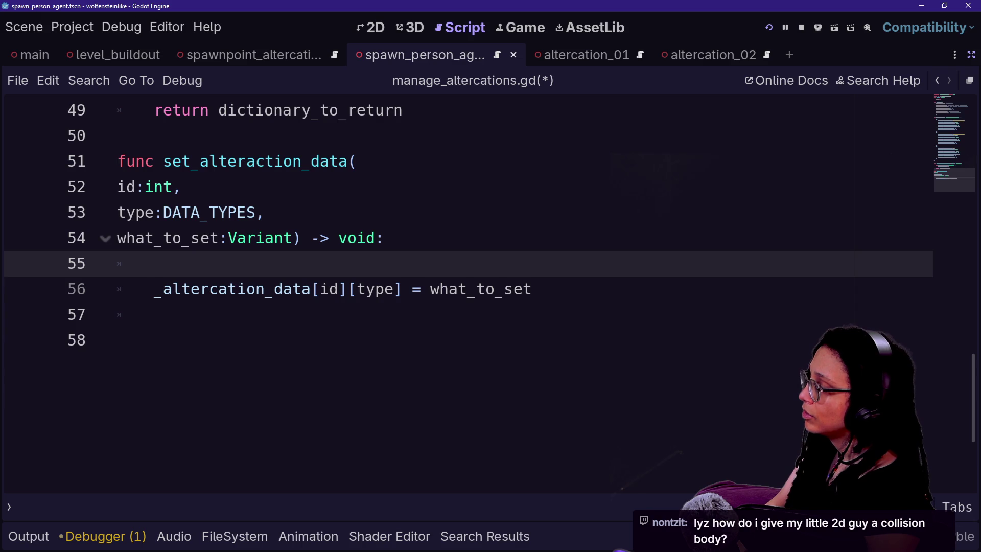
{"action": "type", "text": "match"}
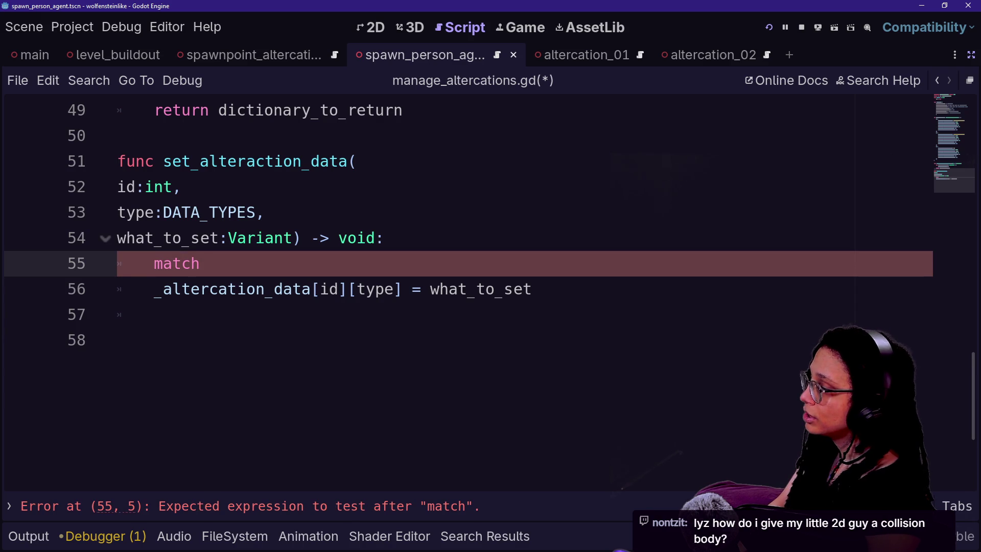
{"action": "type", "text": " type:"}
- Add a DATA_TYPES.PARTICIPATING_AGENTS: pattern line under the match using autocomplete
{"action": "key", "text": "Return"}
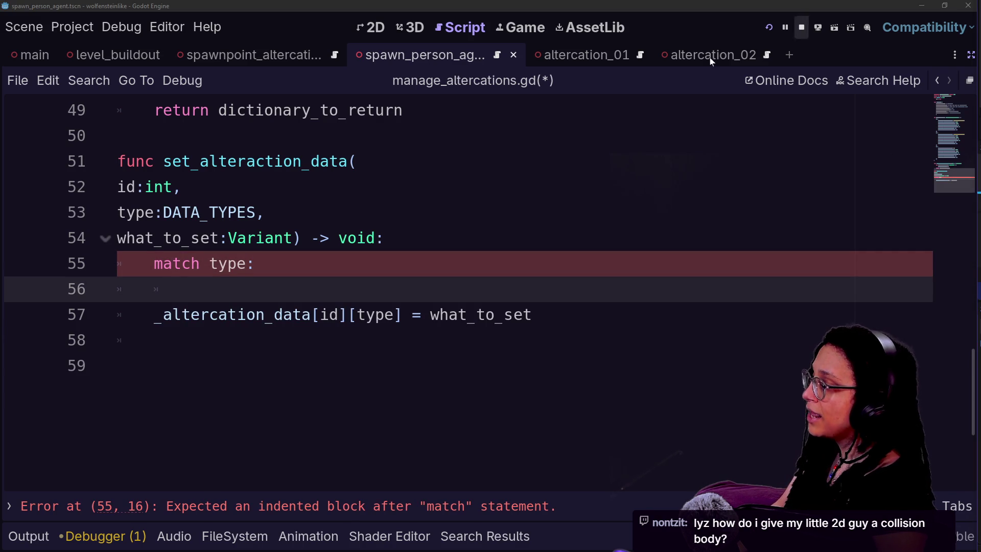
{"action": "left_click_drag", "start_coordinate": [193, 288], "coordinate": [253, 263]}
{"action": "left_click", "coordinate": [192, 314]}
{"action": "left_click", "coordinate": [191, 288]}
{"action": "type", "text": "DATA"}
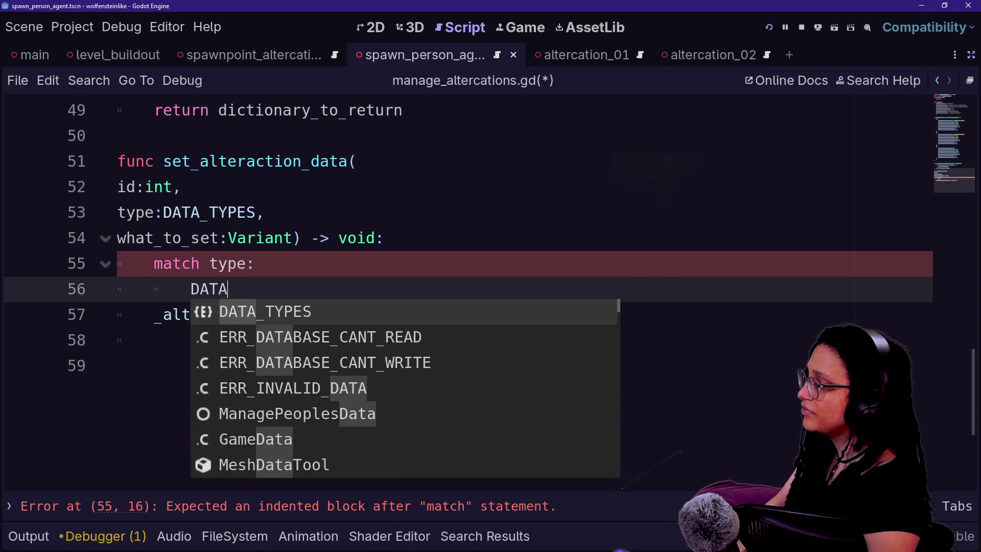
{"action": "key", "text": "Return"}
{"action": "type", "text": "."}
{"action": "key", "text": "Down"}
{"action": "key", "text": "Down"}
{"action": "key", "text": "Up"}
{"action": "key", "text": "Down"}
{"action": "key", "text": "Down"}
{"action": "key", "text": "Down"}
{"action": "key", "text": "Up"}
{"action": "key", "text": "Up"}
{"action": "key", "text": "Up"}
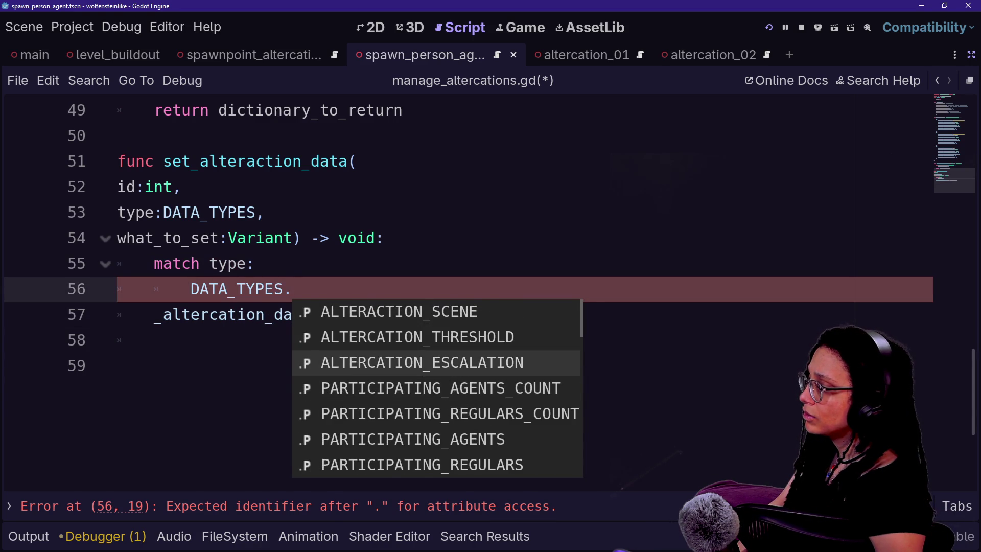
{"action": "key", "text": "Down"}
{"action": "key", "text": "Down"}
{"action": "key", "text": "Down"}
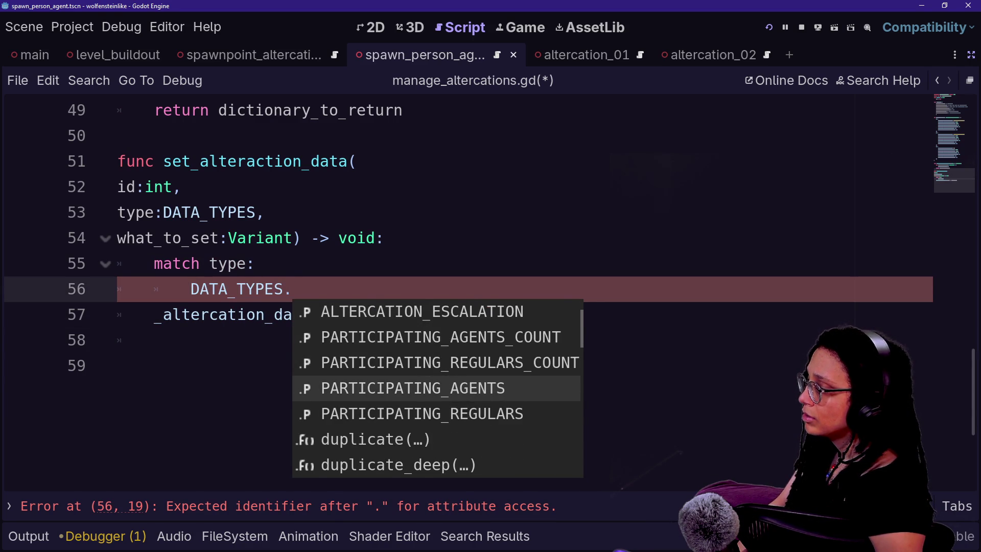
{"action": "key", "text": "Return"}
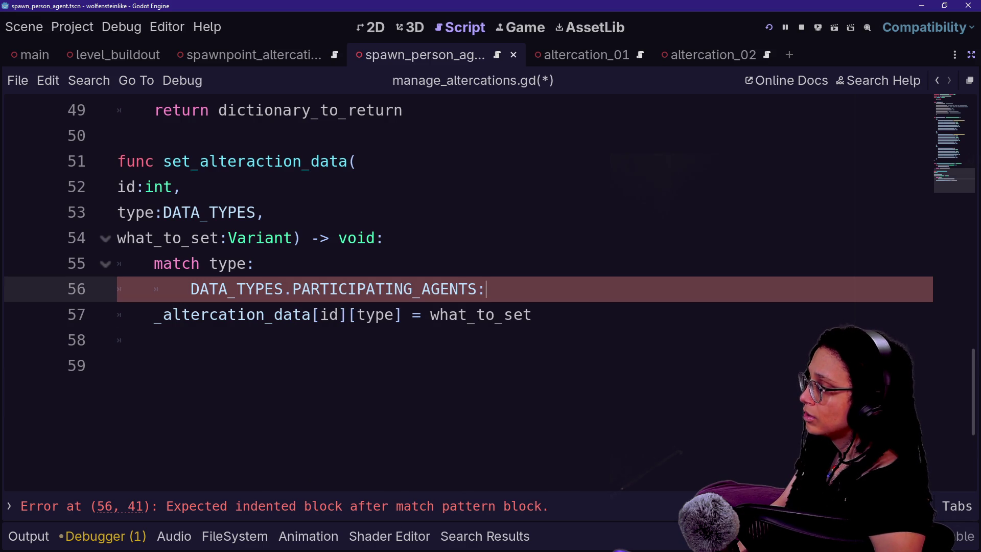
- Delete the 'match type:' line above the pattern
{"action": "key", "text": "Up"}
{"action": "key", "text": "Home"}
{"action": "key", "text": "shift+End"}
{"action": "key", "text": "BackSpace"}
{"action": "key", "text": "BackSpace"}
{"action": "key", "text": "BackSpace"}
{"action": "key", "text": "BackSpace"}
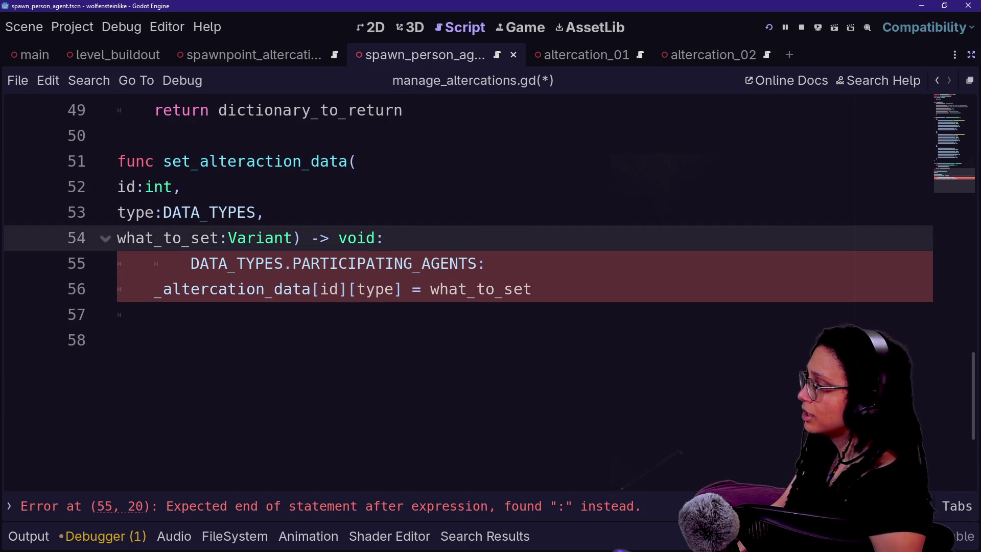
- Prefix the pattern line with 'if type == \' and split the condition onto two lines
{"action": "left_click", "coordinate": [191, 263]}
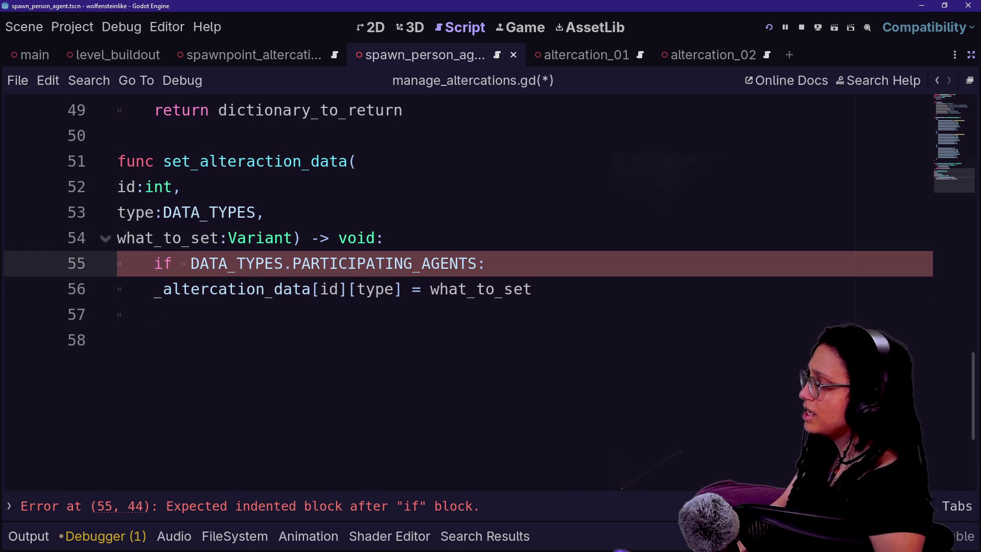
{"action": "type", "text": "if"}
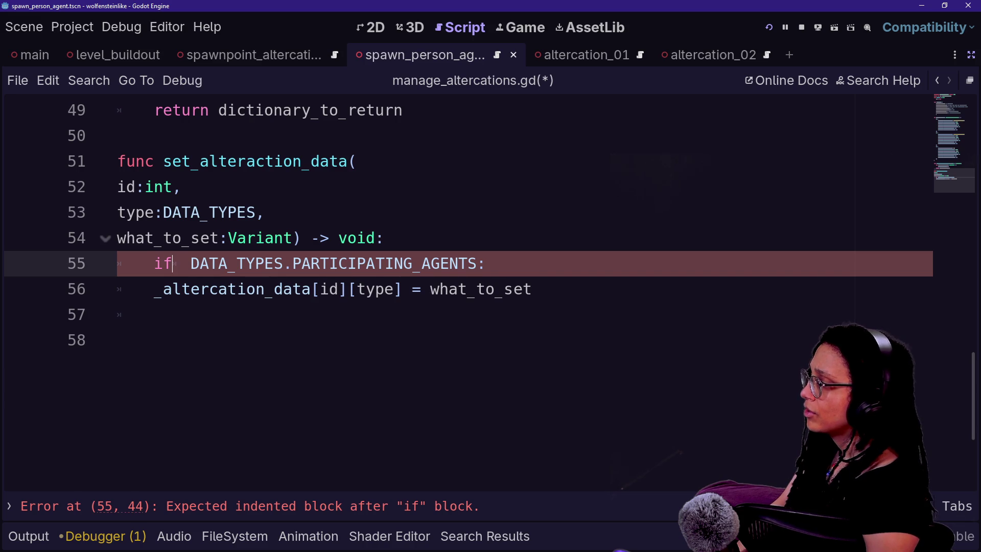
{"action": "key", "text": "Delete"}
{"action": "key", "text": "ctrl+z"}
{"action": "key", "text": "BackSpace"}
{"action": "type", "text": "type == "}
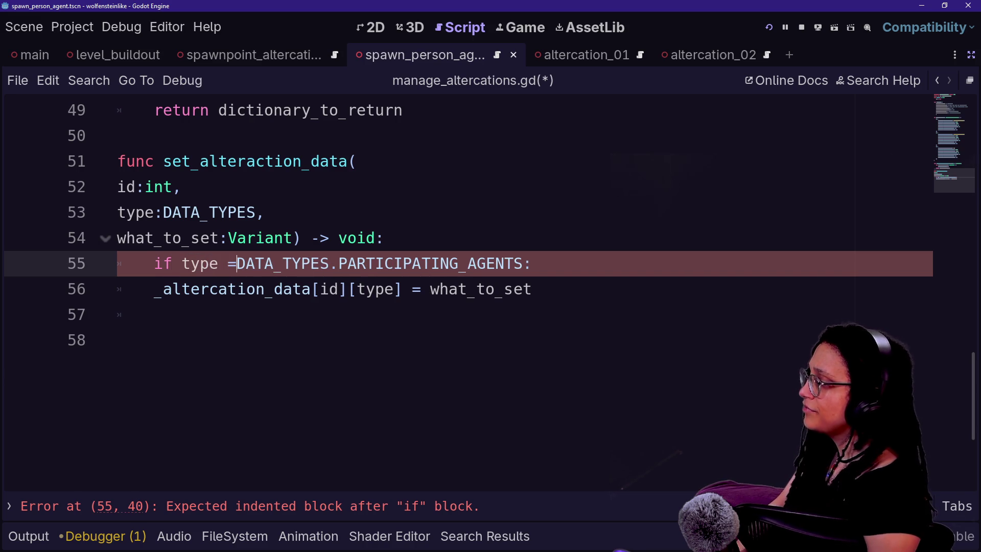
{"action": "type", "text": "\\"}
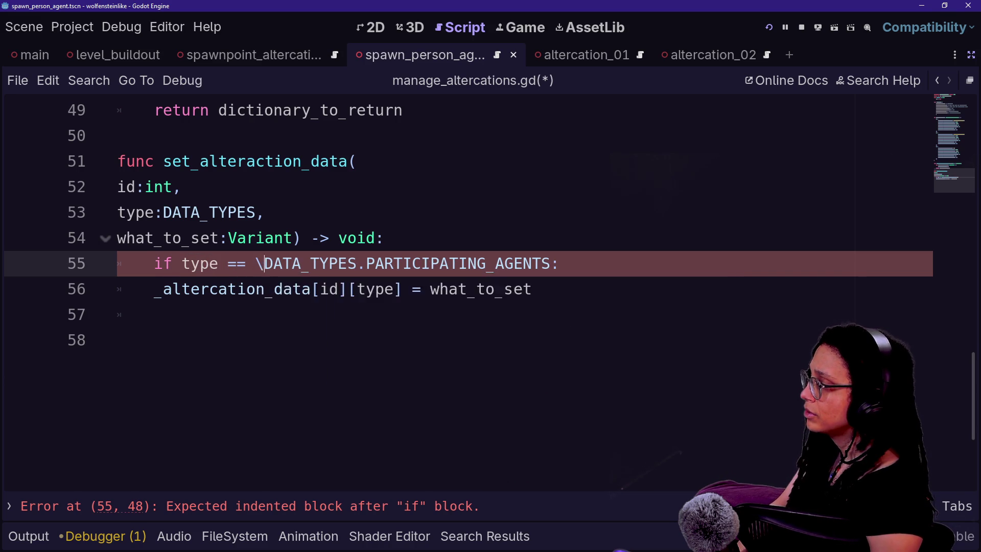
{"action": "key", "text": "Return"}
- Try adding a second 'or' DATA_TYPES condition, then delete the unfinished clause
{"action": "left_click", "coordinate": [246, 314]}
{"action": "key", "text": "Up"}
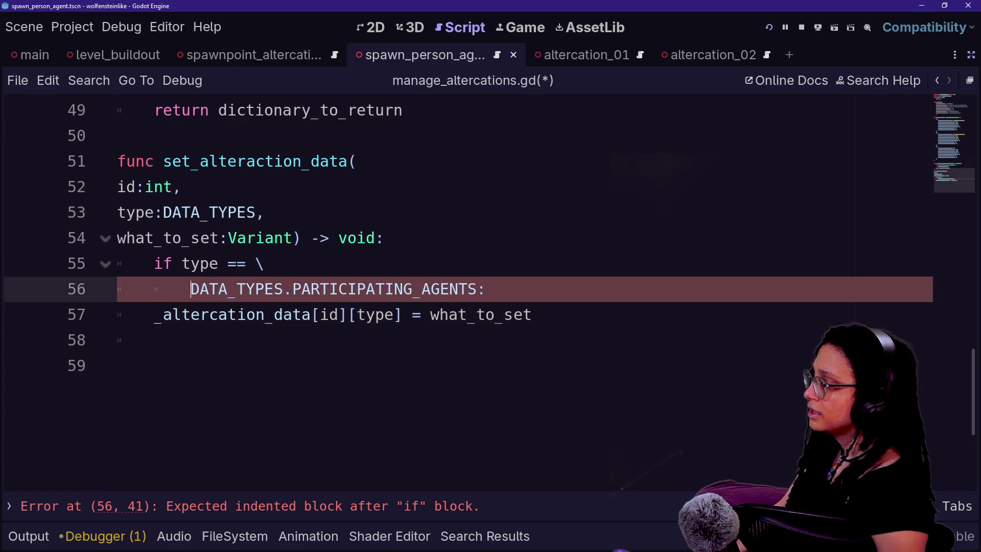
{"action": "key", "text": "End"}
{"action": "key", "text": "BackSpace"}
{"action": "key", "text": "Return"}
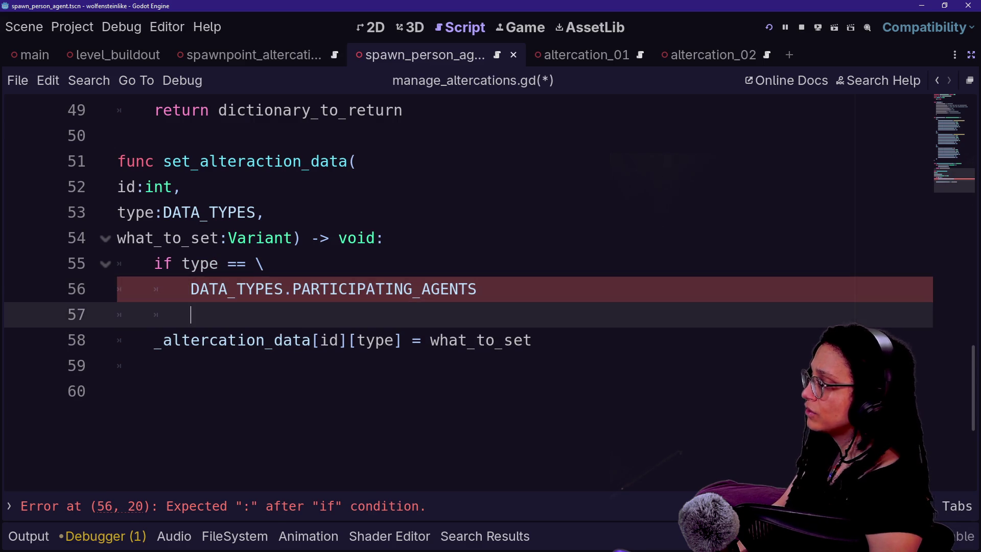
{"action": "type", "text": "or \\"}
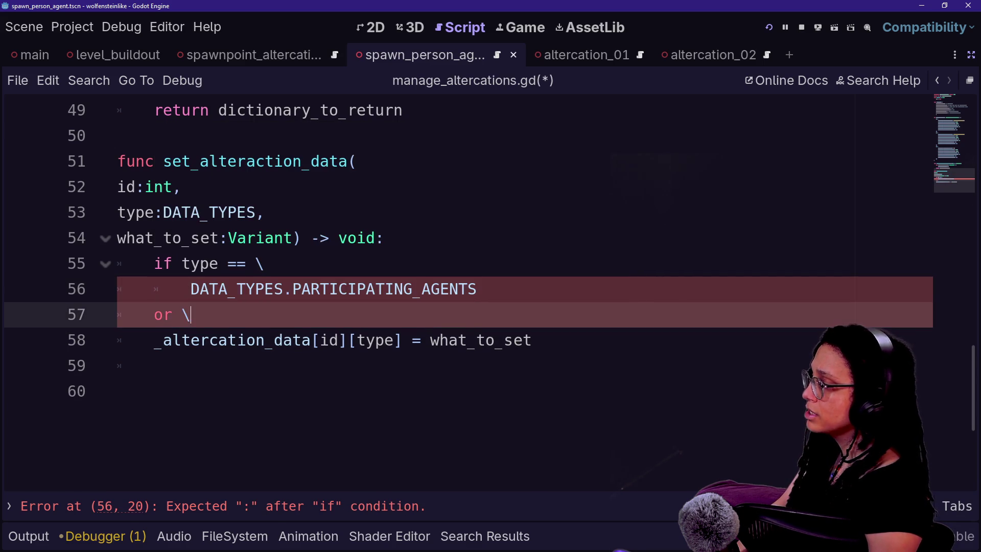
{"action": "key", "text": "Return"}
{"action": "type", "text": "DATA"}
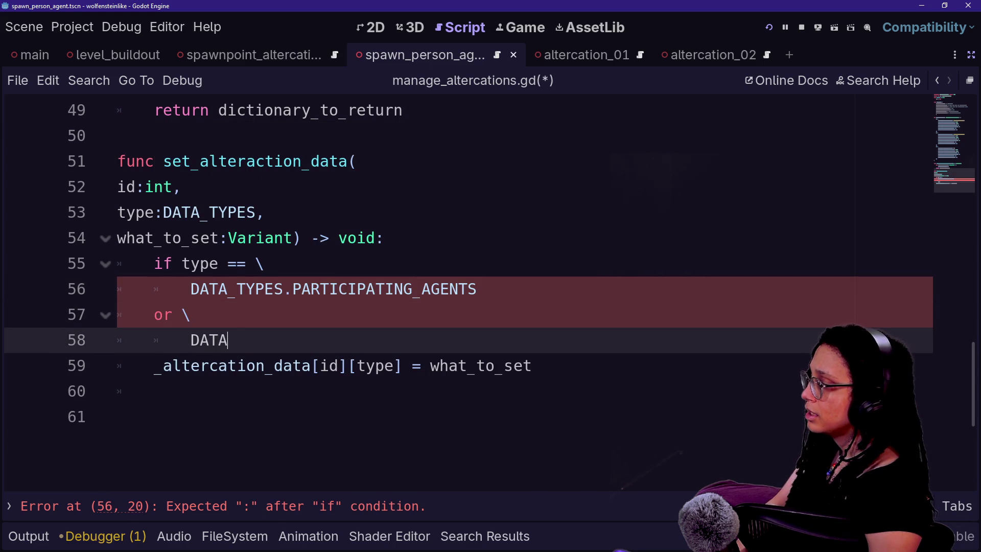
{"action": "key", "text": "BackSpace"}
{"action": "key", "text": "BackSpace"}
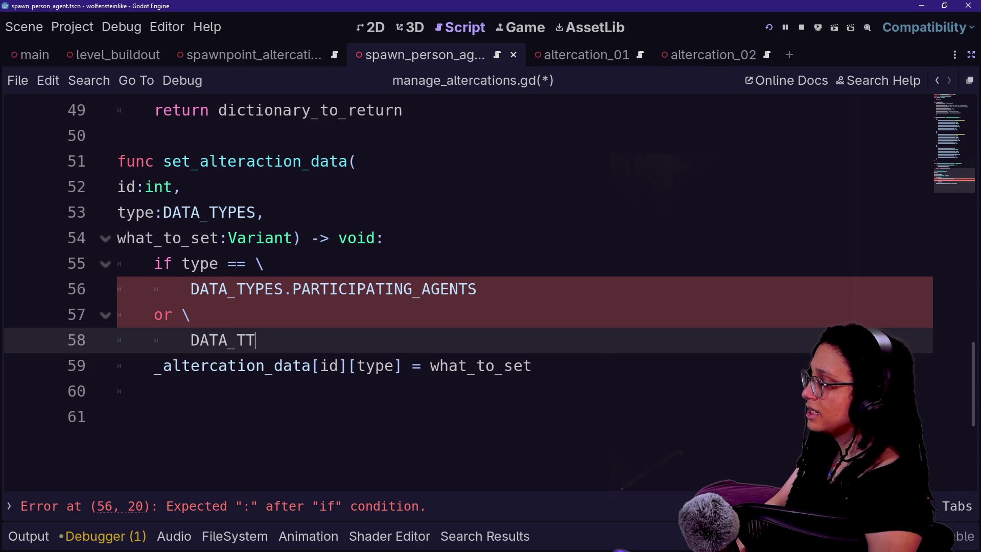
{"action": "type", "text": "YPES."}
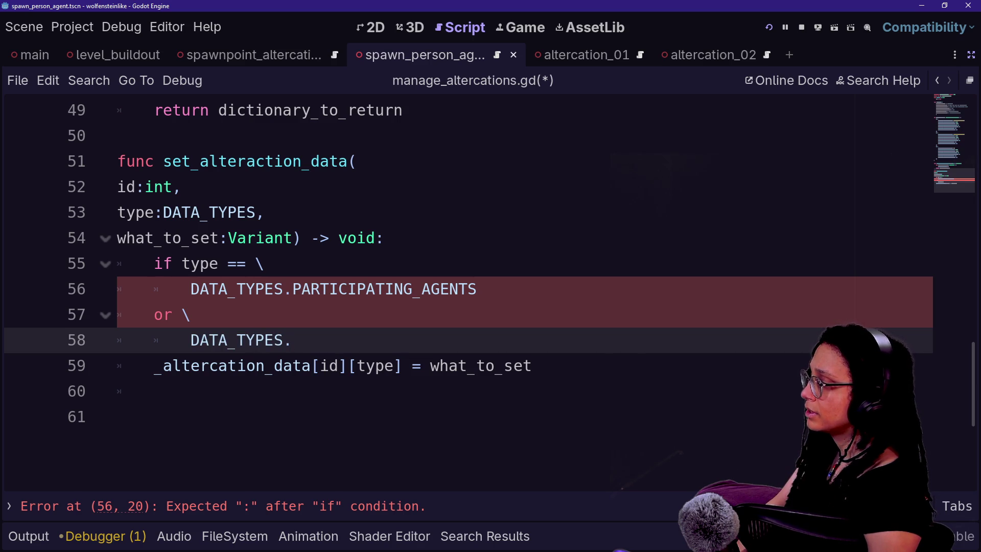
{"action": "type", "text": "P"}
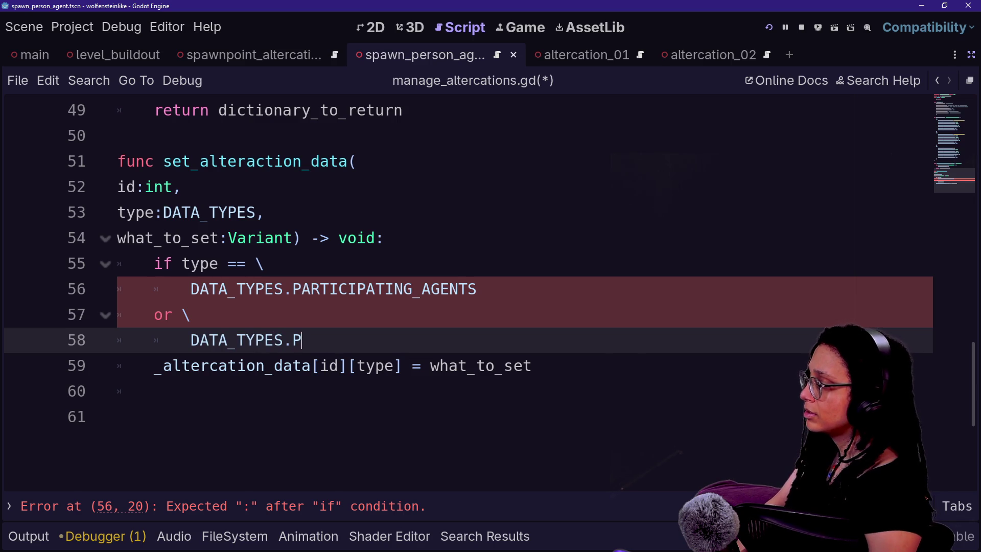
{"action": "key", "text": "BackSpace"}
{"action": "type", "text": ":"}
{"action": "key", "text": "BackSpace"}
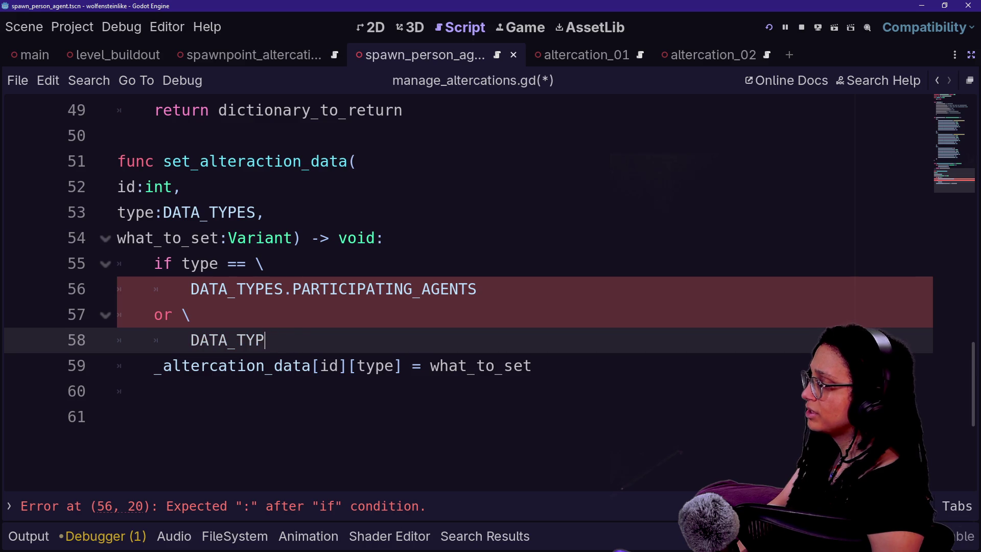
{"action": "type", "text": ":"}
{"action": "key", "text": "shift+Up"}
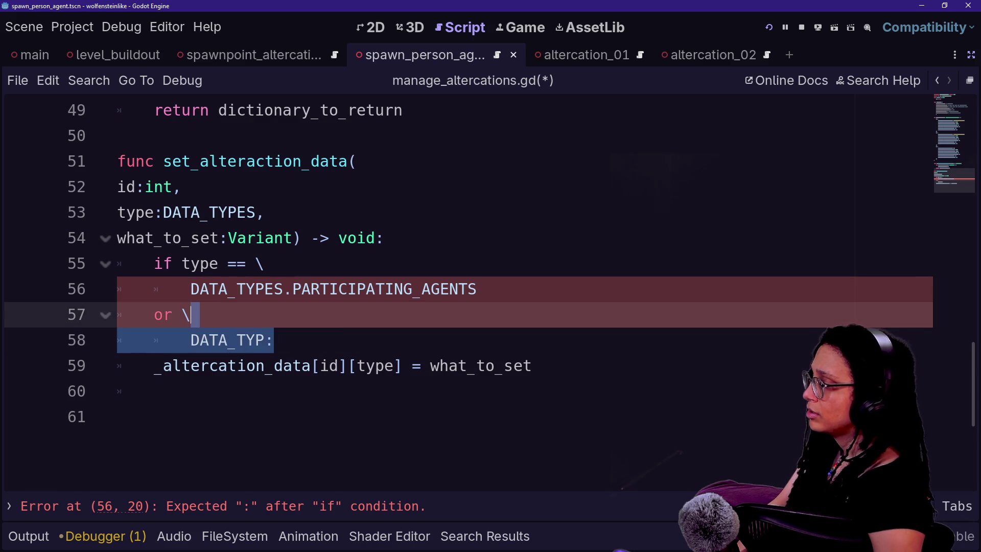
{"action": "key", "text": "BackSpace"}
{"action": "key", "text": "BackSpace"}
{"action": "key", "text": "BackSpace"}
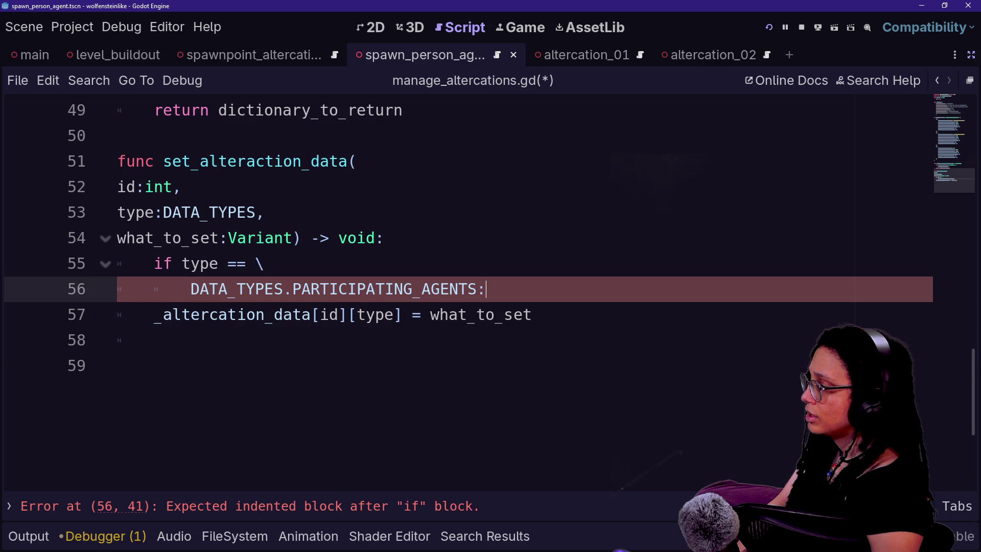
- Give the if an indented placeholder 'pass' body
{"action": "key", "text": "Return"}
{"action": "type", "text": "pass"}
{"action": "key", "text": "Up"}
{"action": "key", "text": "Up"}
{"action": "key", "text": "Up"}
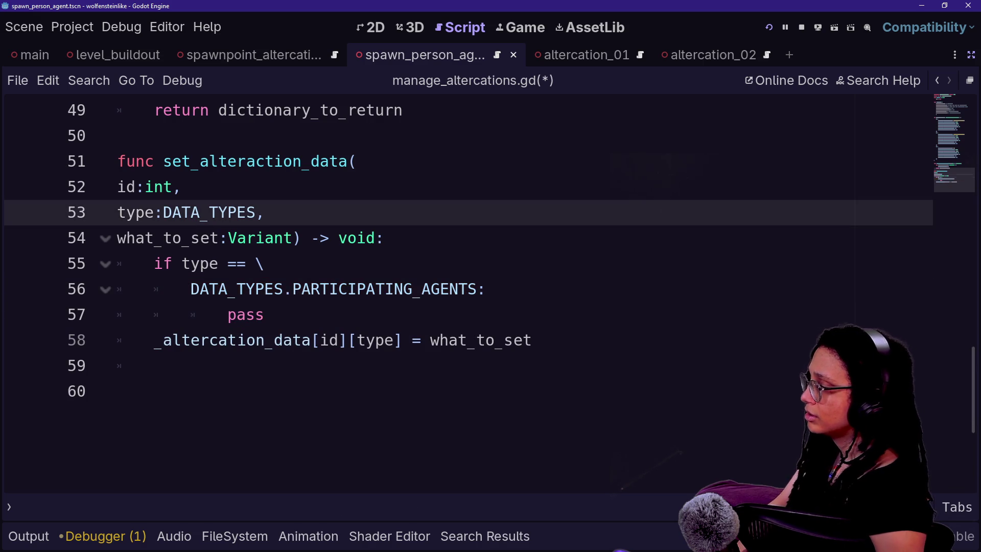
- Extend the if condition with 'or \' DATA_TYPES.PARTICIPATING_REGULARS
{"action": "left_click", "coordinate": [485, 289]}
{"action": "key", "text": "BackSpace"}
{"action": "type", "text": "or"}
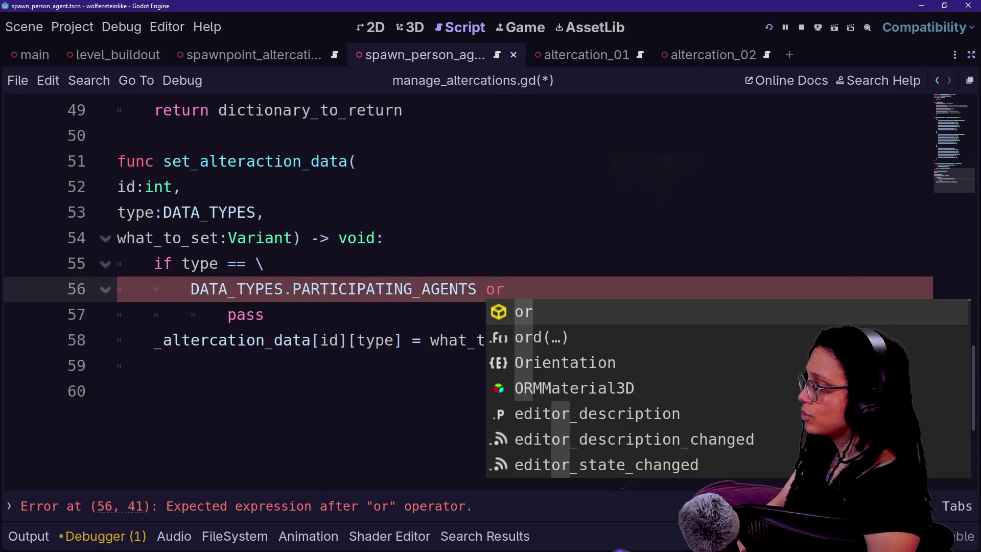
{"action": "key", "text": "Left"}
{"action": "key", "text": "Left"}
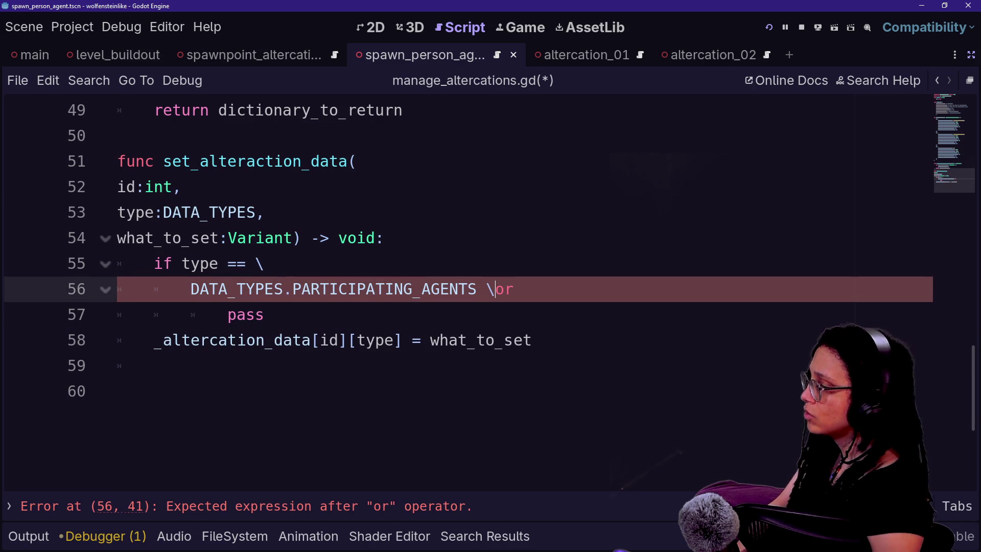
{"action": "type", "text": "\\"}
{"action": "key", "text": "Return"}
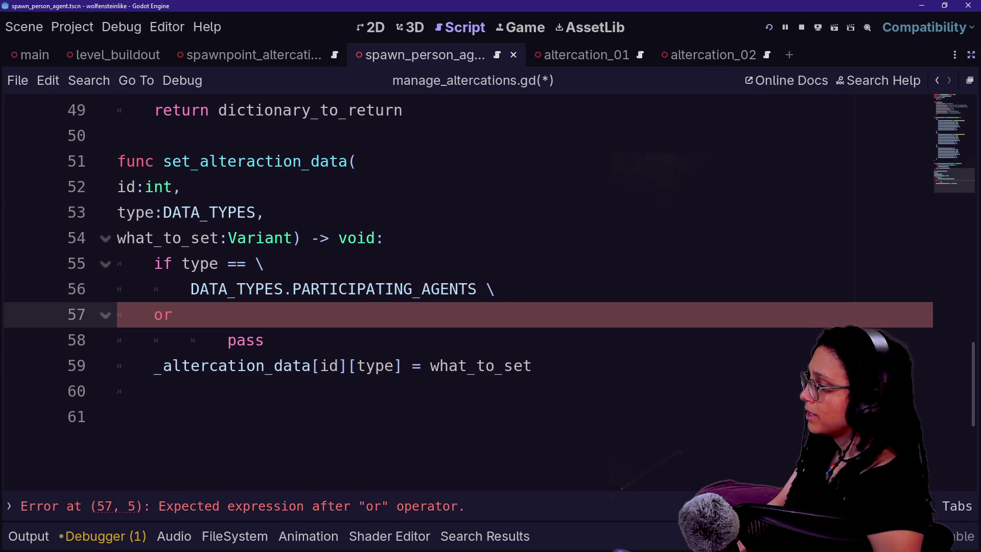
{"action": "type", "text": "]"}
{"action": "key", "text": "Return"}
{"action": "key", "text": "BackSpace"}
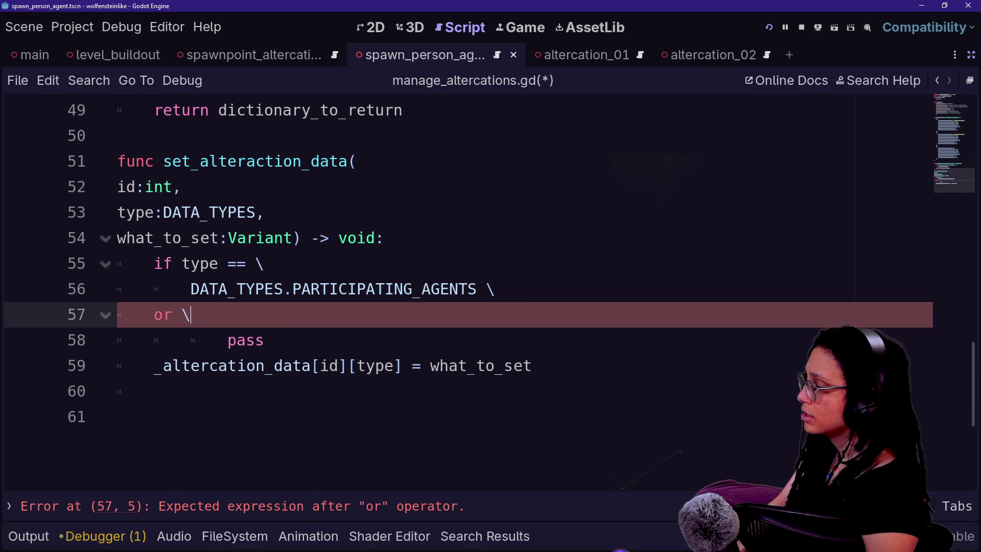
{"action": "key", "text": "Return"}
{"action": "type", "text": "DAAT"}
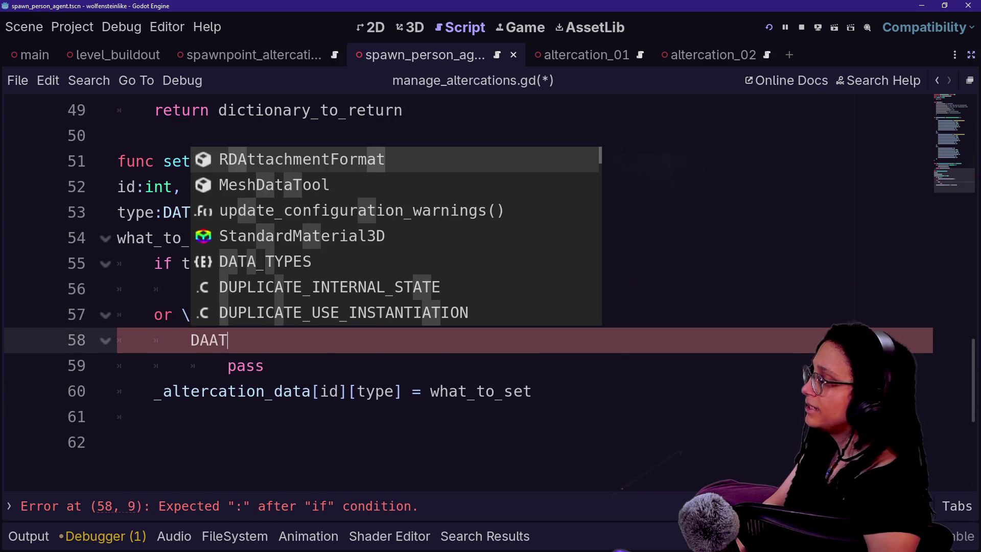
{"action": "key", "text": "BackSpace"}
{"action": "key", "text": "BackSpace"}
{"action": "key", "text": "Return"}
{"action": "type", "text": ".PA"}
{"action": "key", "text": "Down"}
{"action": "key", "text": "Down"}
{"action": "key", "text": "Down"}
{"action": "key", "text": "Return"}
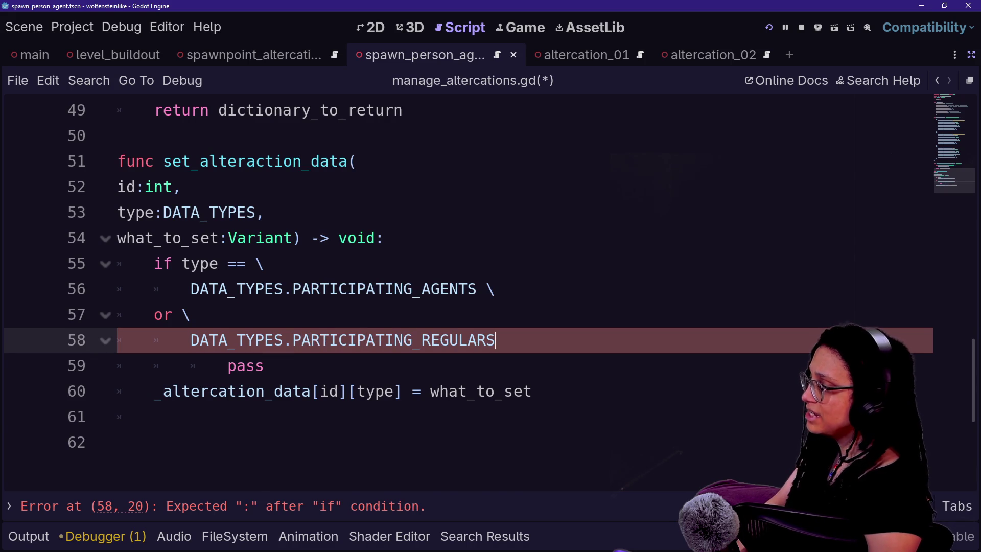
- Delete the pass placeholder and enlarge the code text
{"action": "key", "text": "Down"}
{"action": "key", "text": "BackSpace"}
{"action": "key", "text": "BackSpace"}
{"action": "key", "text": "BackSpace"}
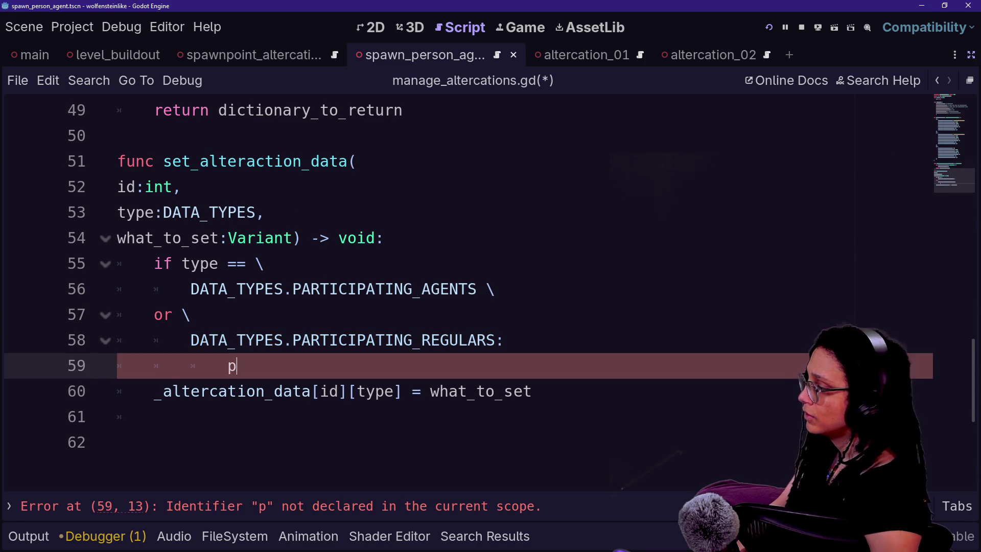
{"action": "left_click", "coordinate": [191, 289]}
{"action": "left_click_drag", "start_coordinate": [191, 290], "coordinate": [487, 289]}
{"action": "left_click", "coordinate": [191, 341]}
{"action": "left_click", "coordinate": [237, 366], "text": "shift"}
{"action": "left_click", "coordinate": [237, 366]}
{"action": "key", "text": "ctrl+equal"}
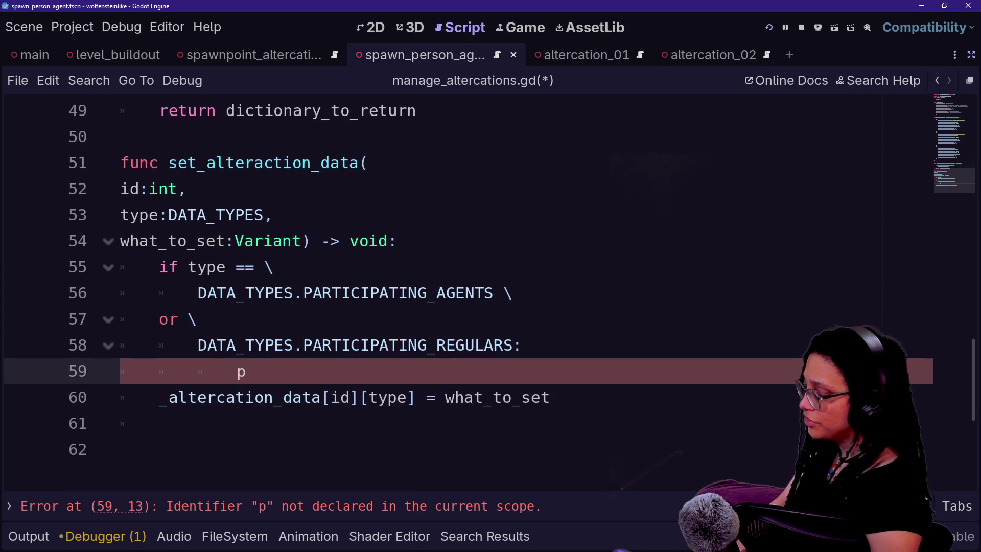
{"action": "key", "text": "ctrl+equal"}
{"action": "key", "text": "BackSpace"}
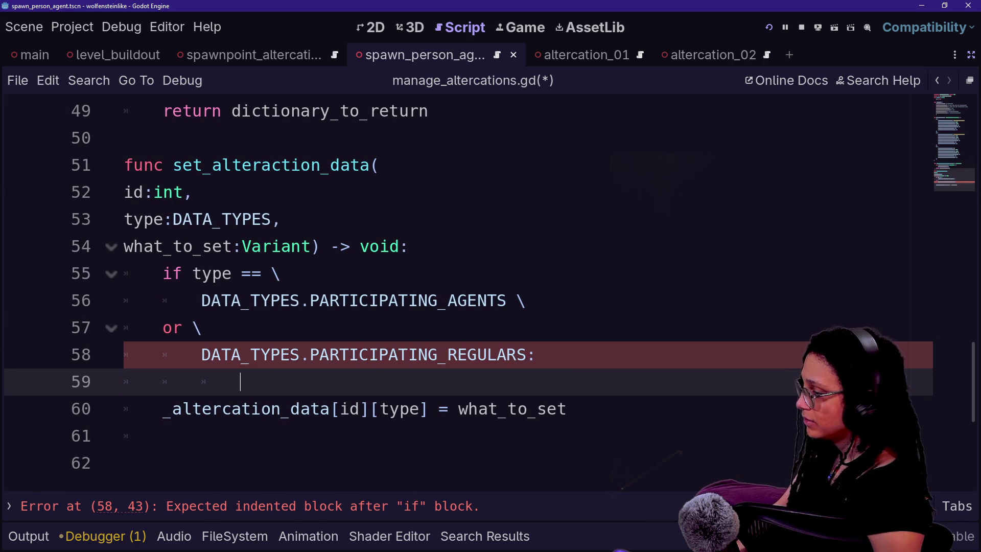
- Copy the _altercation_data[id][type] = what_to_set assignment into the if block
{"action": "key", "text": "Down"}
{"action": "key", "text": "Home"}
{"action": "key", "text": "shift+End"}
{"action": "key", "text": "ctrl+c"}
{"action": "key", "text": "Up"}
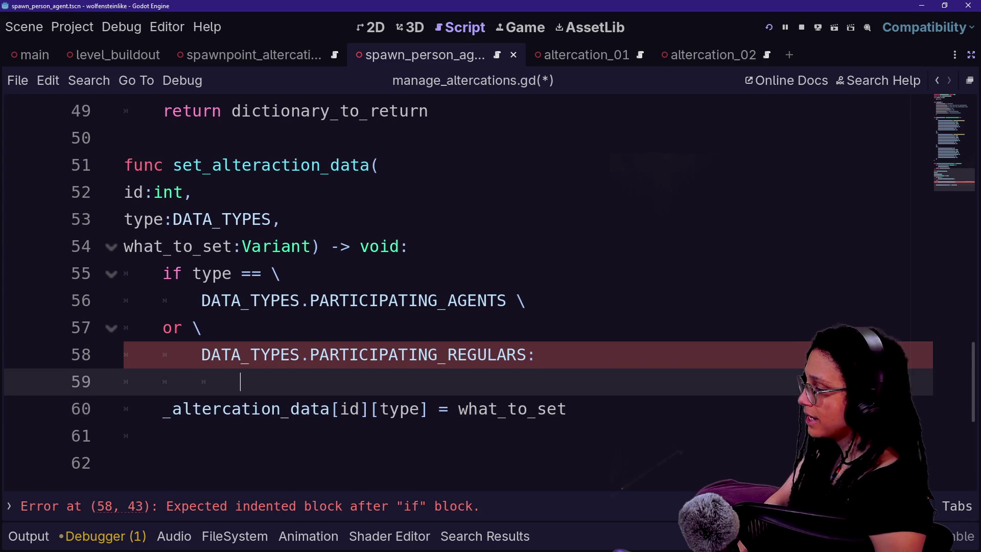
{"action": "key", "text": "ctrl+v"}
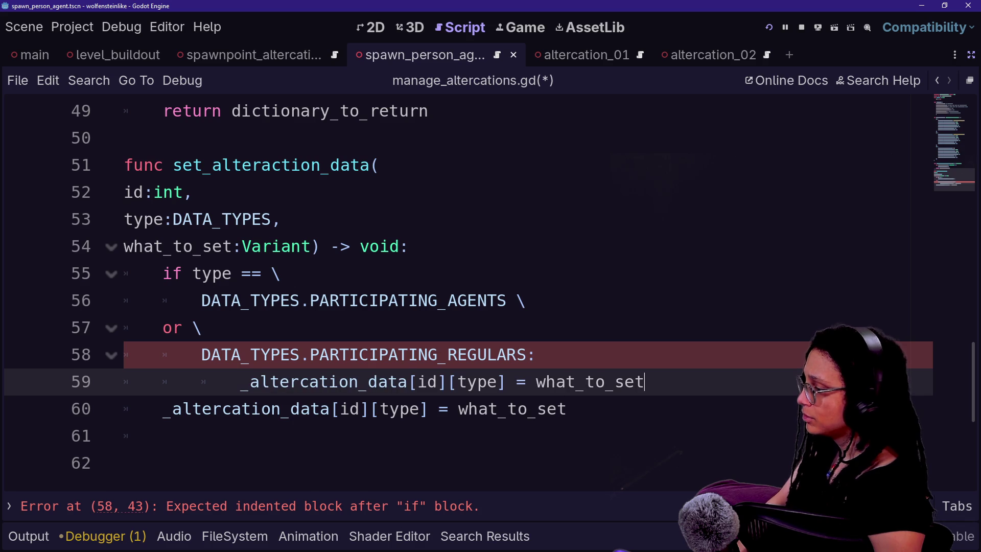
- Rewrite the copied assignment as an _altercation_data[id][type].append(what_to_set) call
{"action": "key", "text": "Return"}
{"action": "left_click_drag", "start_coordinate": [241, 382], "coordinate": [201, 354]}
{"action": "left_click", "coordinate": [358, 381]}
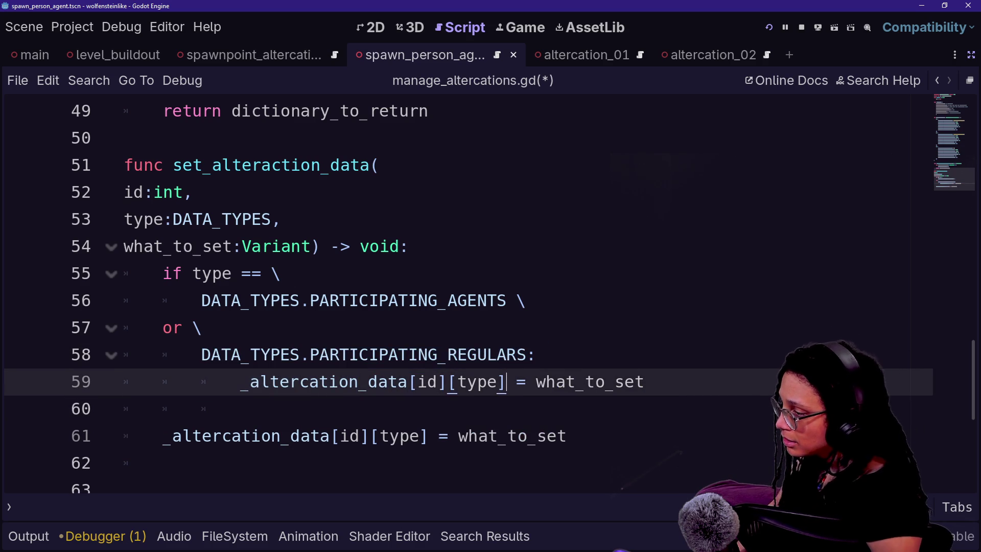
{"action": "key", "text": "Down"}
{"action": "key", "text": "BackSpace"}
{"action": "left_click", "coordinate": [527, 382]}
{"action": "key", "text": "BackSpace"}
{"action": "key", "text": "BackSpace"}
{"action": "type", "text": ","}
{"action": "key", "text": "BackSpace"}
{"action": "type", "text": ".append("}
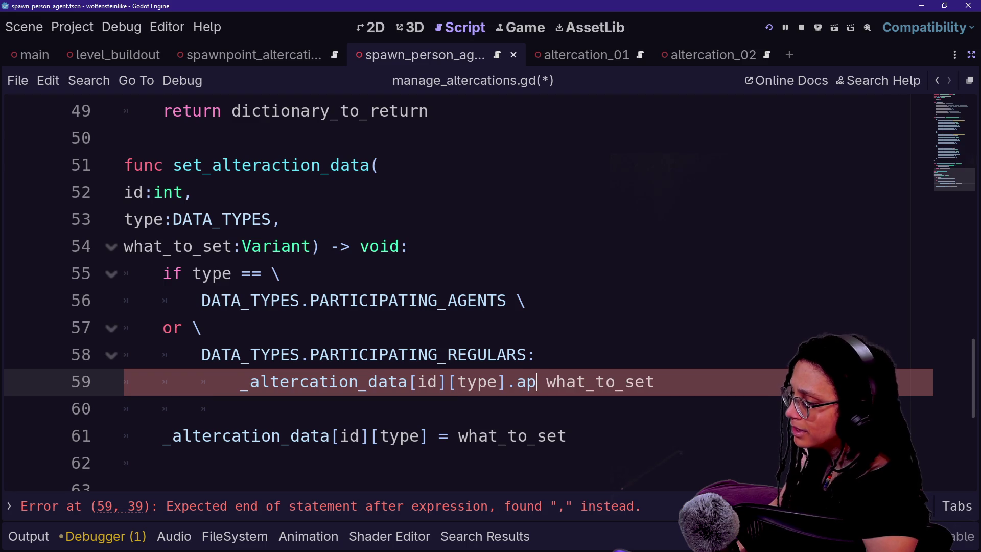
{"action": "key", "text": "Delete"}
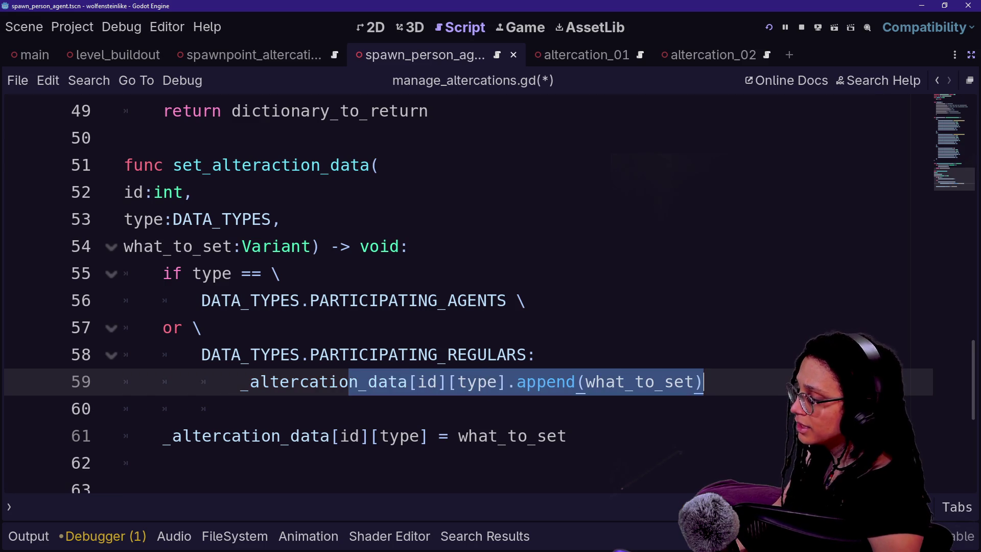
- Declare participant_array: Array[Person] = \ _altercation_data[id][type] above the append line
{"action": "double_click", "coordinate": [276, 355]}
{"action": "left_click_drag", "start_coordinate": [240, 382], "coordinate": [507, 382]}
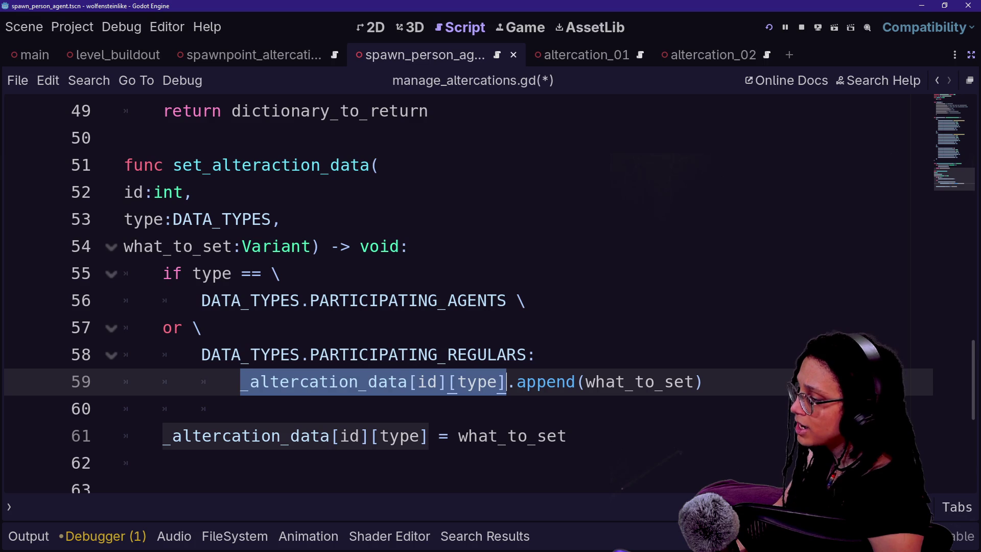
{"action": "left_click", "coordinate": [536, 354]}
{"action": "key", "text": "Return"}
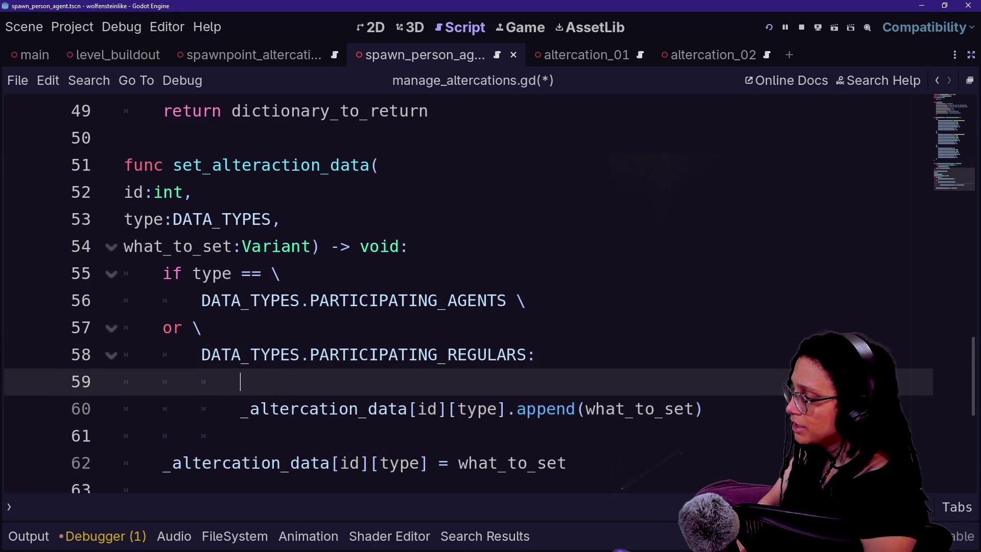
{"action": "type", "text": "varray: A"}
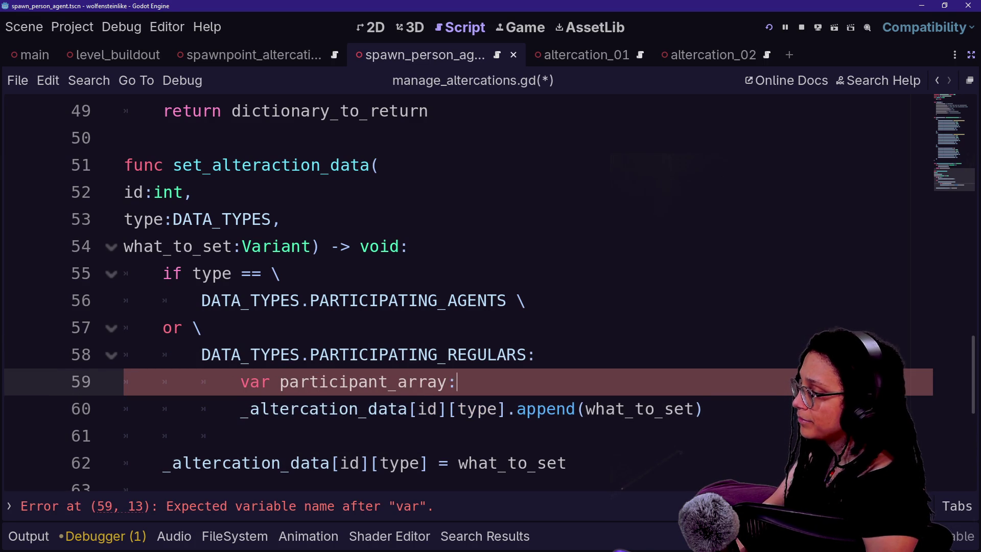
{"action": "type", "text": "rray"}
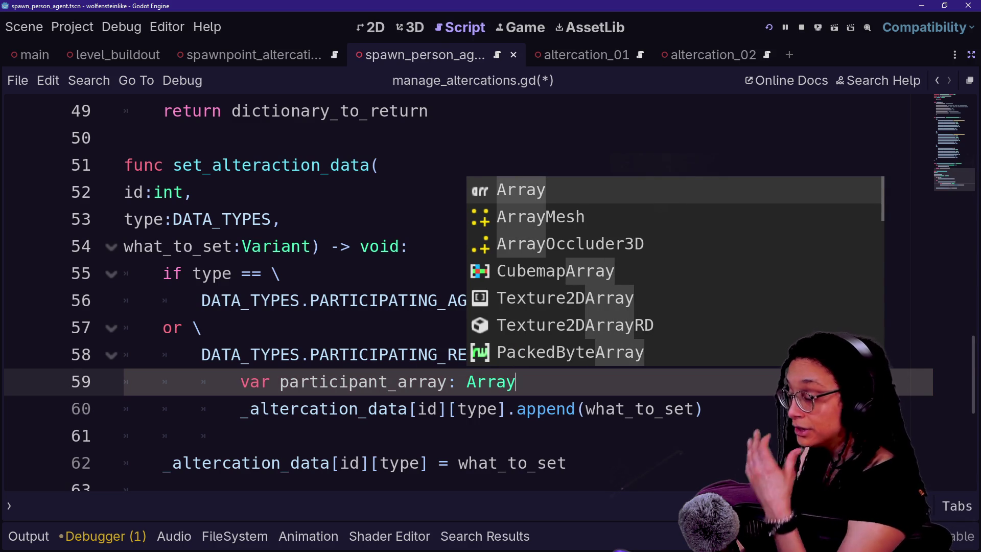
{"action": "type", "text": "[Person"}
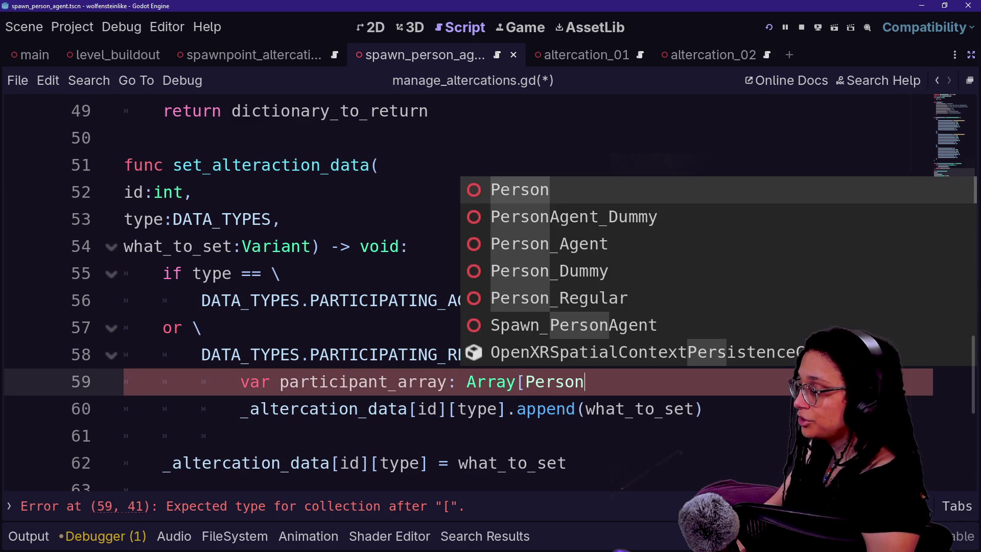
{"action": "key", "text": "Escape"}
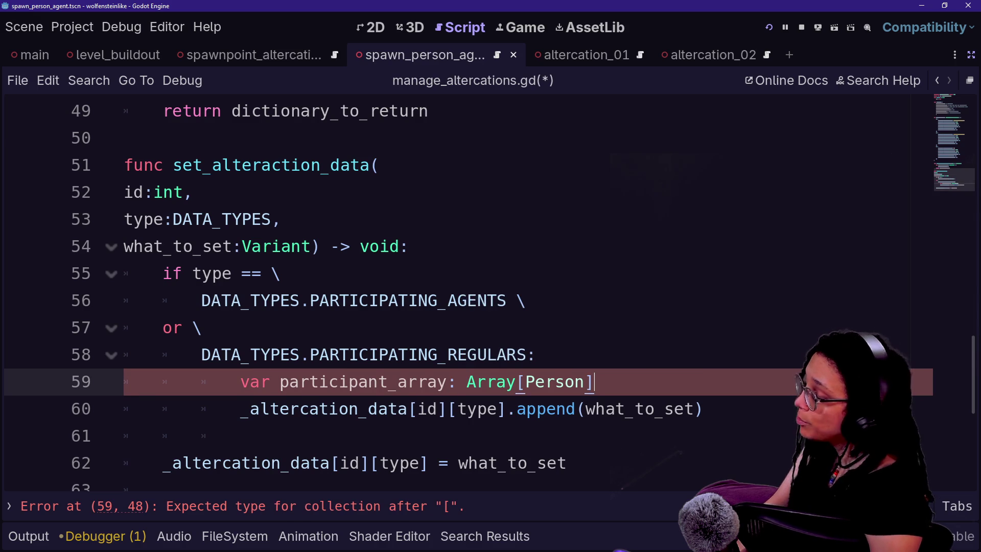
{"action": "type", "text": ":"}
{"action": "type", "text": " = \\"}
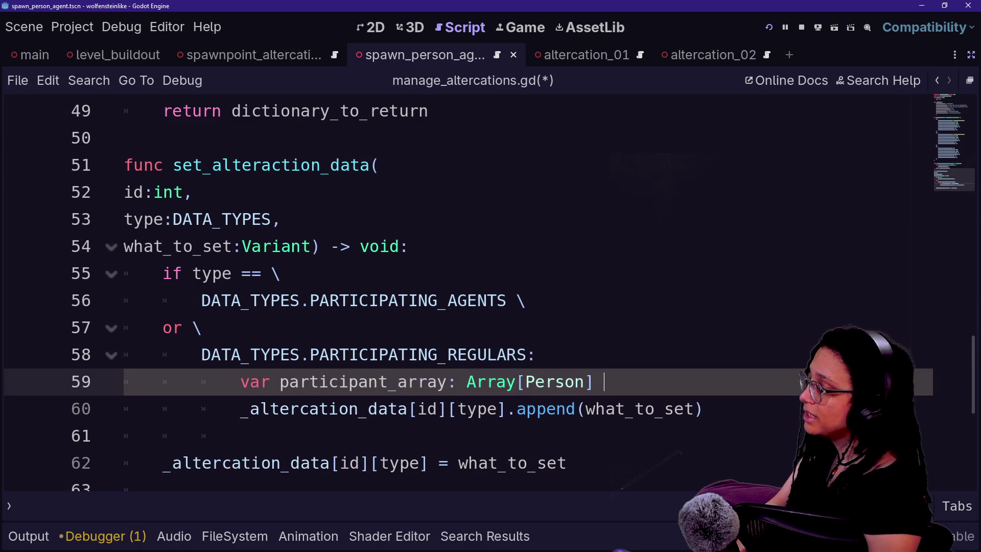
{"action": "key", "text": "Return"}
{"action": "key", "text": "ctrl+v"}
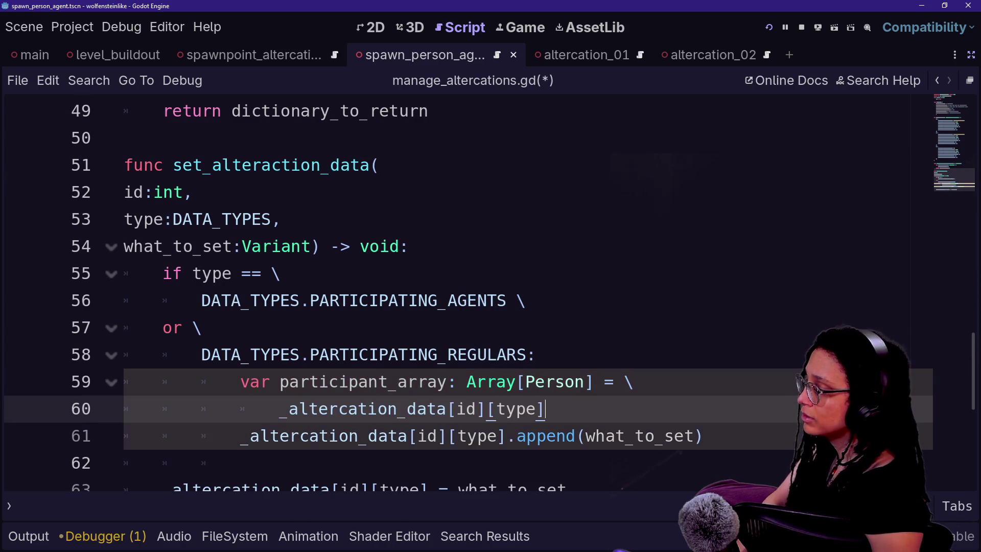
- Change the append line to participant_array.append(what_to_set)
{"action": "left_click_drag", "start_coordinate": [200, 409], "coordinate": [577, 436]}
{"action": "left_click", "coordinate": [578, 436]}
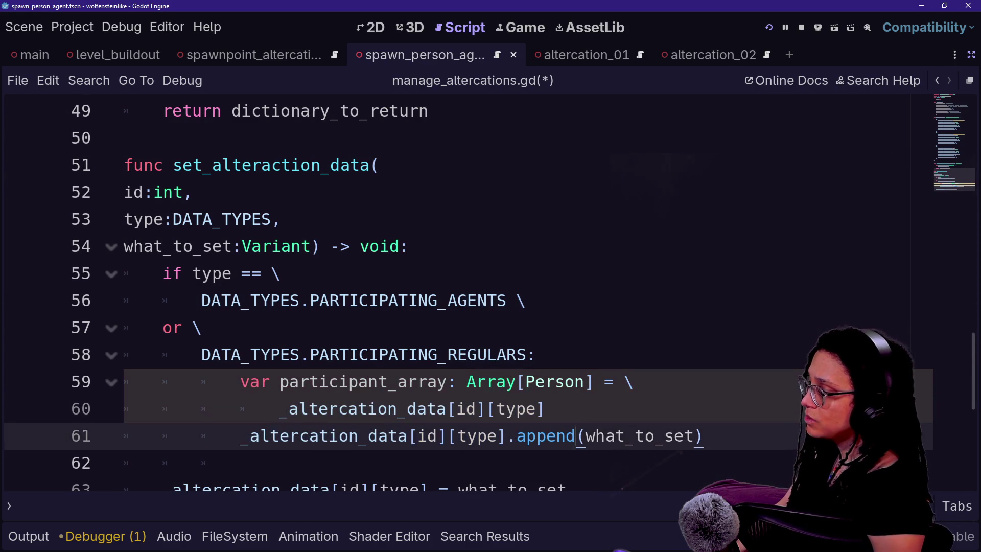
{"action": "left_click_drag", "start_coordinate": [240, 436], "coordinate": [511, 436]}
{"action": "key", "text": "BackSpace"}
{"action": "type", "text": "part"}
{"action": "key", "text": "Return"}
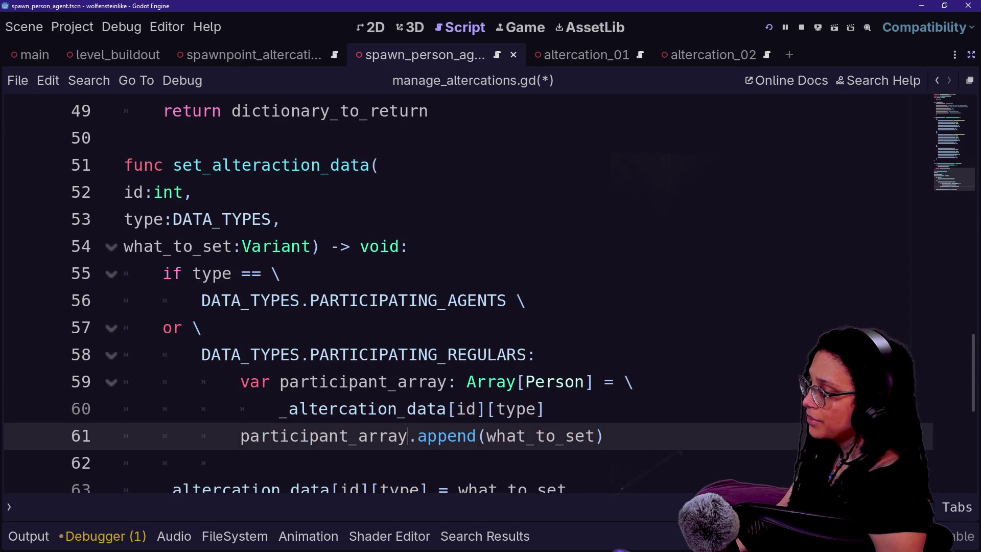
{"action": "key", "text": "ctrl+shift+Left"}
{"action": "key", "text": "ctrl+shift+Left"}
{"action": "key", "text": "ctrl+shift+Left"}
{"action": "key", "text": "BackSpace"}
{"action": "type", "text": "ap"}
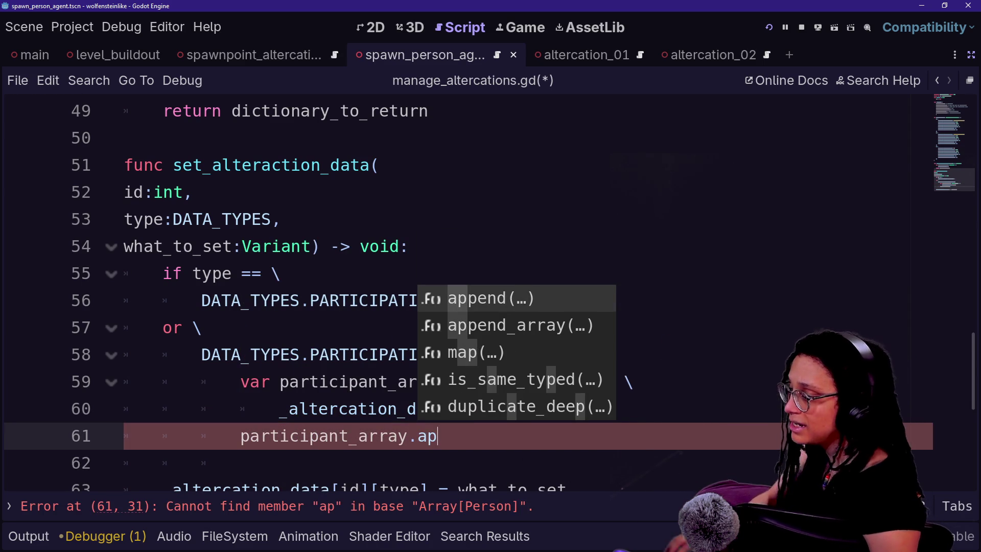
{"action": "key", "text": "Return"}
{"action": "type", "text": "at_to"}
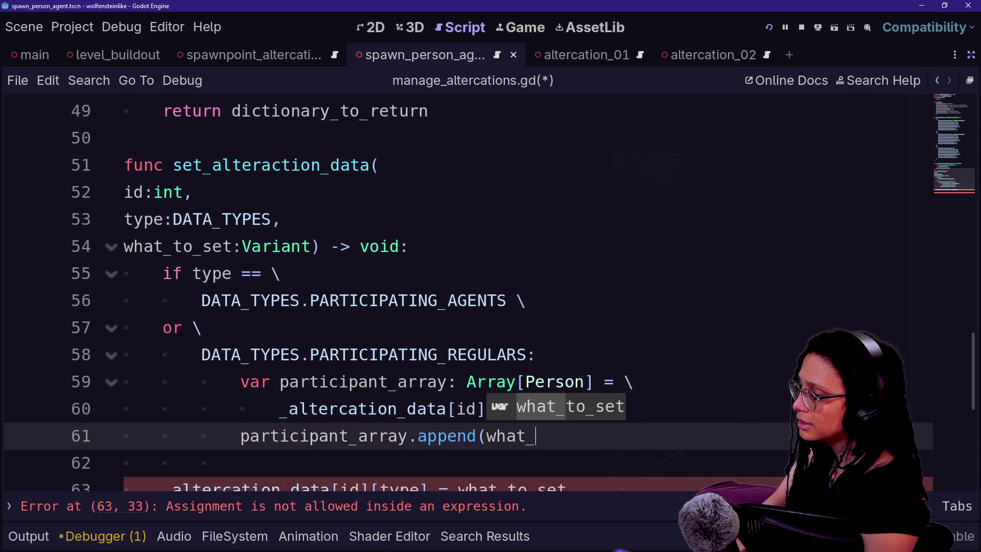
{"action": "key", "text": "Return"}
{"action": "key", "text": "Down"}
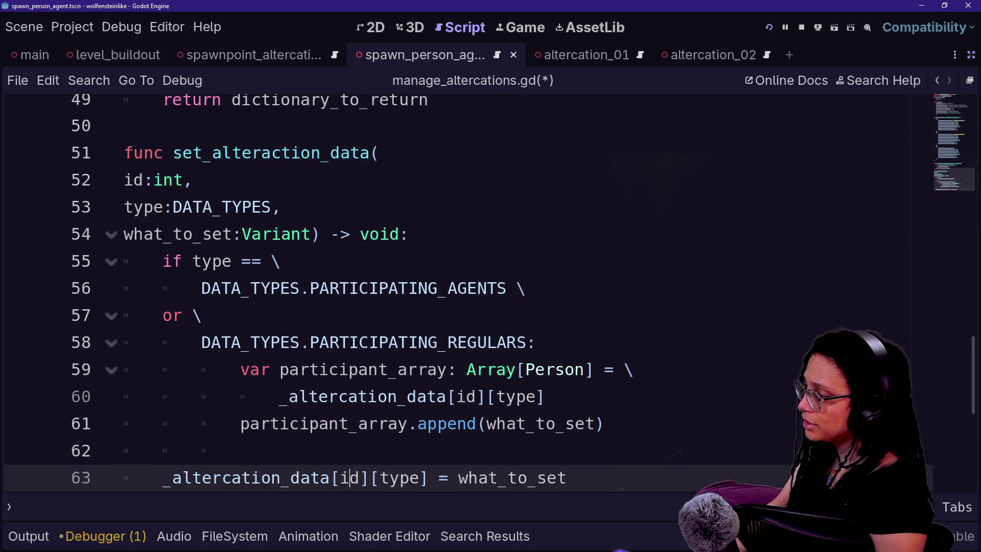
{"action": "key", "text": "Up"}
{"action": "key", "text": "Up"}
{"action": "key", "text": "Up"}
{"action": "key", "text": "Down"}
{"action": "key", "text": "Down"}
{"action": "key", "text": "Up"}
{"action": "key", "text": "Up"}
{"action": "key", "text": "Down"}
{"action": "key", "text": "Down"}
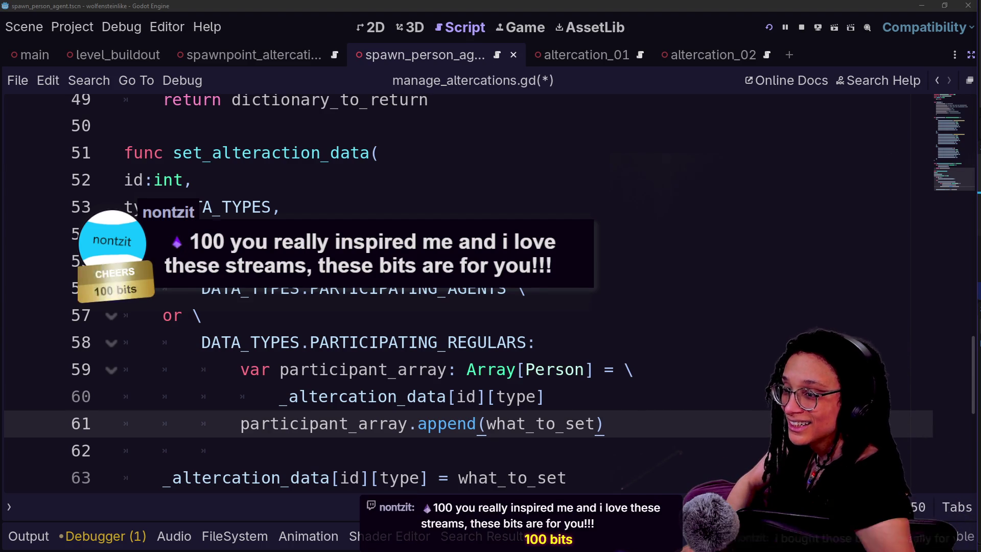
- Switch from the Godot editor to the stream Chat window
{"action": "key", "text": "alt+Tab"}
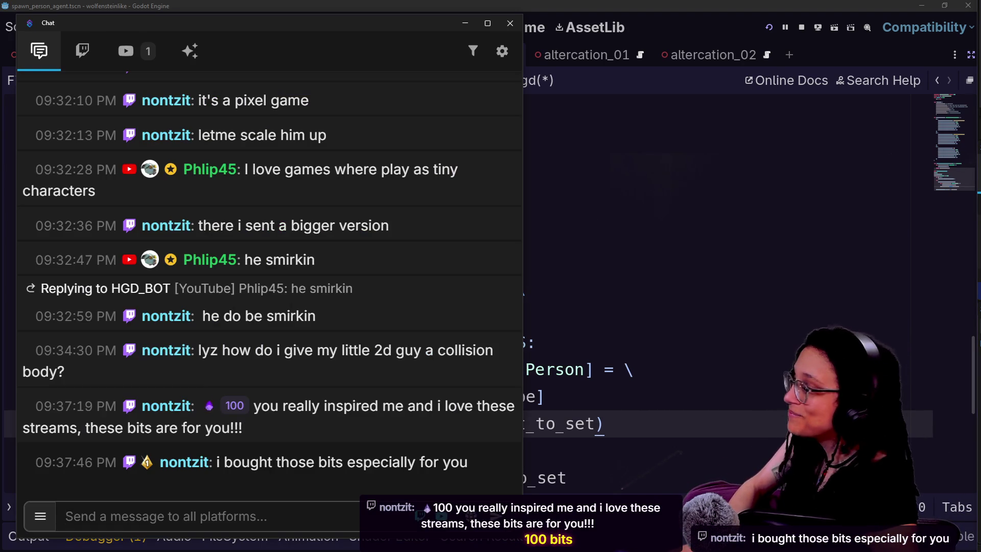
- Open the cheering viewer's profile card, enlarge the chat text, and read their inverter game messages
{"action": "left_click", "coordinate": [184, 462]}
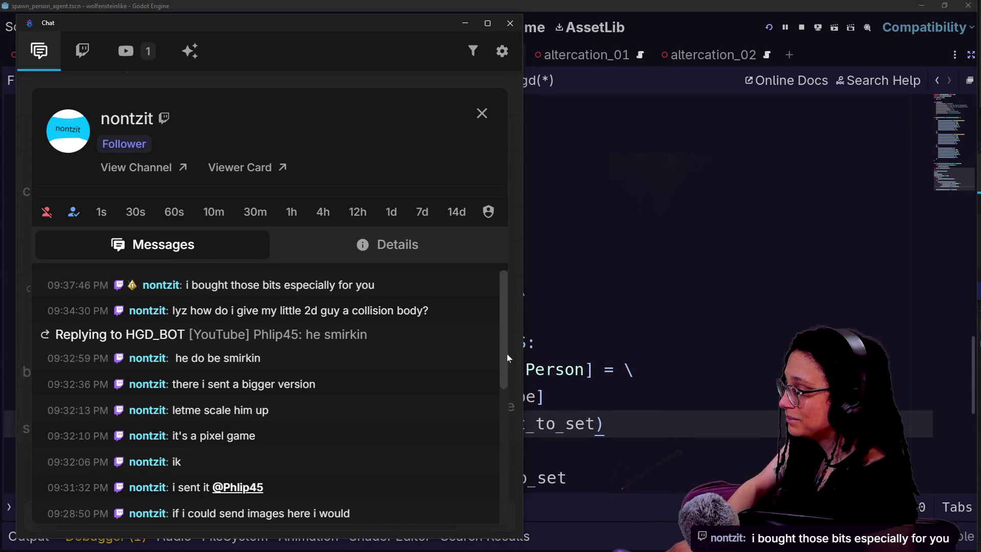
{"action": "key", "text": "ctrl+plus"}
{"action": "left_click_drag", "start_coordinate": [486, 370], "coordinate": [487, 517]}
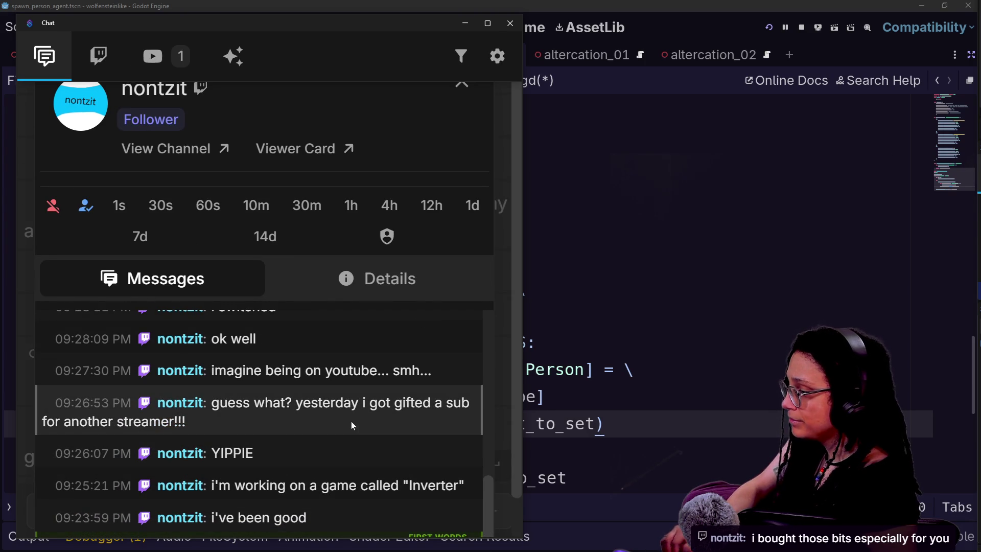
{"action": "mouse_move", "coordinate": [351, 424]}
{"action": "left_mouse_down"}
{"action": "mouse_move", "coordinate": [473, 475]}
{"action": "mouse_move", "coordinate": [491, 493]}
{"action": "mouse_move", "coordinate": [485, 453]}
{"action": "left_mouse_up"}
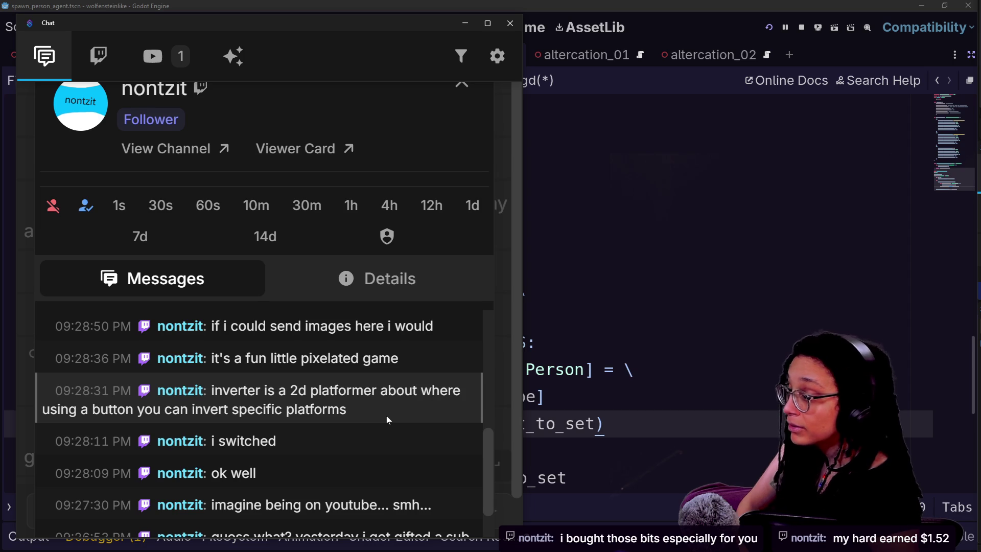
{"action": "left_click_drag", "start_coordinate": [387, 417], "coordinate": [174, 390]}
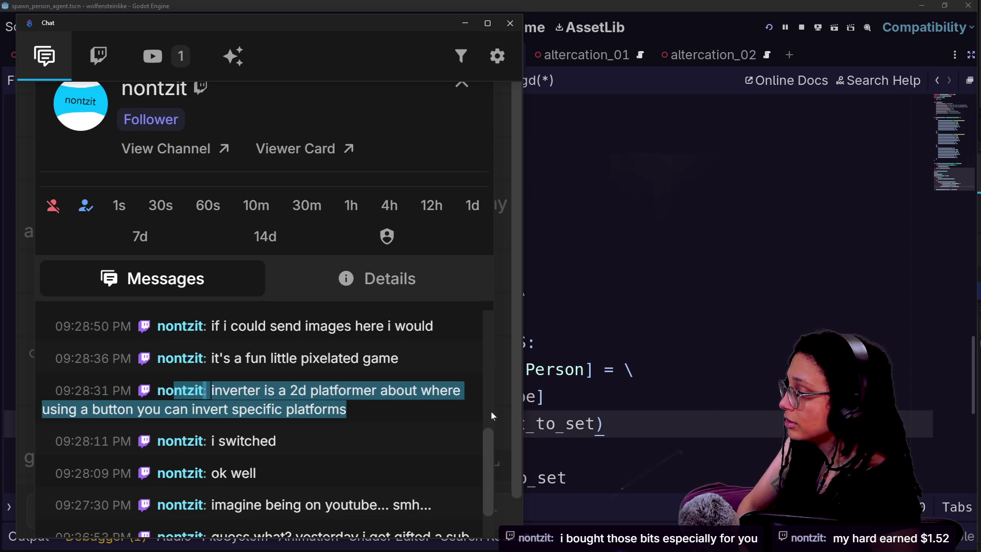
{"action": "scroll", "coordinate": [486, 450], "scroll_direction": "up", "scroll_amount": 1}
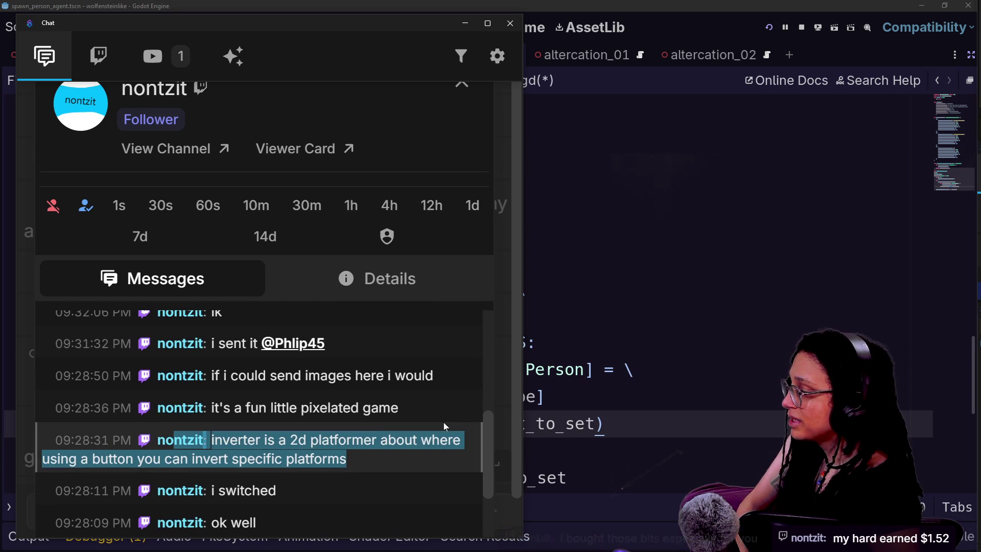
{"action": "left_click", "coordinate": [405, 407]}
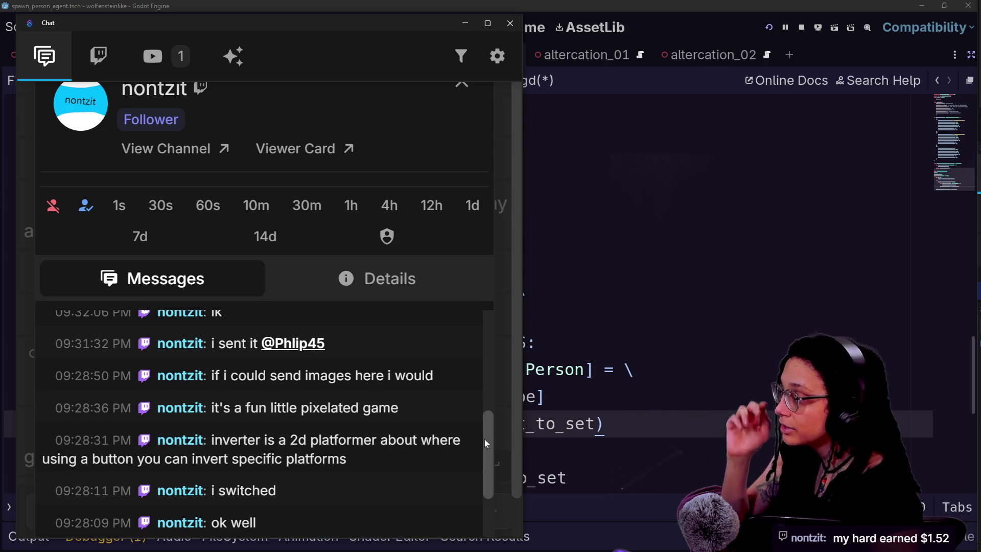
- Scroll further up to the viewer's question about a collision body for a 2D guy
{"action": "left_click_drag", "start_coordinate": [483, 438], "coordinate": [461, 396]}
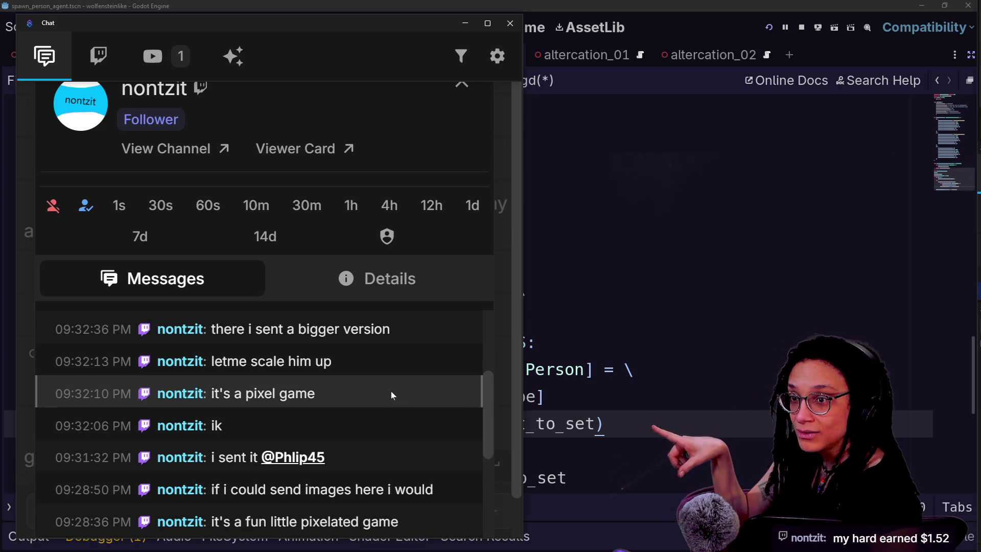
{"action": "left_click_drag", "start_coordinate": [489, 390], "coordinate": [487, 324]}
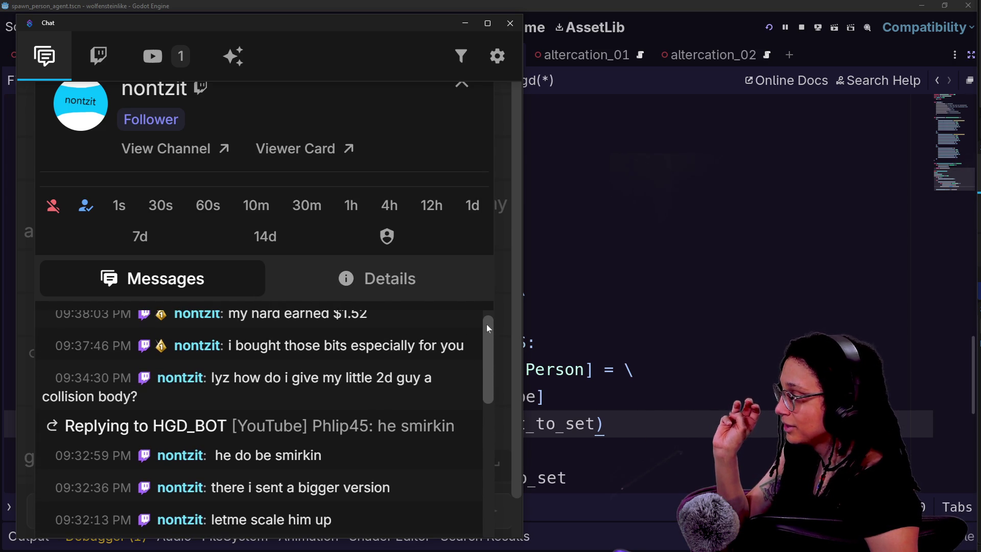
{"action": "left_click_drag", "start_coordinate": [345, 400], "coordinate": [325, 363]}
{"action": "left_click", "coordinate": [325, 363]}
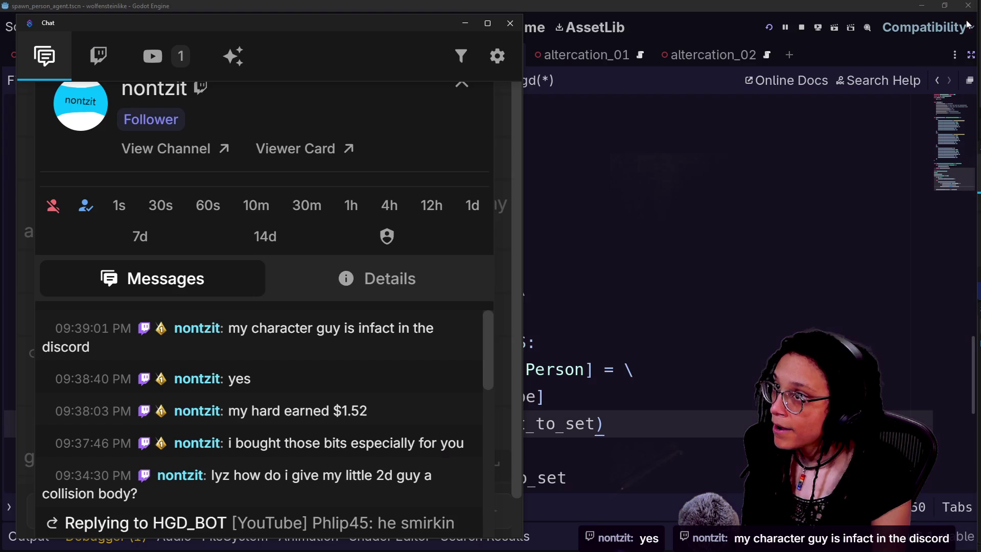
- Return to the Discord server page and dismiss the new audio-device prompt
{"action": "left_click", "coordinate": [961, 18]}
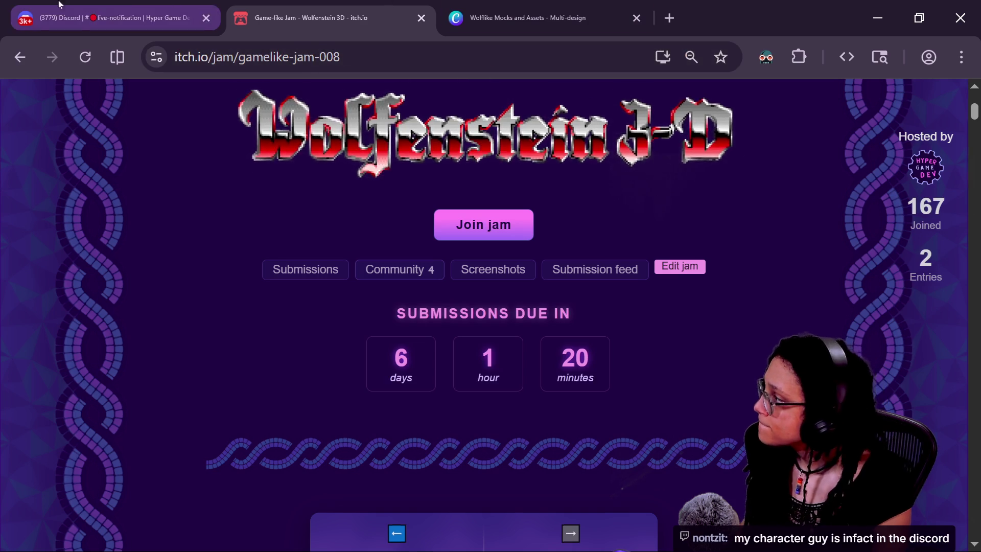
{"action": "left_click", "coordinate": [58, 6]}
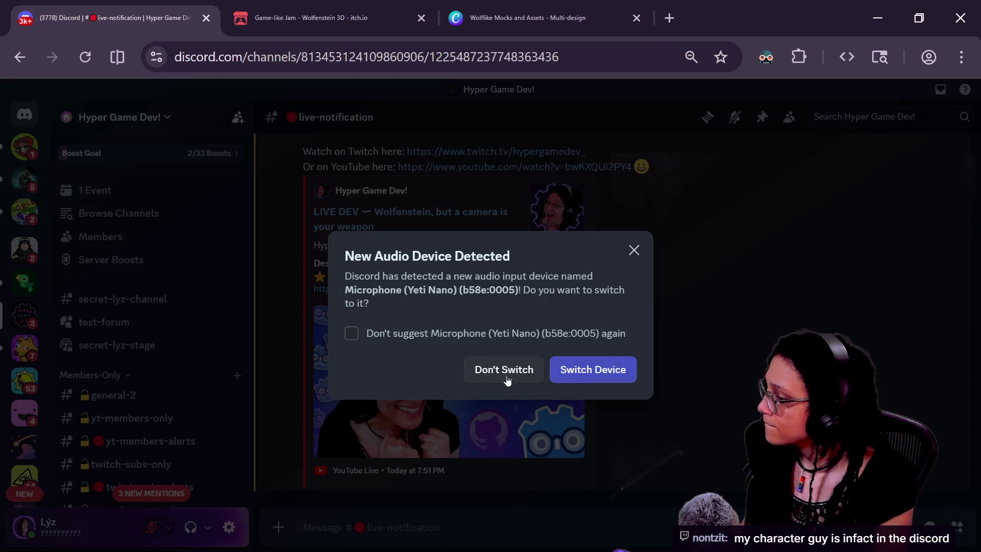
{"action": "left_click", "coordinate": [608, 370]}
{"action": "scroll", "coordinate": [102, 295], "scroll_direction": "down", "scroll_amount": 15}
{"action": "scroll", "coordinate": [99, 295], "scroll_direction": "up", "scroll_amount": 6}
{"action": "scroll", "coordinate": [100, 292], "scroll_direction": "up", "scroll_amount": 5}
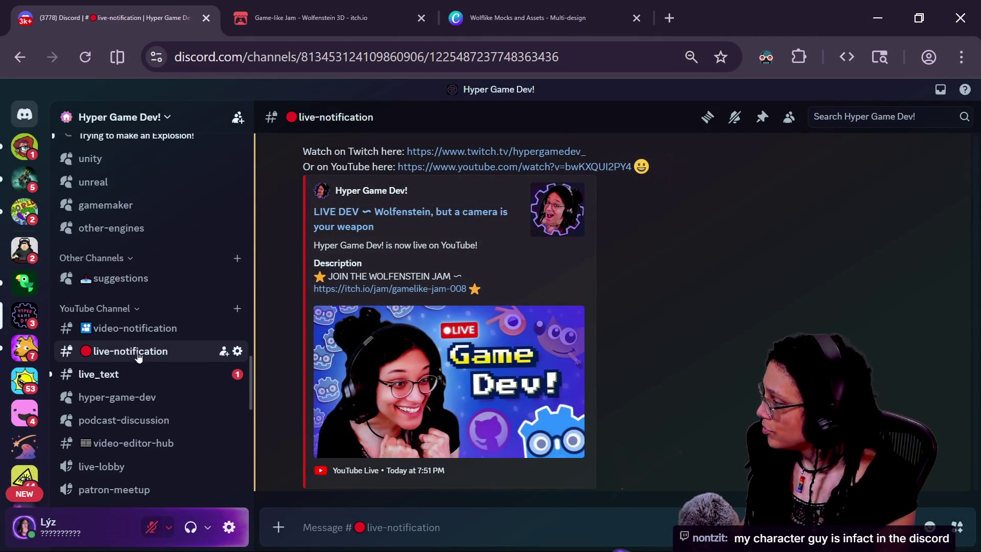
- Copy the viewer's smiley player-character image from the #live_text channel
{"action": "left_click", "coordinate": [149, 376]}
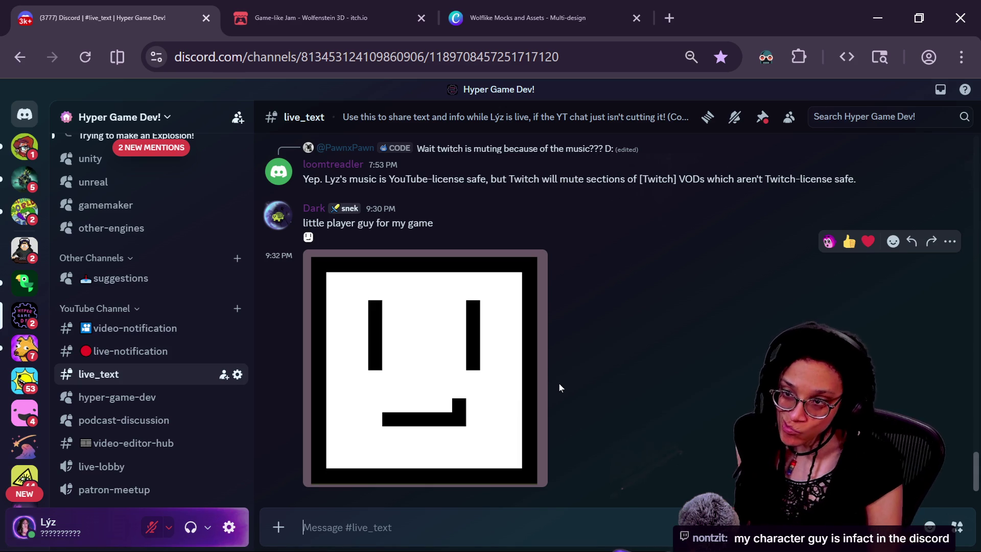
{"action": "left_click", "coordinate": [415, 286]}
{"action": "right_click", "coordinate": [547, 281]}
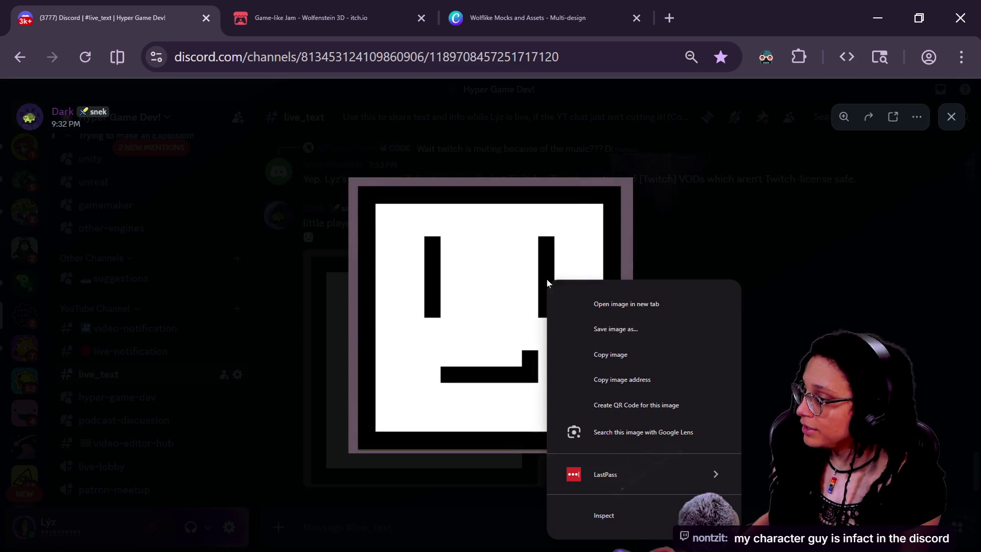
{"action": "left_click", "coordinate": [664, 352]}
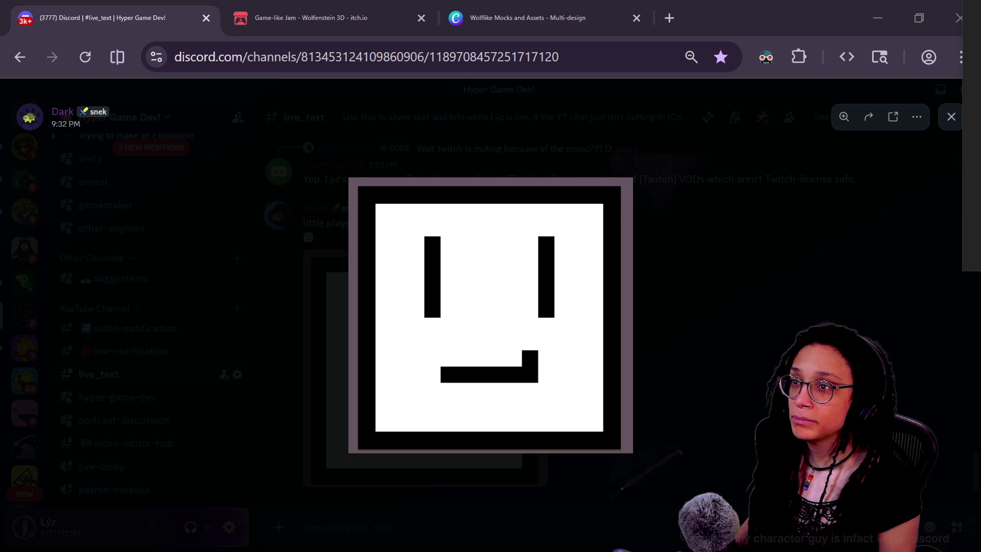
{"action": "mouse_move", "coordinate": [980, 0]}
{"action": "left_mouse_down"}
{"action": "mouse_move", "coordinate": [460, 116]}
{"action": "mouse_move", "coordinate": [360, 96]}
{"action": "left_mouse_up"}
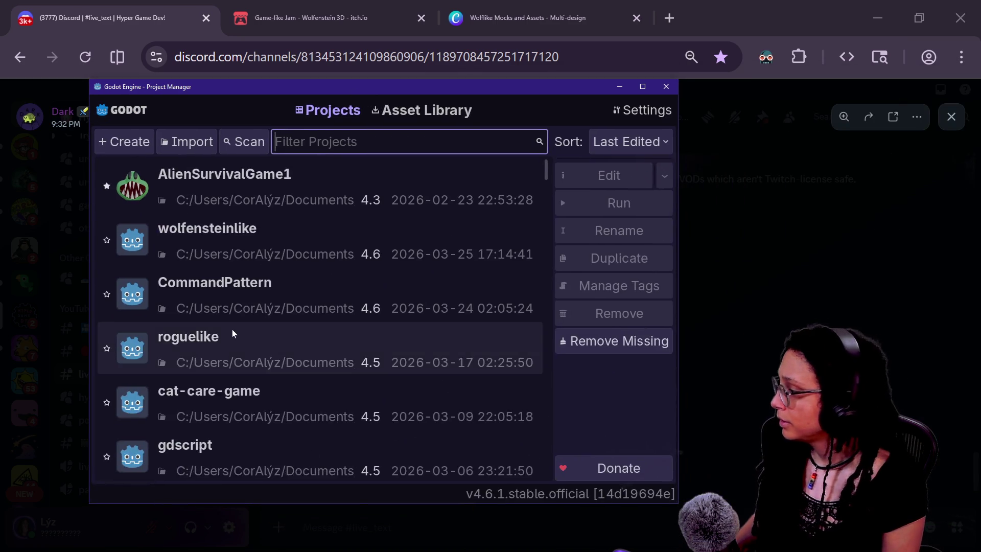
- Create the gdscript2 project with Edit Now and bring its editor window over Discord
{"action": "scroll", "coordinate": [232, 329], "scroll_direction": "down", "scroll_amount": 1}
{"action": "scroll", "coordinate": [232, 330], "scroll_direction": "down", "scroll_amount": 1}
{"action": "left_click", "coordinate": [289, 368]}
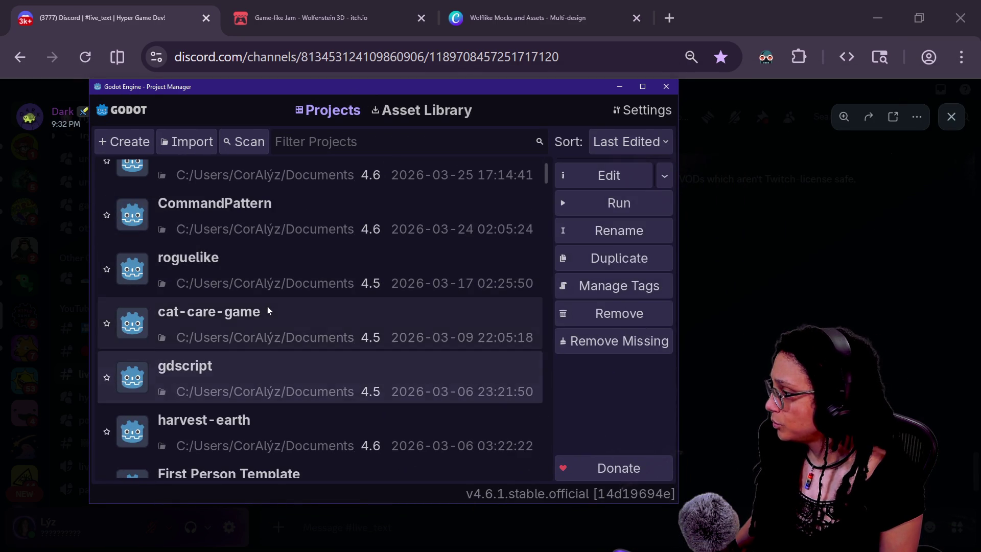
{"action": "scroll", "coordinate": [268, 305], "scroll_direction": "up", "scroll_amount": 2}
{"action": "scroll", "coordinate": [286, 304], "scroll_direction": "down", "scroll_amount": 2}
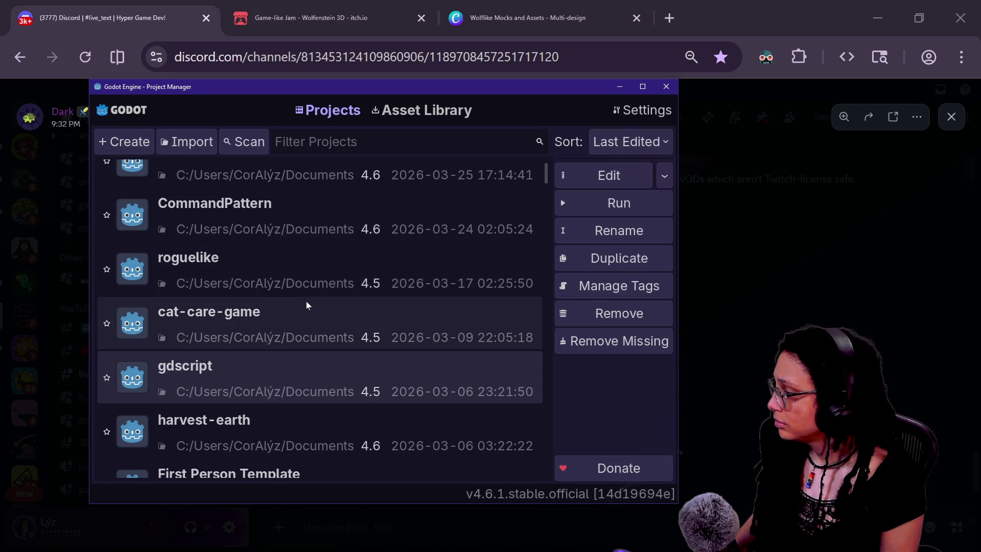
{"action": "scroll", "coordinate": [230, 240], "scroll_direction": "up", "scroll_amount": 2}
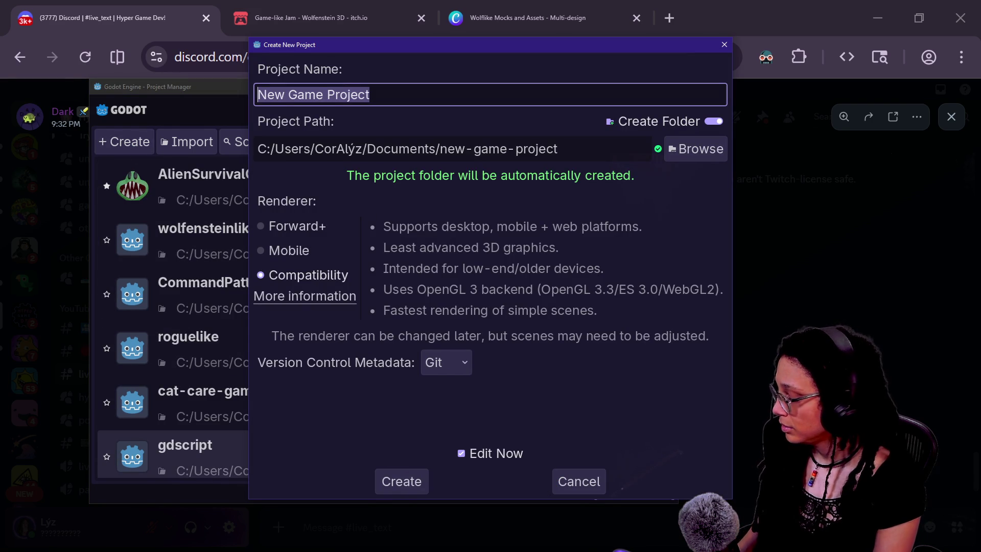
{"action": "type", "text": "gdscript2"}
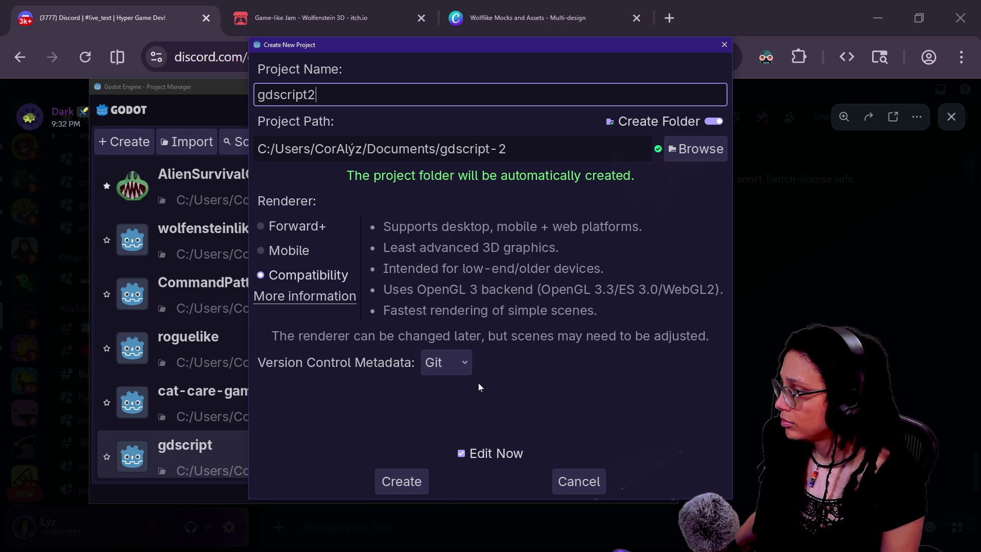
{"action": "left_click", "coordinate": [419, 483]}
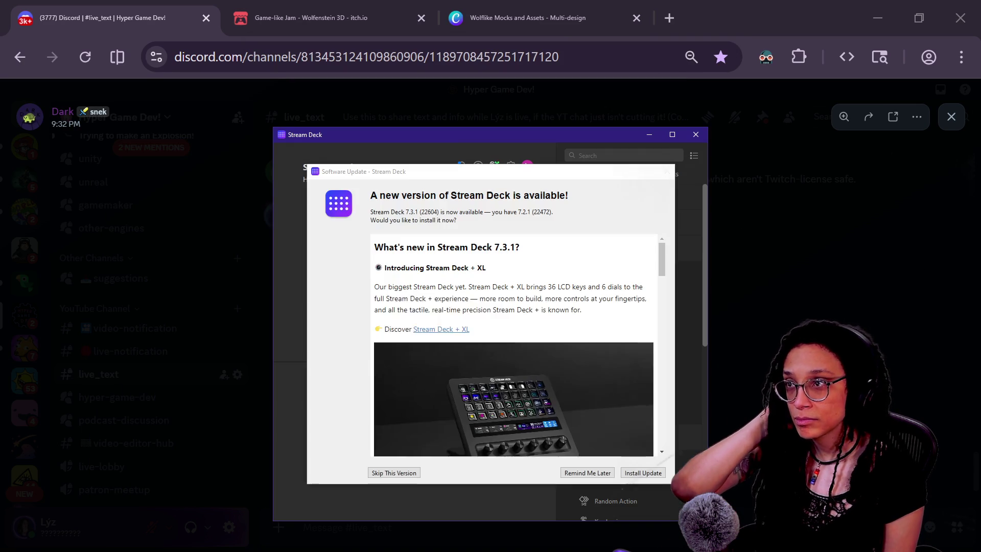
{"action": "left_click", "coordinate": [769, 256]}
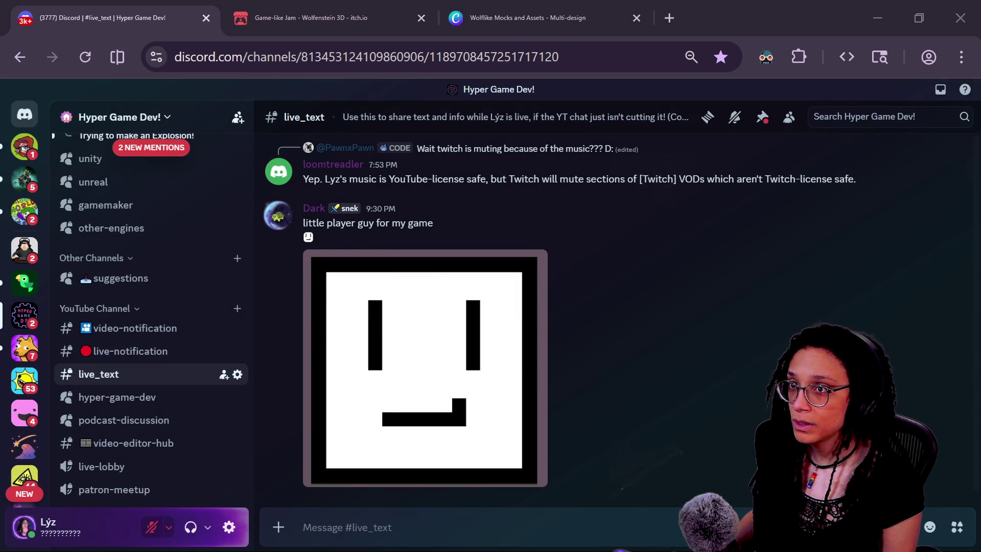
{"action": "left_click_drag", "start_coordinate": [980, 160], "coordinate": [628, 160]}
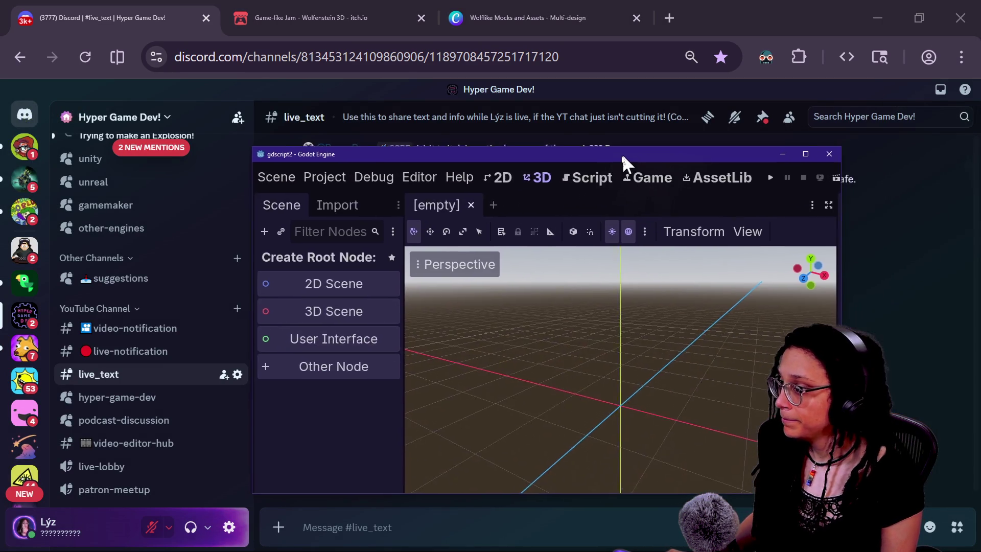
- Maximize the editor, start a 2D Scene and add a CharacterBody2D under Node2D
{"action": "double_click", "coordinate": [629, 160]}
{"action": "left_click", "coordinate": [88, 140]}
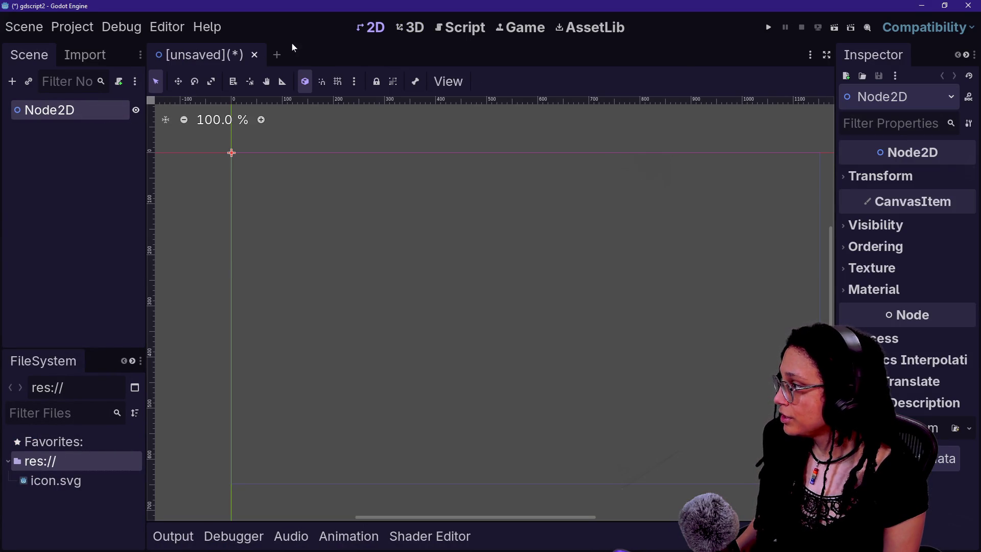
{"action": "right_click", "coordinate": [61, 110]}
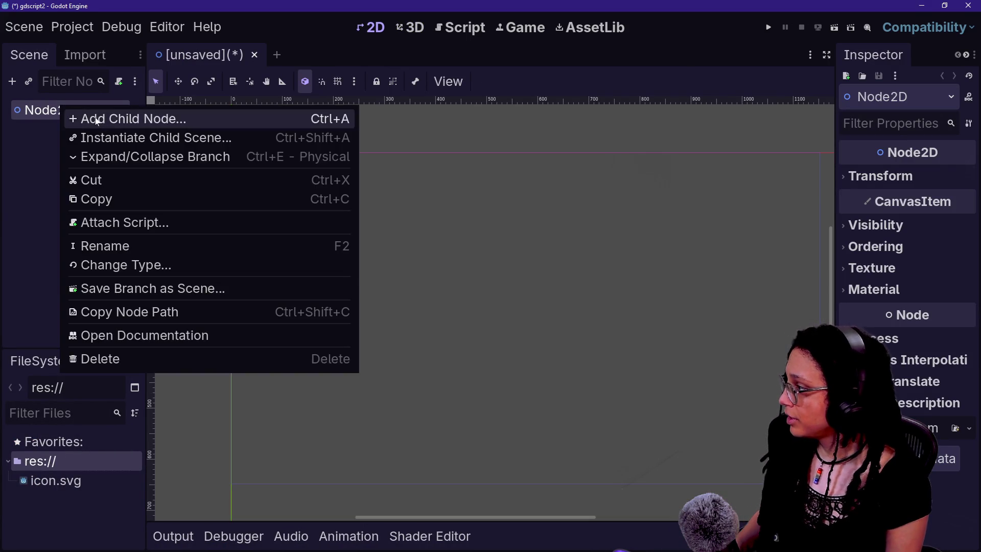
{"action": "left_click", "coordinate": [81, 119]}
{"action": "type", "text": "character"}
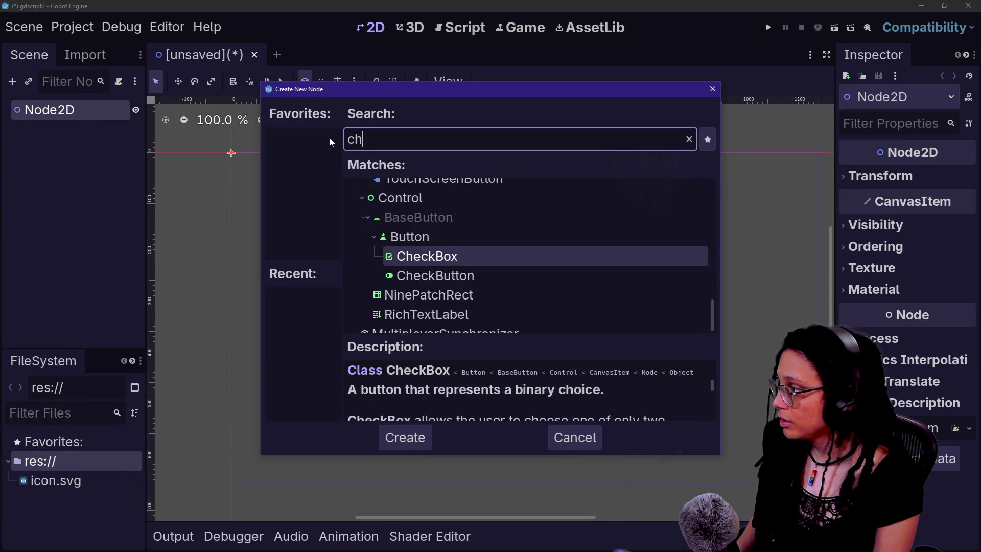
{"action": "key", "text": "Return"}
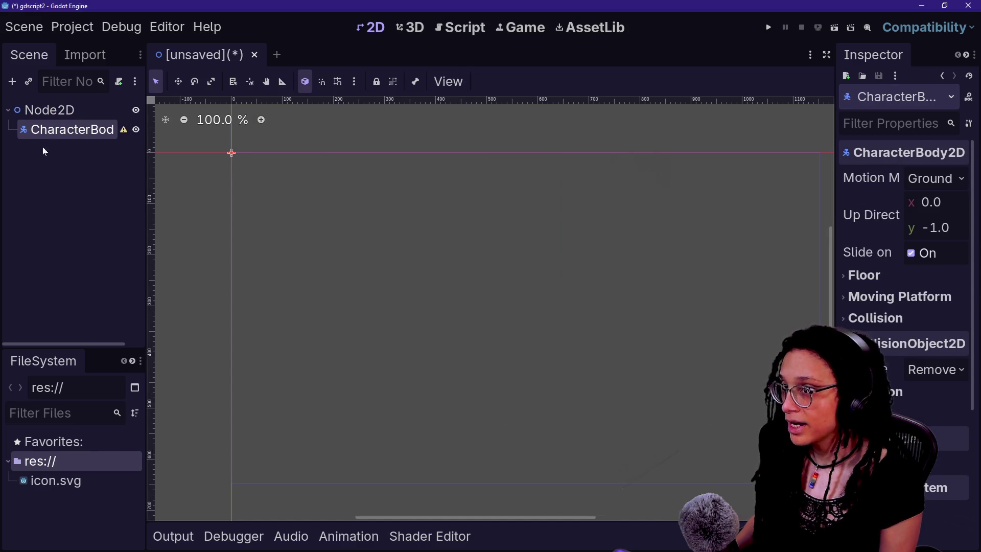
- Add a Sprite2D under CharacterBody2D, then paste the copied smiley image into Paint
{"action": "right_click", "coordinate": [44, 129]}
{"action": "left_click", "coordinate": [94, 140]}
{"action": "type", "text": "spr"}
{"action": "key", "text": "Return"}
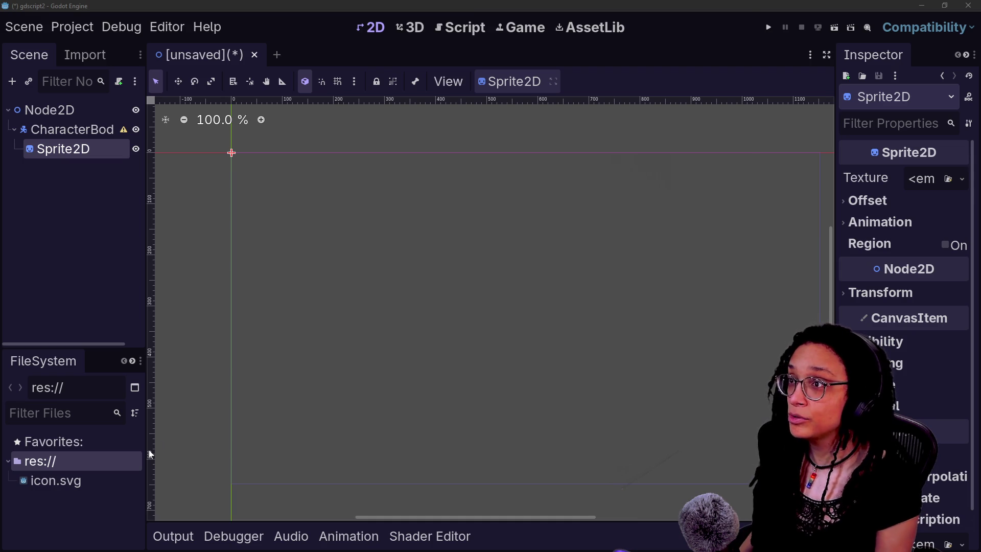
{"action": "key", "text": "alt+Tab"}
{"action": "key", "text": "ctrl+v"}
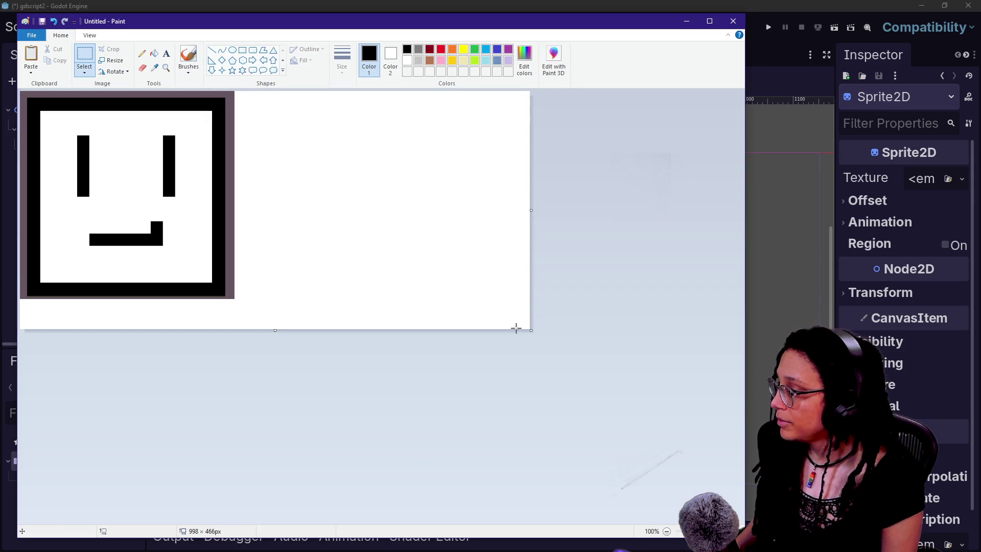
- Crop the canvas to the smiley and save it as lilguy.png in Documents\gdscript-2
{"action": "key", "text": "ctrl+shift+x"}
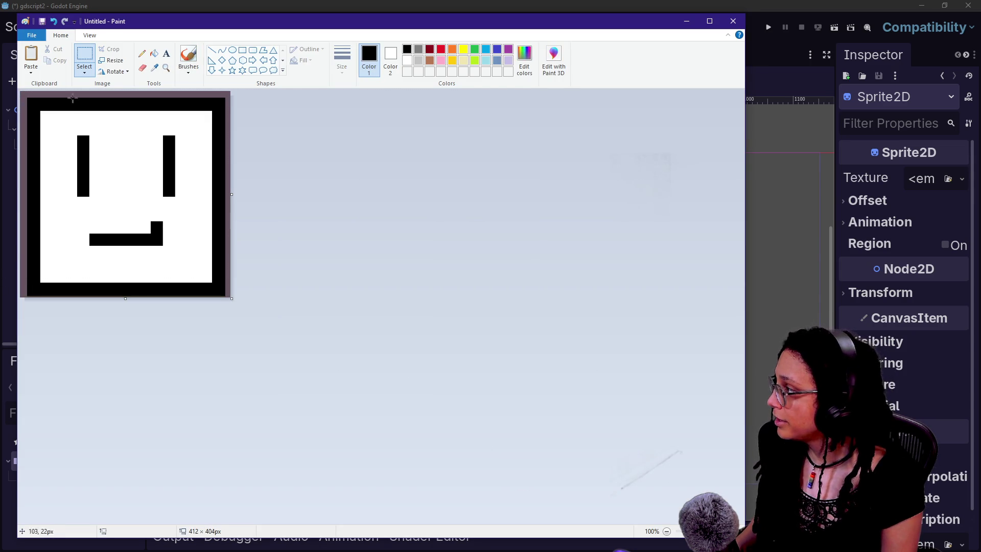
{"action": "left_click", "coordinate": [31, 35]}
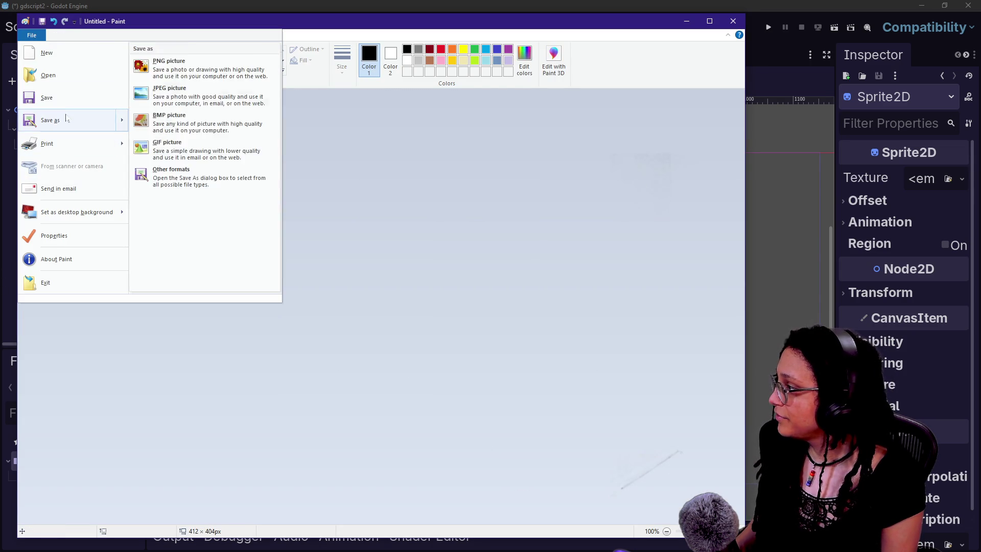
{"action": "left_click", "coordinate": [67, 119]}
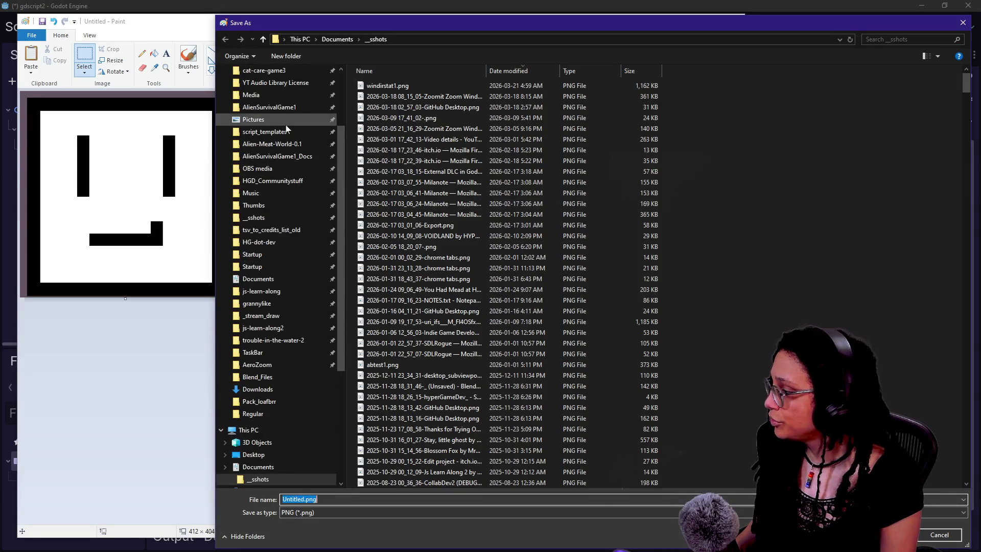
{"action": "scroll", "coordinate": [285, 336], "scroll_direction": "down", "scroll_amount": 4}
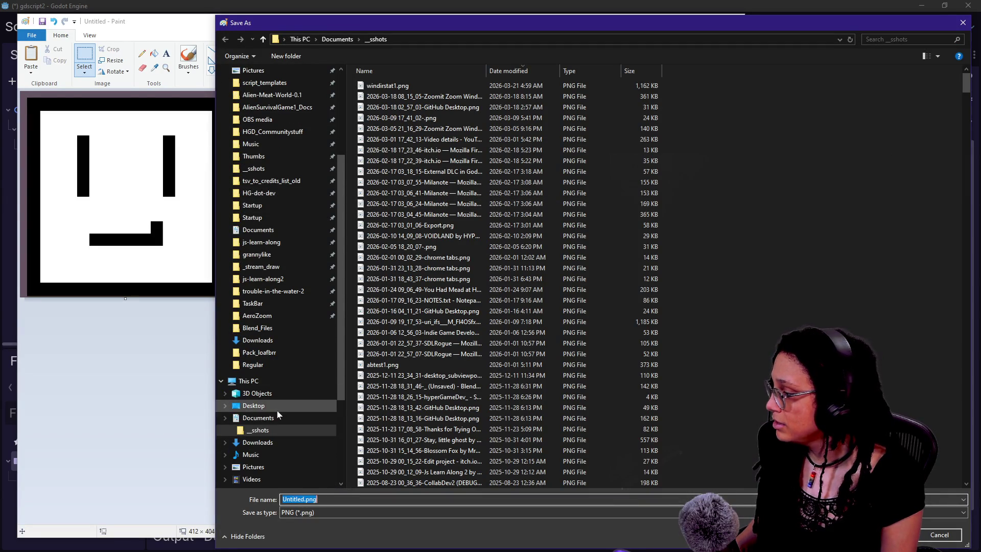
{"action": "left_click", "coordinate": [270, 420]}
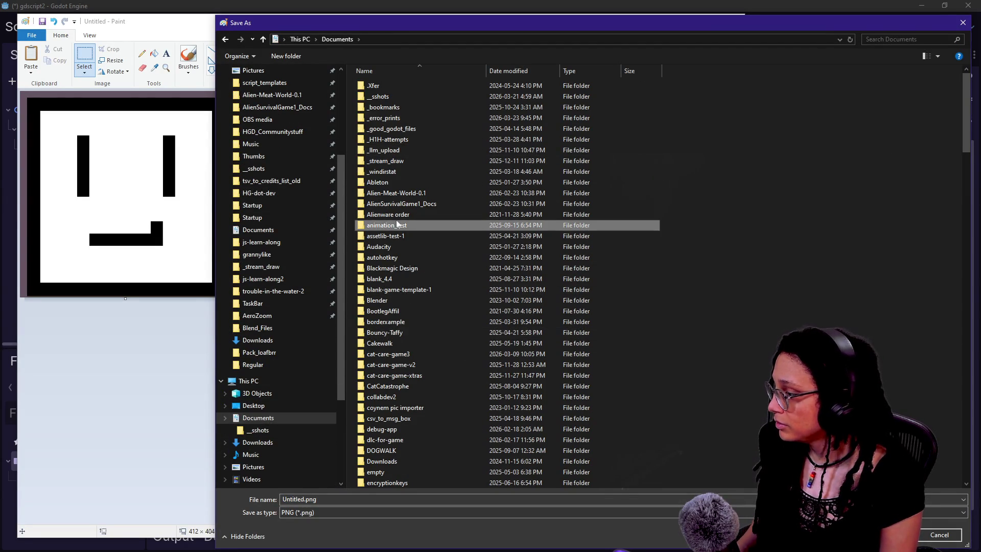
{"action": "type", "text": "gdscript-2"}
{"action": "key", "text": "Return"}
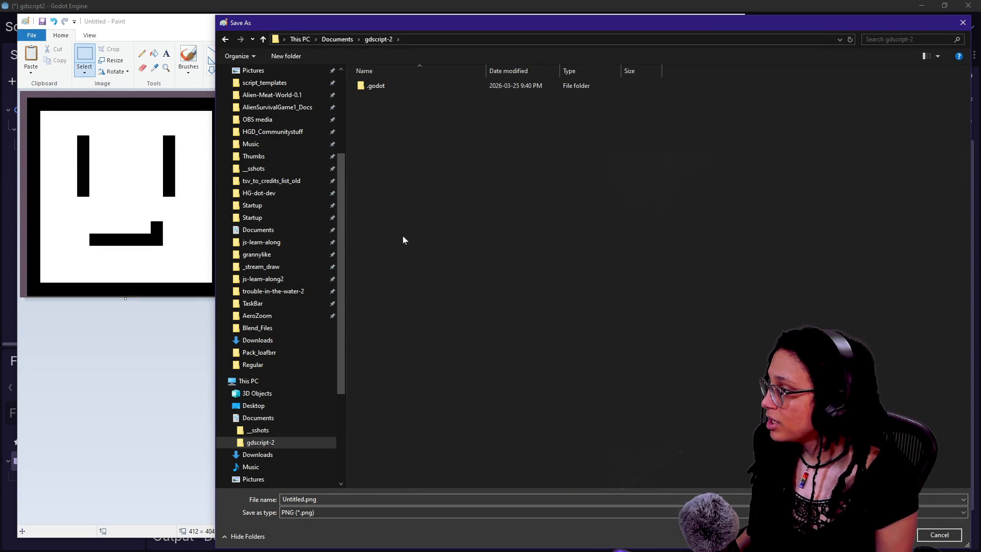
{"action": "left_click", "coordinate": [685, 500]}
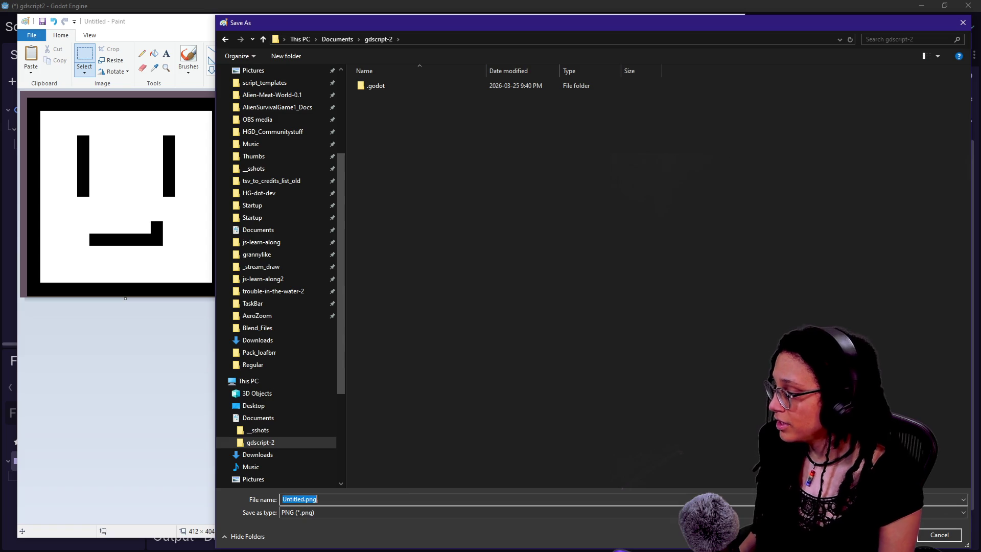
{"action": "type", "text": "lilguy"}
{"action": "key", "text": "Return"}
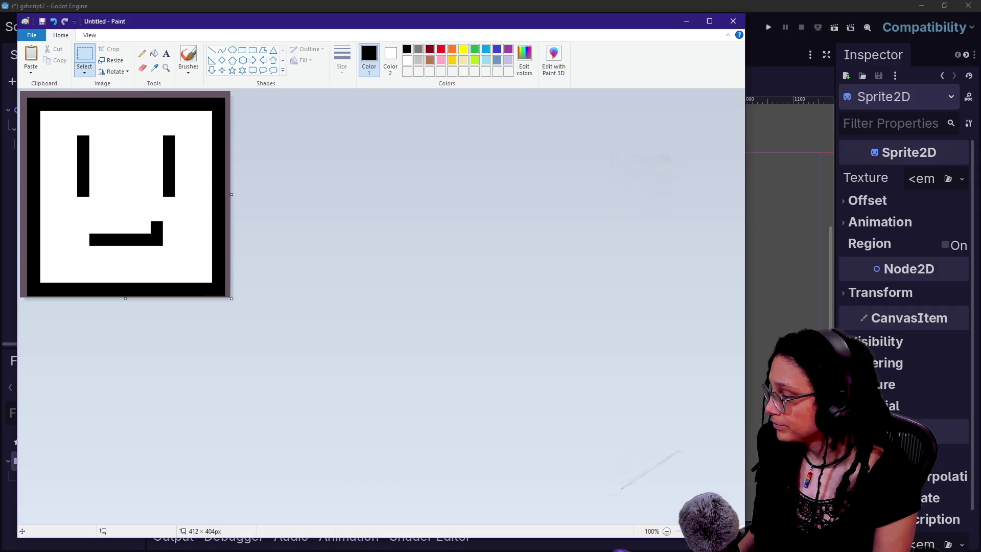
{"action": "key", "text": "alt+Tab"}
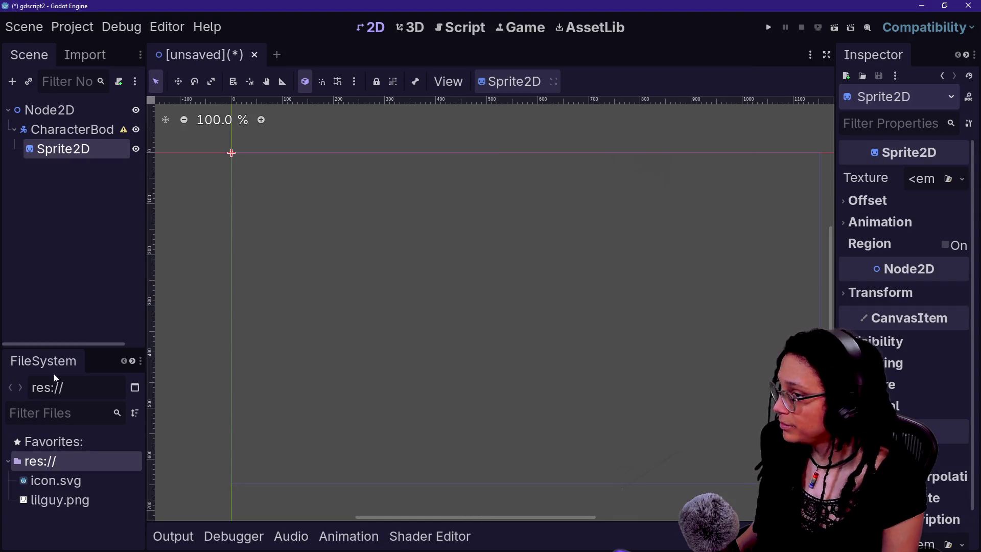
- Drop lilguy.png from the FileSystem onto the Sprite2D's Texture slot and frame the sprite
{"action": "mouse_move", "coordinate": [72, 504]}
{"action": "left_mouse_down"}
{"action": "mouse_move", "coordinate": [461, 374]}
{"action": "mouse_move", "coordinate": [864, 155]}
{"action": "mouse_move", "coordinate": [921, 181]}
{"action": "left_mouse_up"}
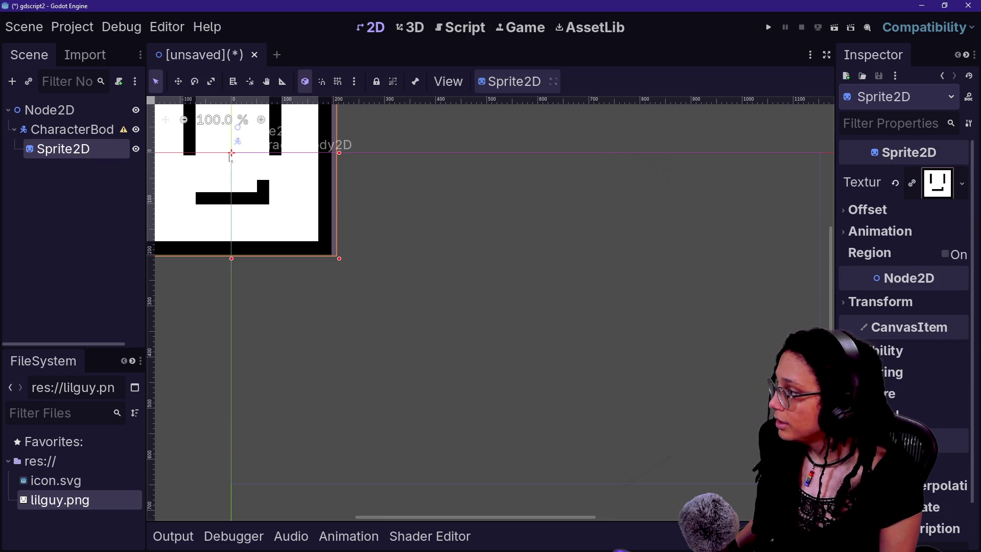
{"action": "left_click_drag", "start_coordinate": [262, 291], "coordinate": [228, 289]}
{"action": "scroll", "coordinate": [228, 289], "scroll_direction": "down", "scroll_amount": 3}
{"action": "left_click", "coordinate": [17, 254]}
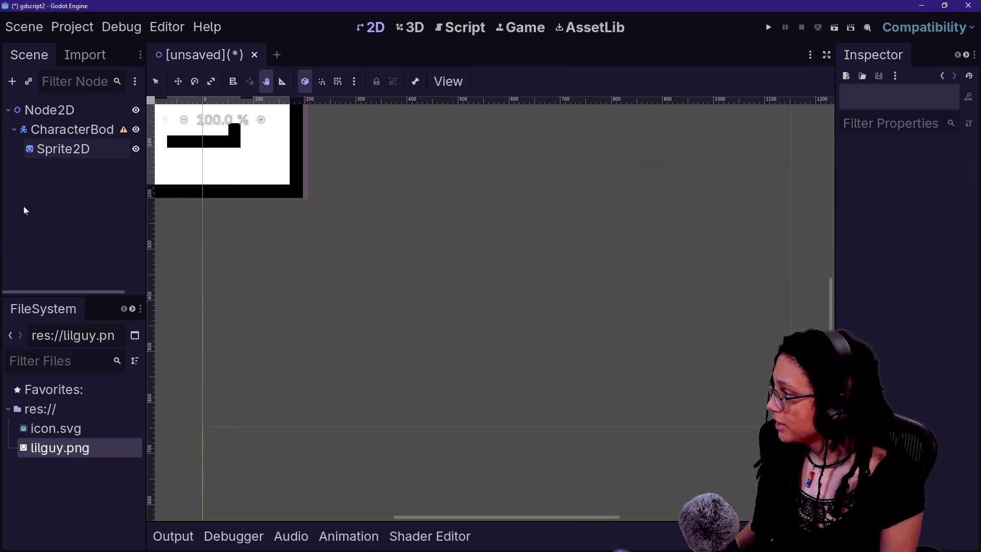
- Add a StaticBody2D under Node2D and give it a CollisionShape2D child
{"action": "right_click", "coordinate": [35, 110]}
{"action": "left_click", "coordinate": [69, 125]}
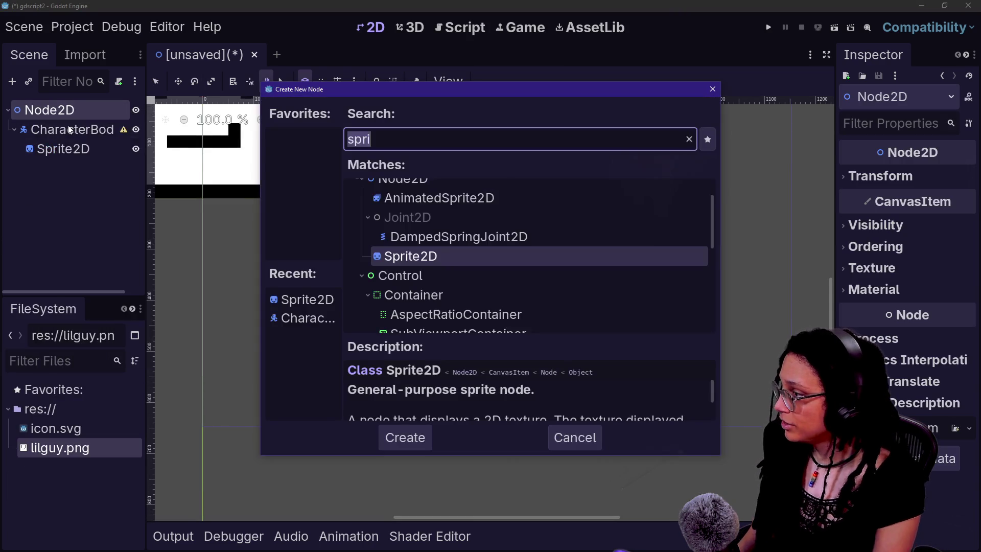
{"action": "type", "text": "stat"}
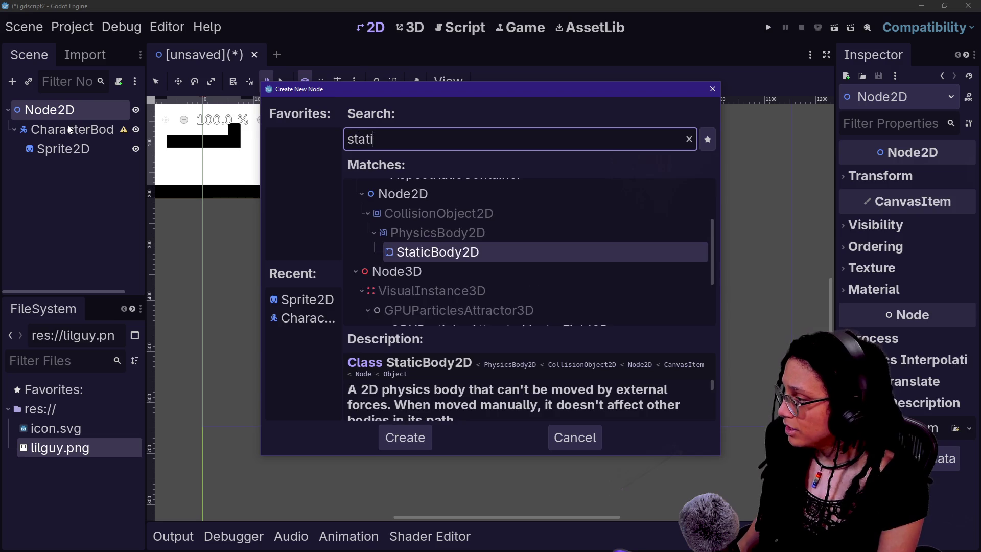
{"action": "key", "text": "Return"}
{"action": "right_click", "coordinate": [61, 171]}
{"action": "left_click", "coordinate": [51, 171]}
{"action": "right_click", "coordinate": [51, 171]}
{"action": "left_click", "coordinate": [121, 159]}
{"action": "type", "text": "a"}
{"action": "key", "text": "BackSpace"}
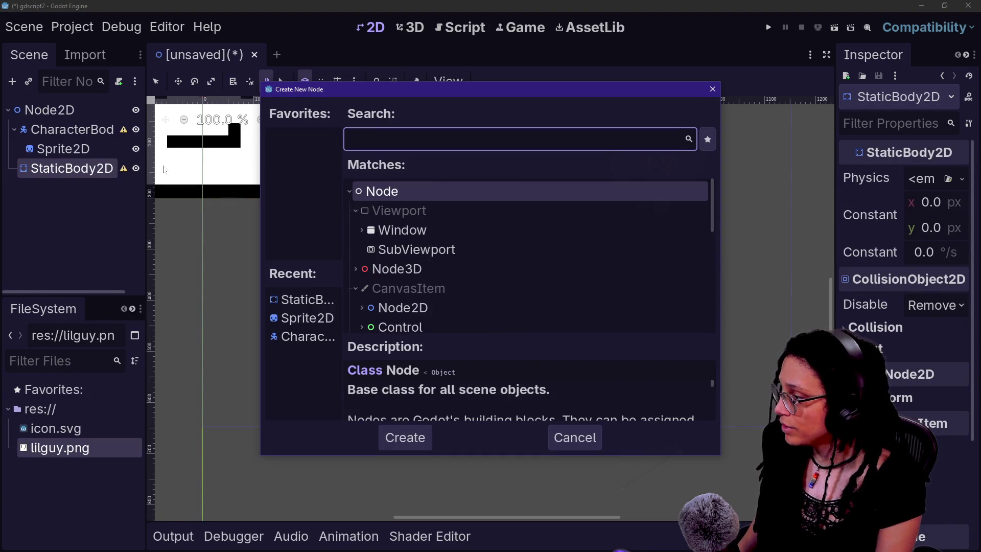
{"action": "type", "text": "coll"}
{"action": "key", "text": "Return"}
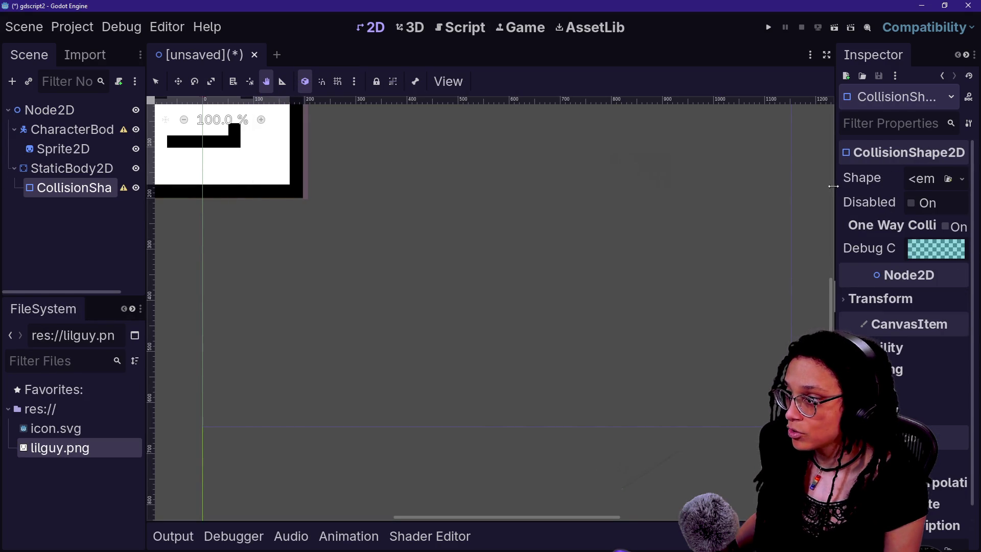
- Set the CollisionShape2D's Shape to a new WorldBoundaryShape2D
{"action": "left_click_drag", "start_coordinate": [833, 186], "coordinate": [686, 186]}
{"action": "left_click", "coordinate": [962, 179]}
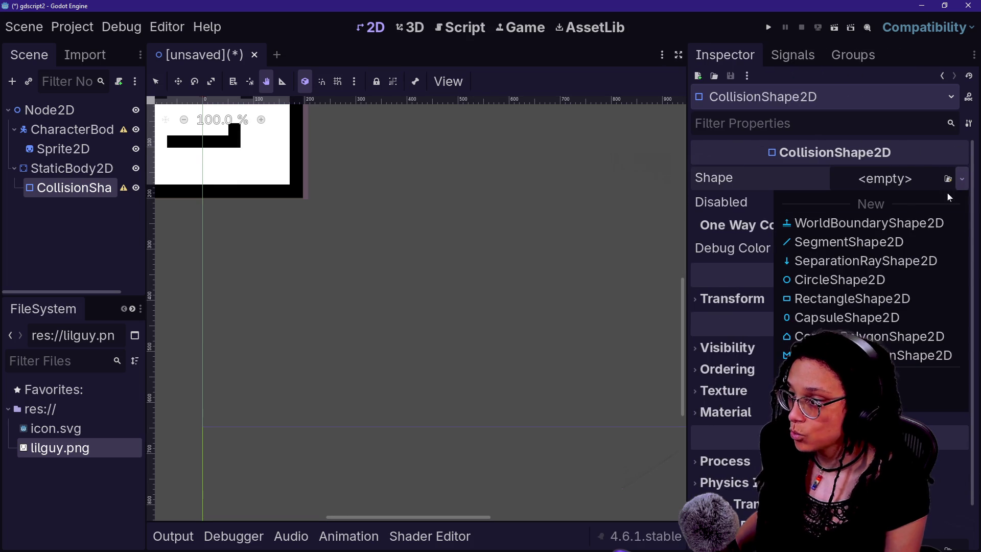
{"action": "left_click", "coordinate": [859, 224]}
{"action": "scroll", "coordinate": [313, 218], "scroll_direction": "down", "scroll_amount": 5}
{"action": "scroll", "coordinate": [351, 298], "scroll_direction": "up", "scroll_amount": 3}
{"action": "scroll", "coordinate": [352, 299], "scroll_direction": "down", "scroll_amount": 1}
{"action": "scroll", "coordinate": [351, 298], "scroll_direction": "down", "scroll_amount": 6}
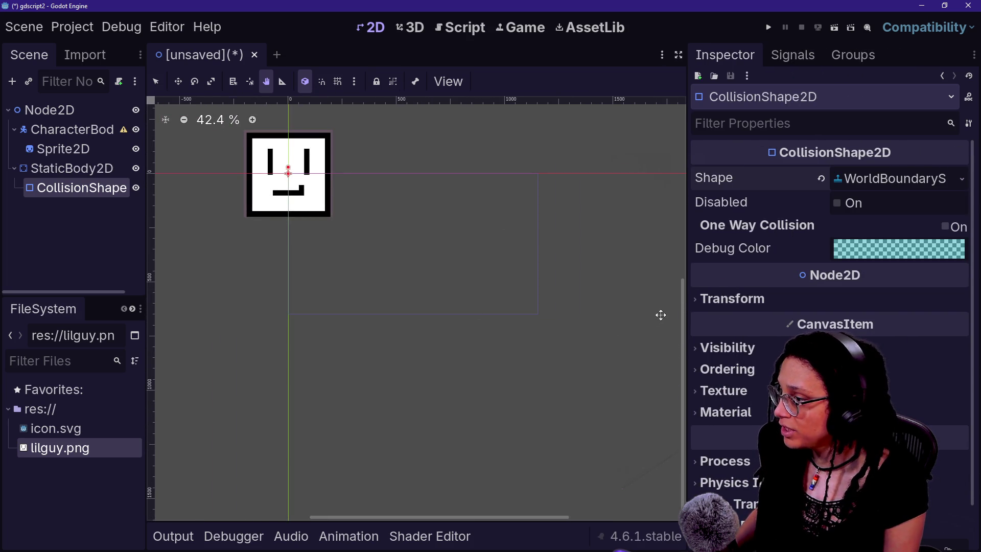
{"action": "scroll", "coordinate": [562, 264], "scroll_direction": "up", "scroll_amount": 1}
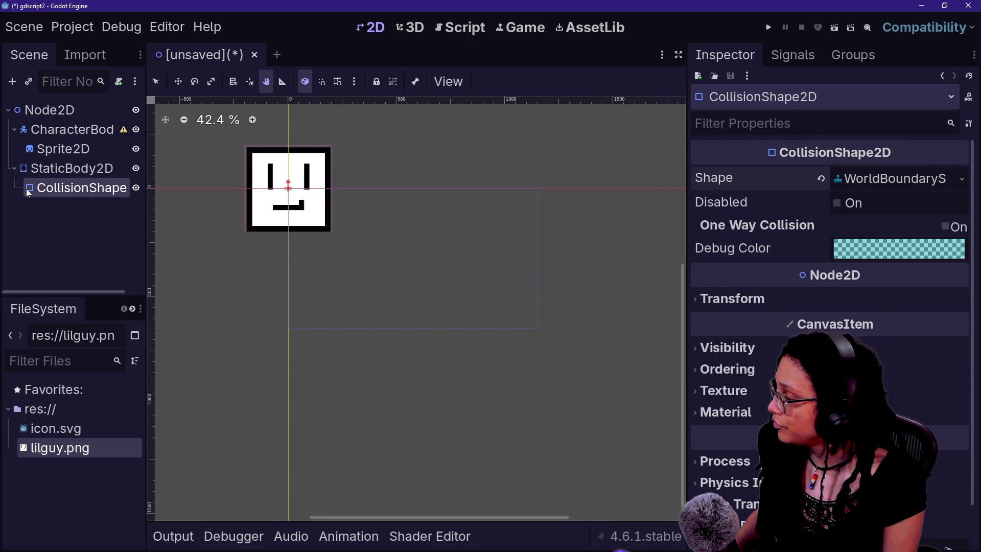
- Select the StaticBody2D and try moving it lower, cancelling the move
{"action": "left_click", "coordinate": [47, 174]}
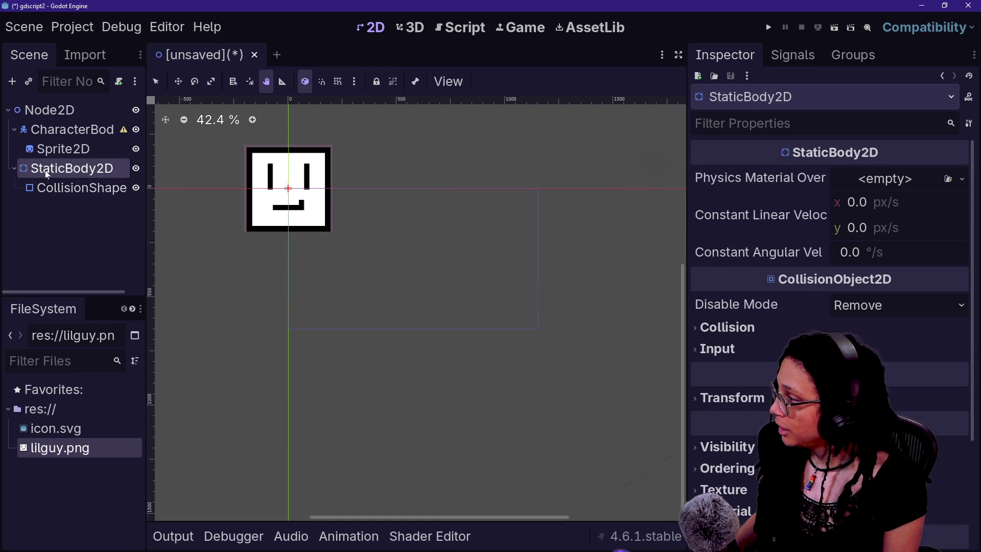
{"action": "scroll", "coordinate": [366, 212], "scroll_direction": "up", "scroll_amount": 4}
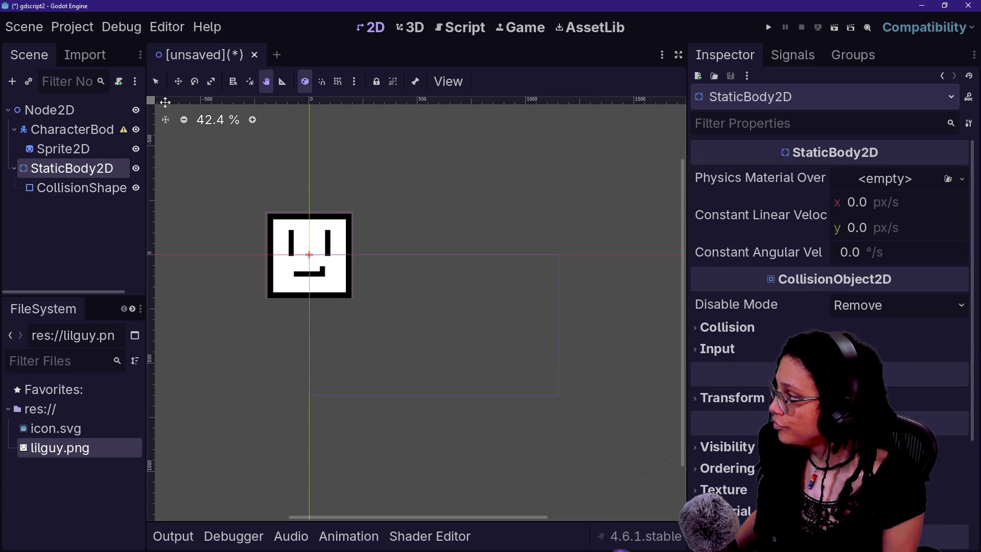
{"action": "mouse_move", "coordinate": [410, 287]}
{"action": "left_mouse_down"}
{"action": "mouse_move", "coordinate": [407, 355]}
{"action": "mouse_move", "coordinate": [412, 335]}
{"action": "left_mouse_up"}
{"action": "right_click", "coordinate": [412, 334]}
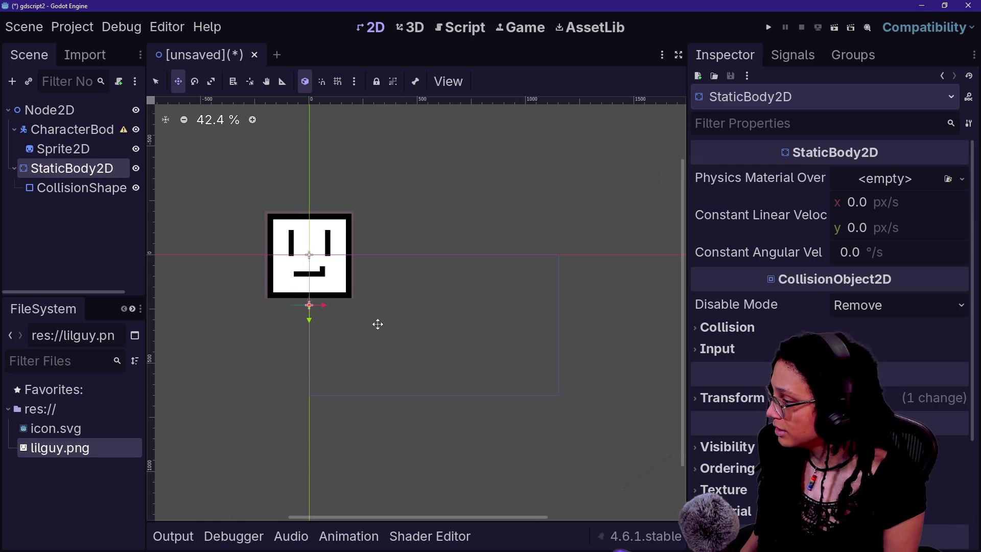
{"action": "scroll", "coordinate": [317, 327], "scroll_direction": "up", "scroll_amount": 8}
{"action": "scroll", "coordinate": [307, 307], "scroll_direction": "down", "scroll_amount": 4}
{"action": "scroll", "coordinate": [283, 371], "scroll_direction": "up", "scroll_amount": 10}
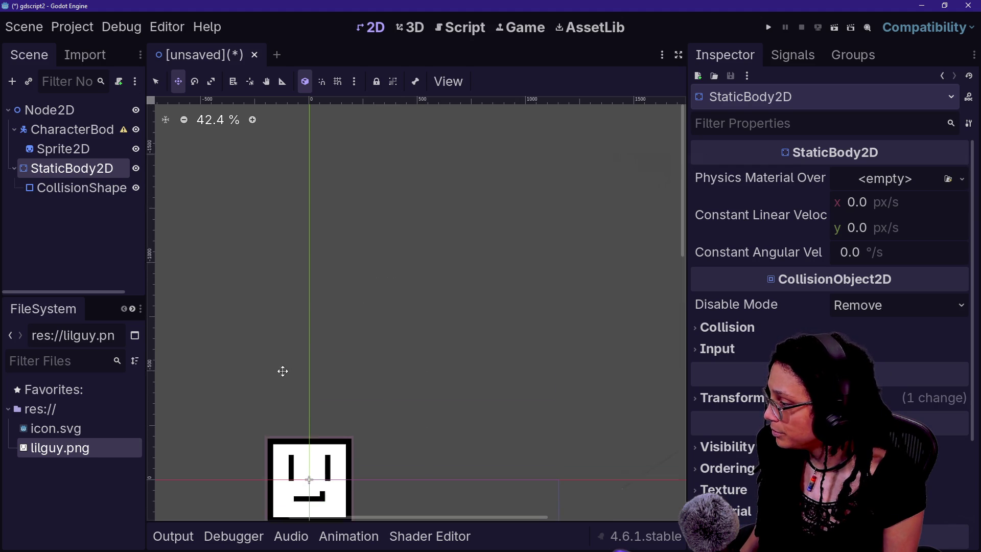
{"action": "scroll", "coordinate": [282, 371], "scroll_direction": "down", "scroll_amount": 6}
{"action": "scroll", "coordinate": [283, 371], "scroll_direction": "up", "scroll_amount": 6}
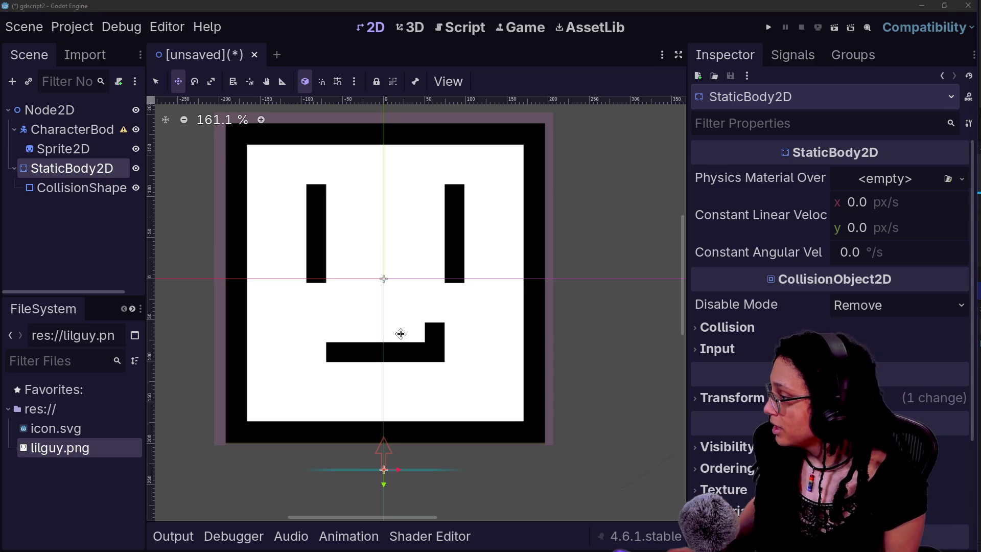
{"action": "scroll", "coordinate": [400, 334], "scroll_direction": "down", "scroll_amount": 5}
{"action": "scroll", "coordinate": [401, 334], "scroll_direction": "down", "scroll_amount": 10}
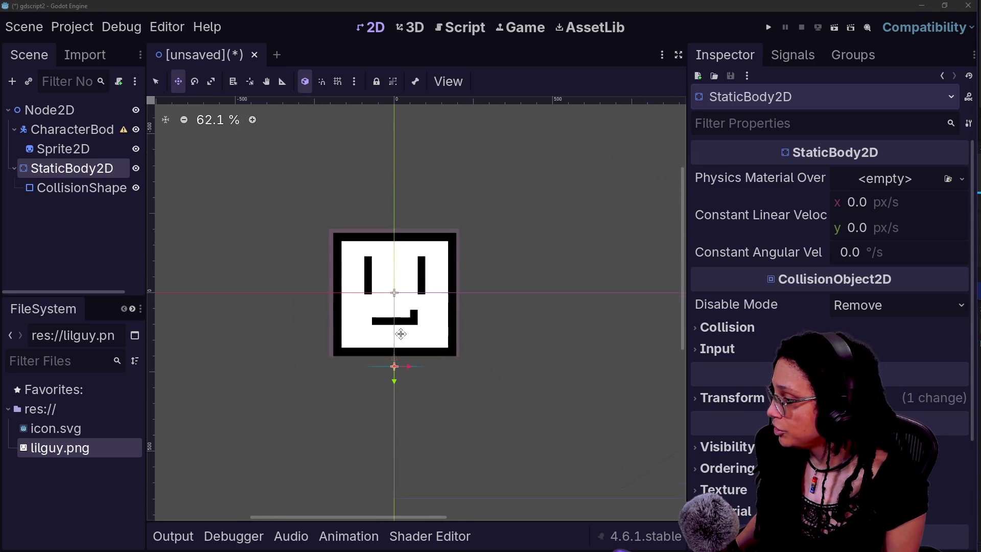
{"action": "right_click", "coordinate": [67, 110]}
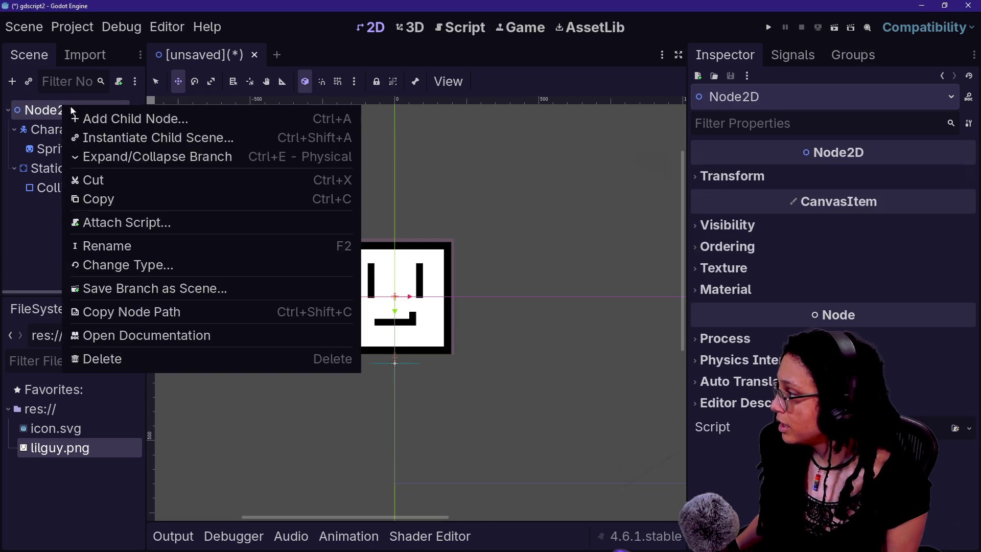
- Add a Camera2D under Node2D and drag its Zoom down to 0.09
{"action": "left_click", "coordinate": [112, 116]}
{"action": "type", "text": "cane"}
{"action": "key", "text": "BackSpace"}
{"action": "key", "text": "BackSpace"}
{"action": "type", "text": "me"}
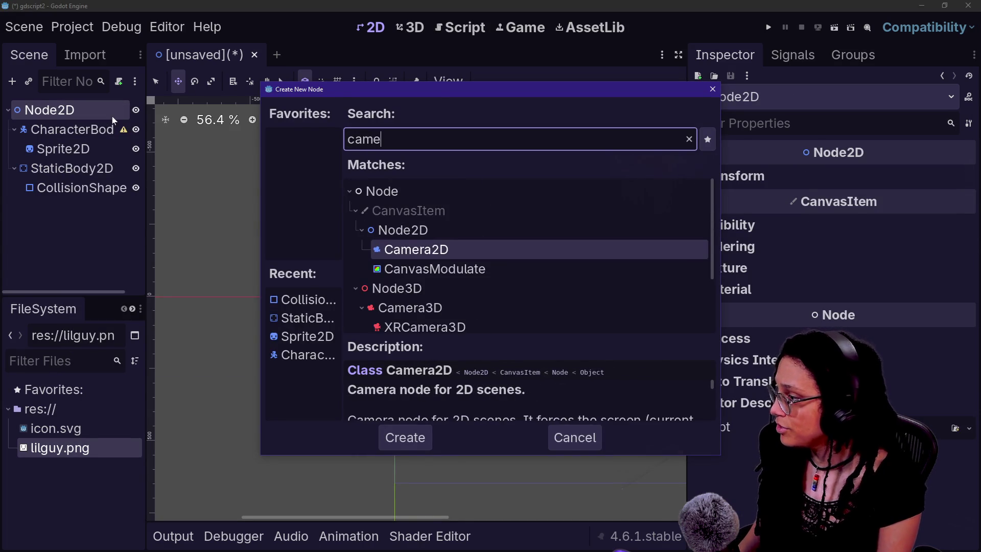
{"action": "key", "text": "Return"}
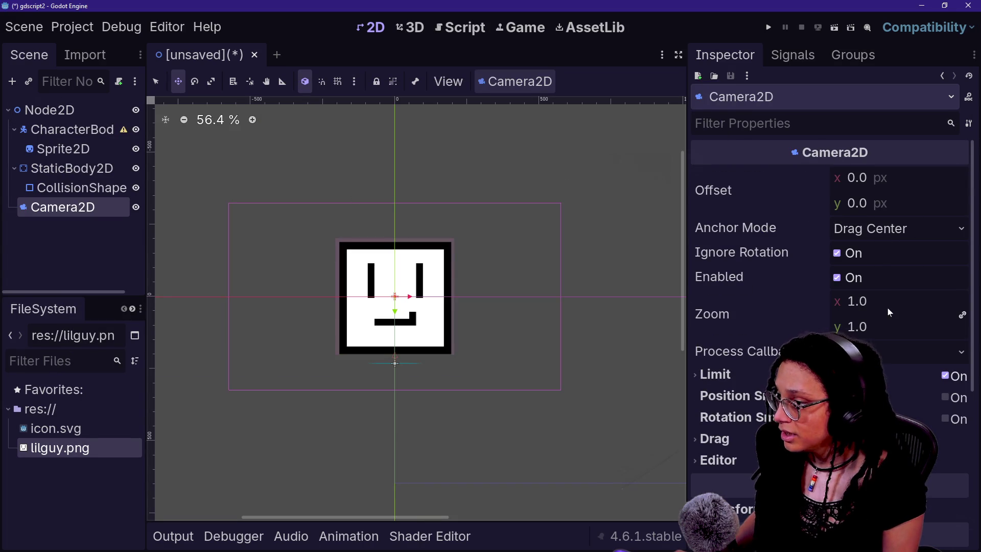
{"action": "mouse_move", "coordinate": [899, 311]}
{"action": "left_mouse_down"}
{"action": "mouse_move", "coordinate": [838, 311]}
{"action": "mouse_move", "coordinate": [883, 306]}
{"action": "mouse_move", "coordinate": [855, 305]}
{"action": "left_mouse_up"}
{"action": "scroll", "coordinate": [568, 305], "scroll_direction": "down", "scroll_amount": 6}
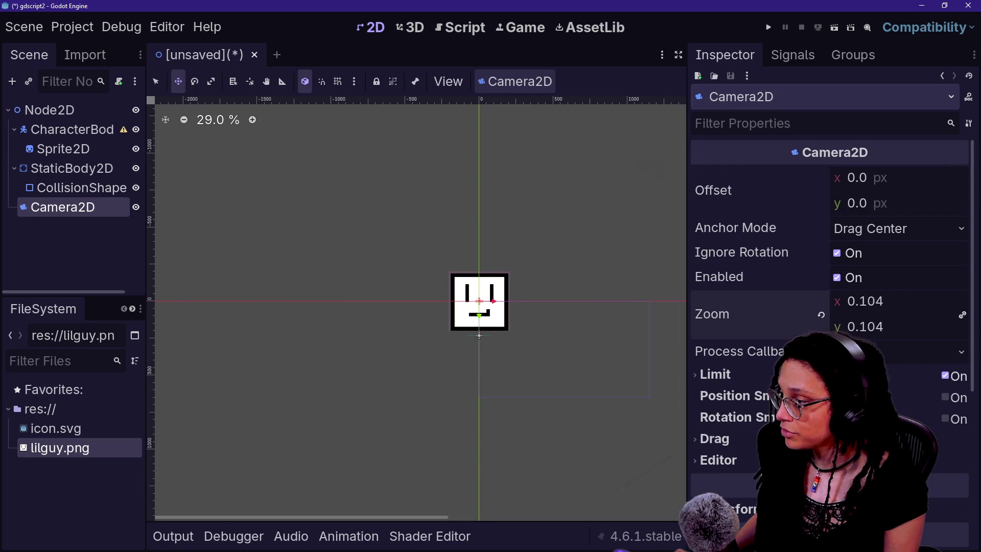
{"action": "scroll", "coordinate": [536, 289], "scroll_direction": "down", "scroll_amount": 18}
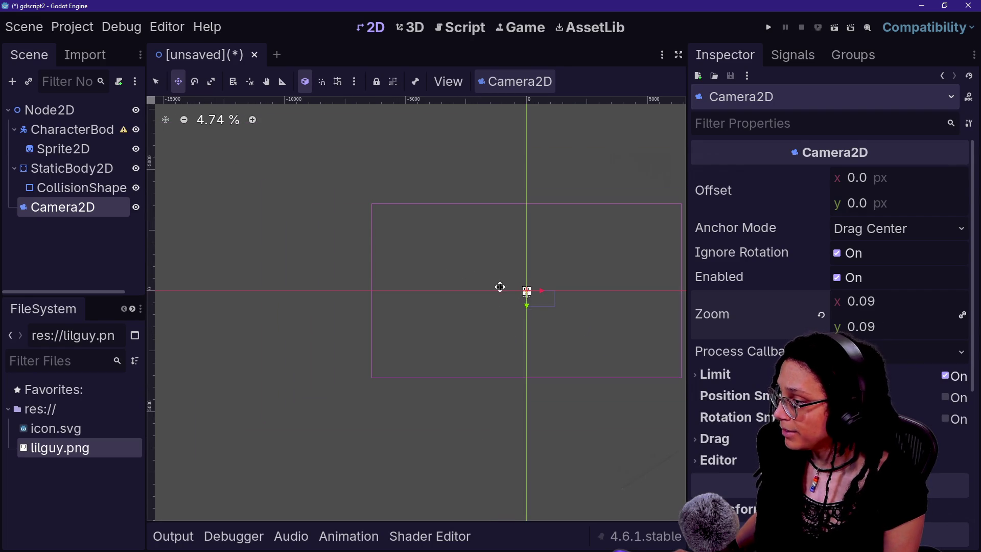
- Select the root Node2D and save the scene
{"action": "left_click", "coordinate": [39, 189]}
{"action": "left_click", "coordinate": [53, 148]}
{"action": "left_click", "coordinate": [70, 113]}
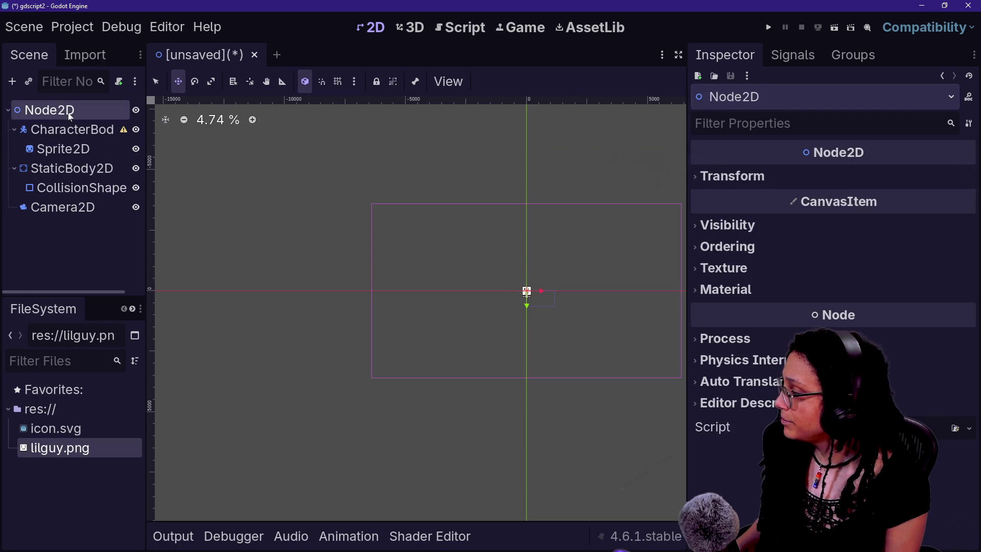
{"action": "key", "text": "ctrl+s"}
- Confirm saving the scene as node_2d.tscn and widen the Scene dock to read node names
{"action": "key", "text": "Return"}
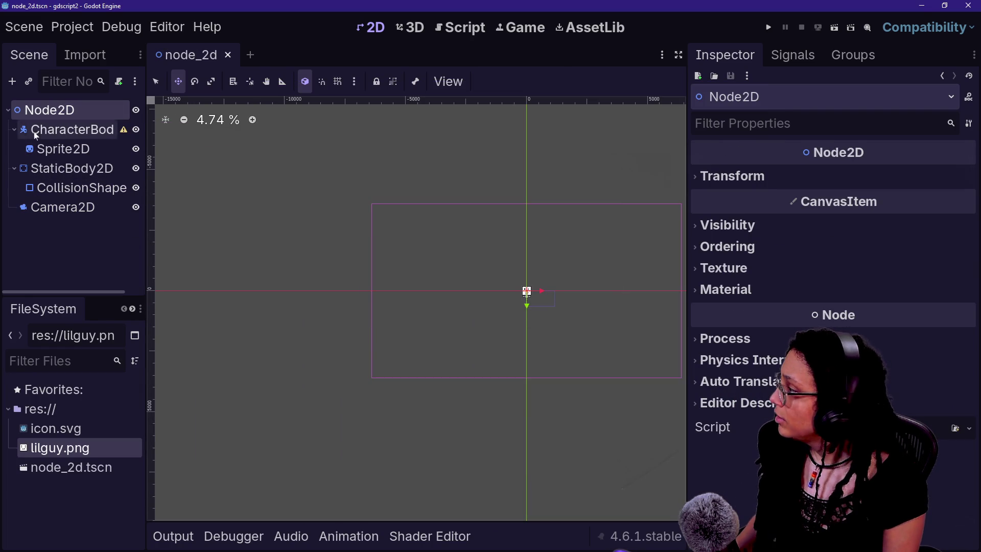
{"action": "left_click", "coordinate": [59, 129]}
{"action": "right_click", "coordinate": [58, 128]}
{"action": "left_click", "coordinate": [506, 179]}
{"action": "scroll", "coordinate": [643, 319], "scroll_direction": "up", "scroll_amount": 2}
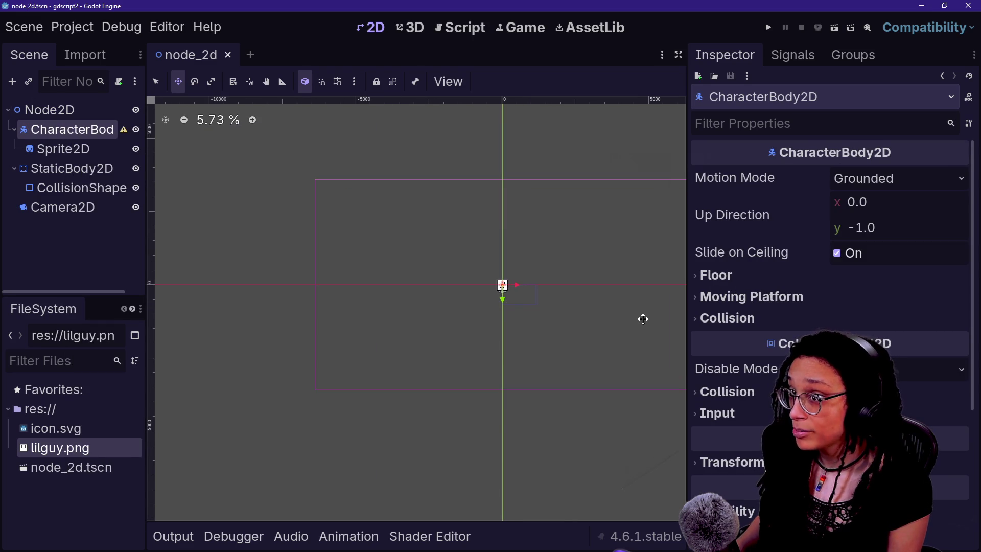
{"action": "scroll", "coordinate": [526, 342], "scroll_direction": "up", "scroll_amount": 3}
{"action": "right_click", "coordinate": [38, 132]}
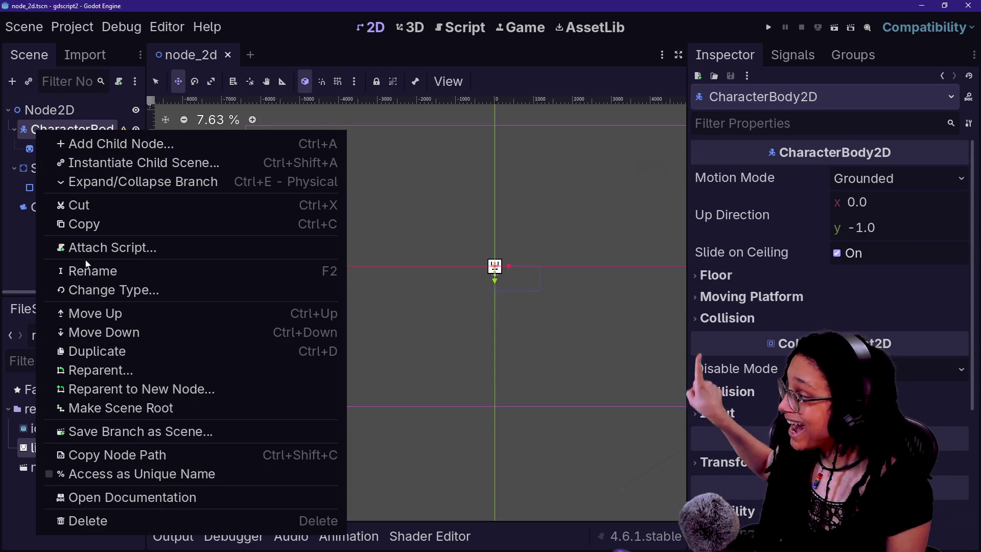
{"action": "left_click", "coordinate": [67, 128]}
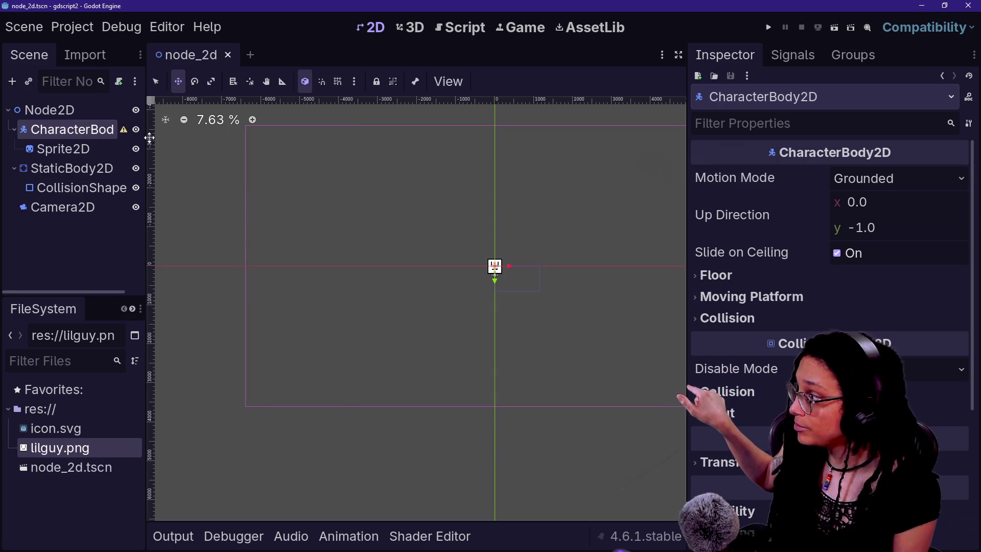
{"action": "left_click_drag", "start_coordinate": [147, 138], "coordinate": [173, 138]}
- Attach character_body_2d.gd to CharacterBody2D using the Basic Movement template at the default path
{"action": "right_click", "coordinate": [134, 129]}
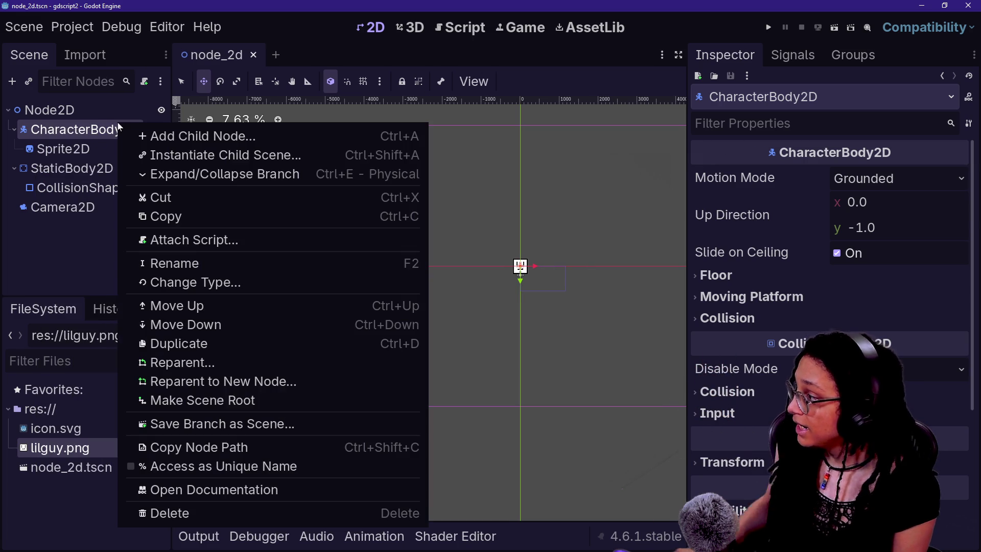
{"action": "left_click", "coordinate": [266, 241]}
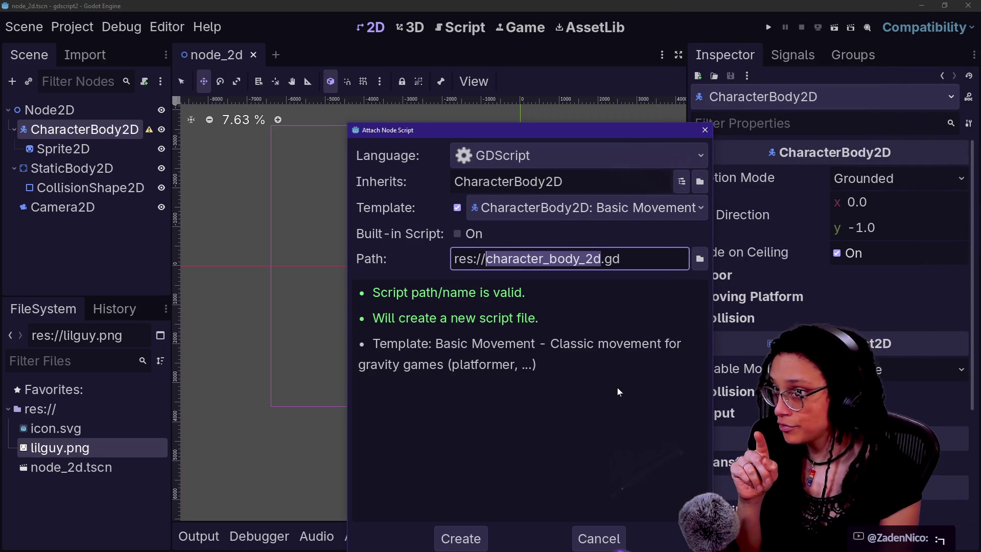
{"action": "left_click", "coordinate": [461, 537]}
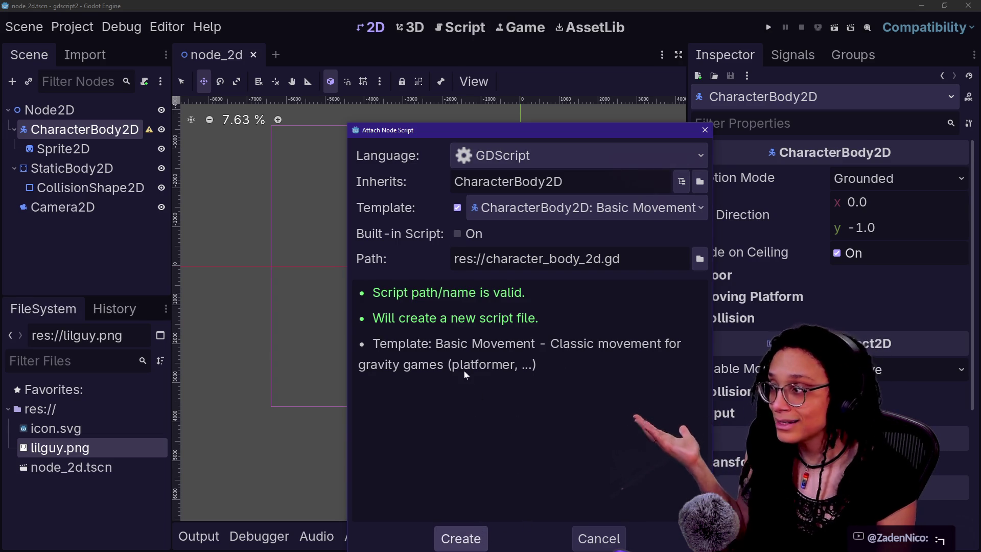
{"action": "left_click", "coordinate": [489, 117]}
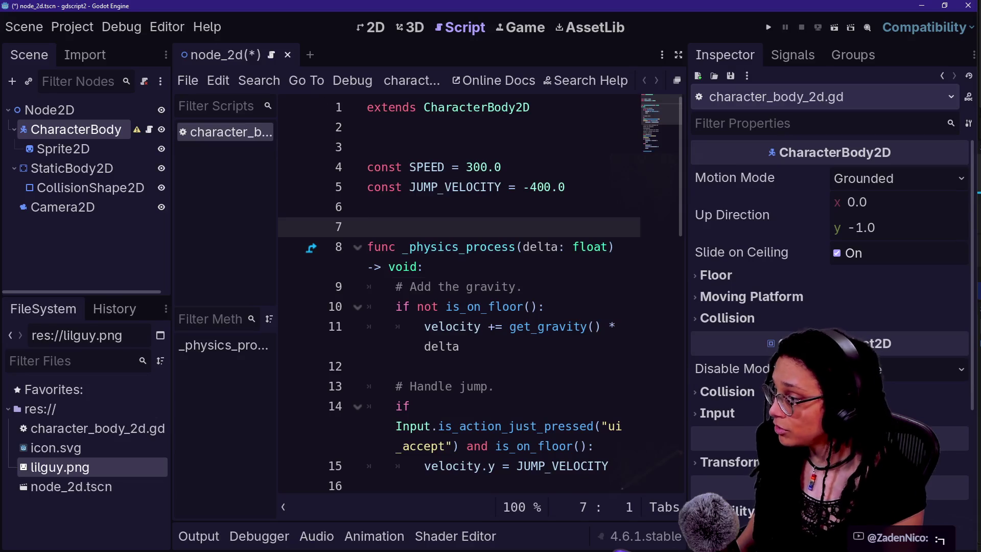
- Read character_body_2d.gd's movement code in distraction-free mode, then restore panels and go to 2D
{"action": "left_click", "coordinate": [521, 287]}
{"action": "key", "text": "ctrl+shift+F11"}
{"action": "left_click_drag", "start_coordinate": [521, 424], "coordinate": [574, 503]}
{"action": "left_click", "coordinate": [575, 361]}
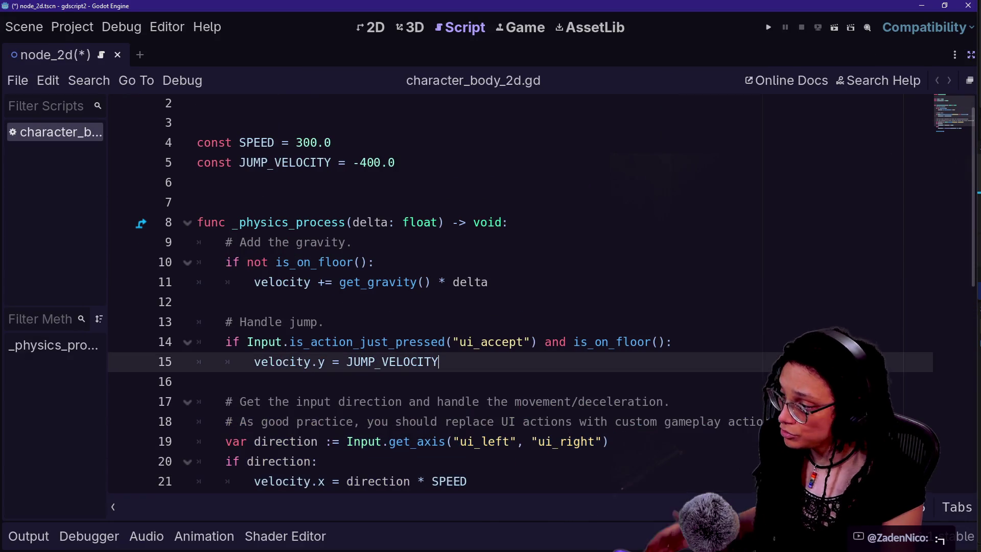
{"action": "scroll", "coordinate": [511, 292], "scroll_direction": "down", "scroll_amount": 5}
{"action": "scroll", "coordinate": [511, 291], "scroll_direction": "up", "scroll_amount": 3}
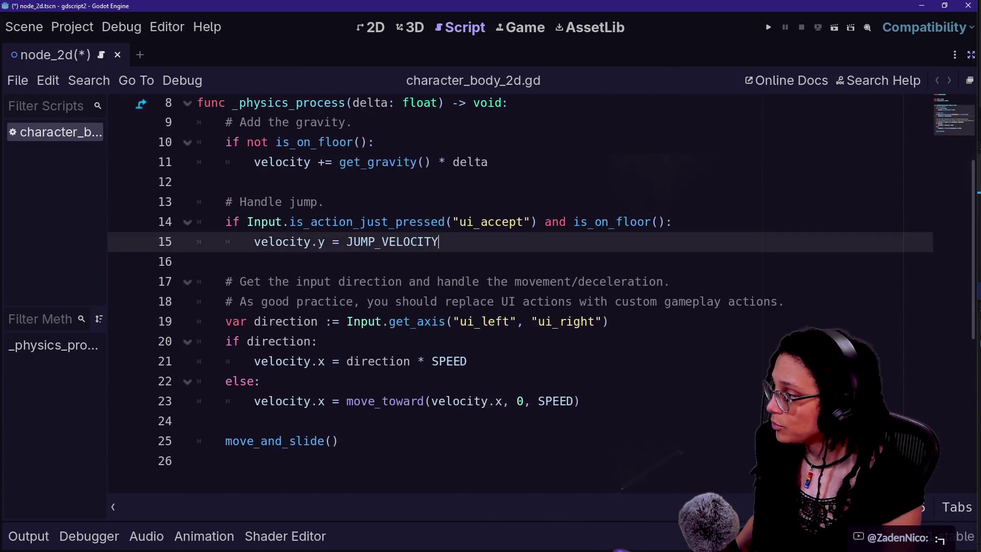
{"action": "scroll", "coordinate": [511, 291], "scroll_direction": "up", "scroll_amount": 3}
{"action": "left_click", "coordinate": [970, 57]}
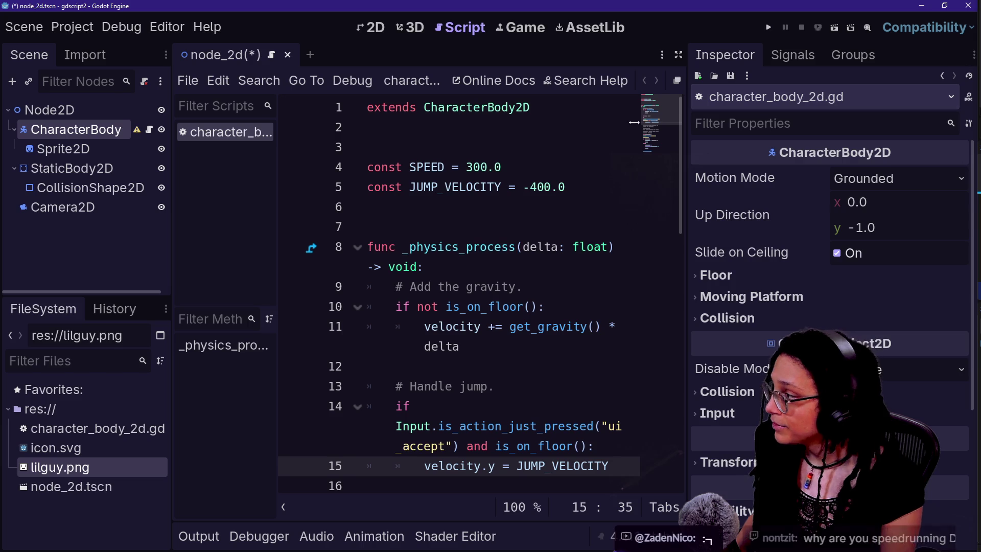
{"action": "key", "text": "ctrl+F2"}
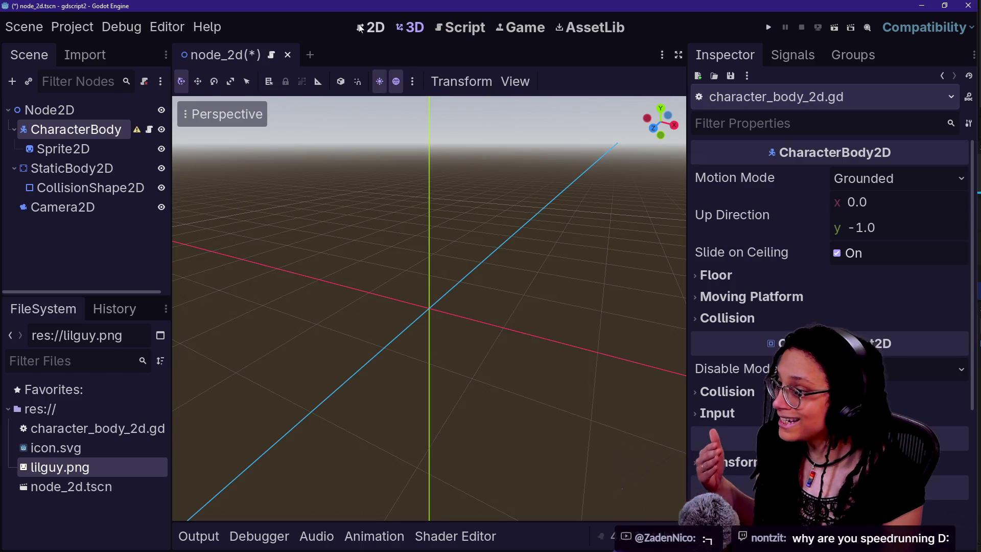
{"action": "left_click", "coordinate": [367, 28]}
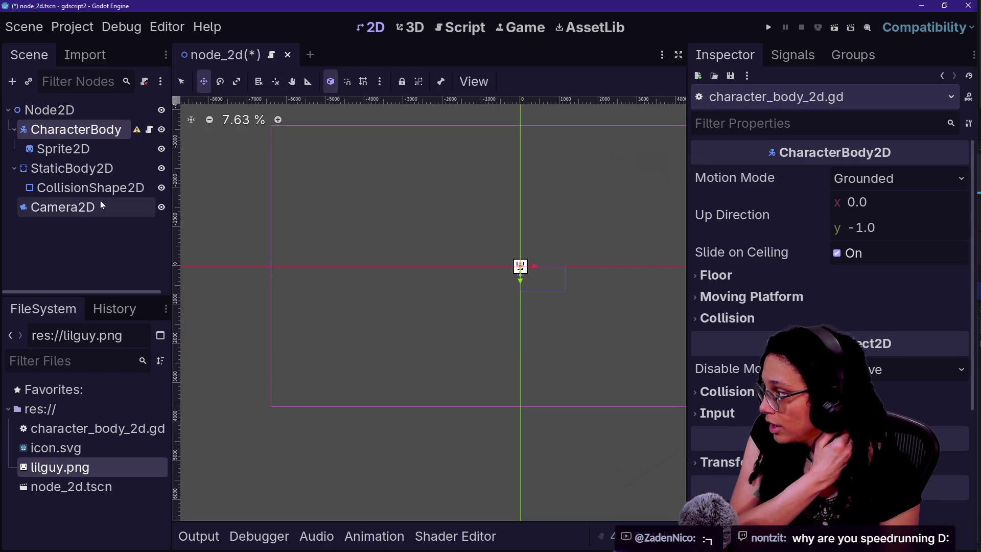
- Add a CollisionShape2D child to CharacterBody2D
{"action": "right_click", "coordinate": [60, 131]}
{"action": "left_click", "coordinate": [55, 131]}
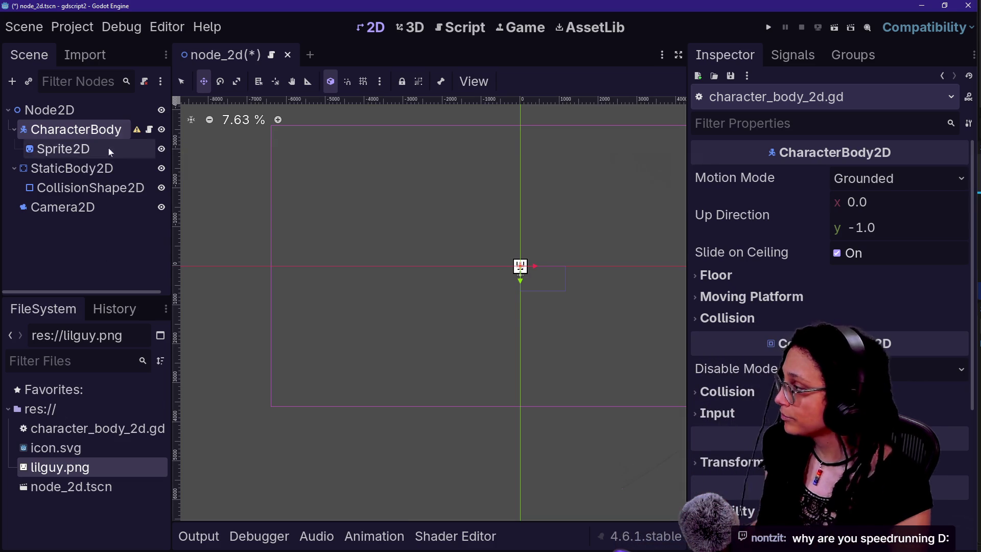
{"action": "right_click", "coordinate": [91, 134]}
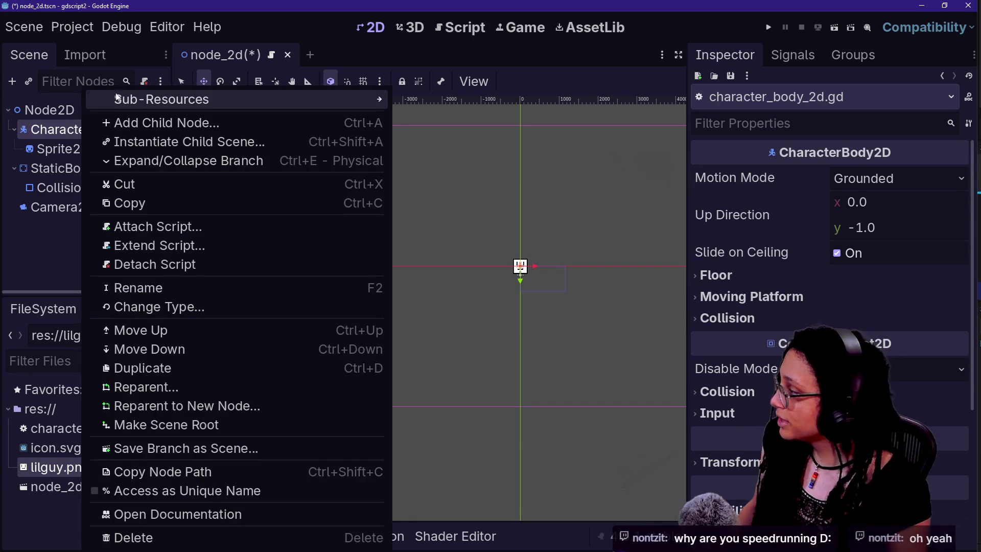
{"action": "key", "text": "ctrl+a"}
{"action": "type", "text": "col"}
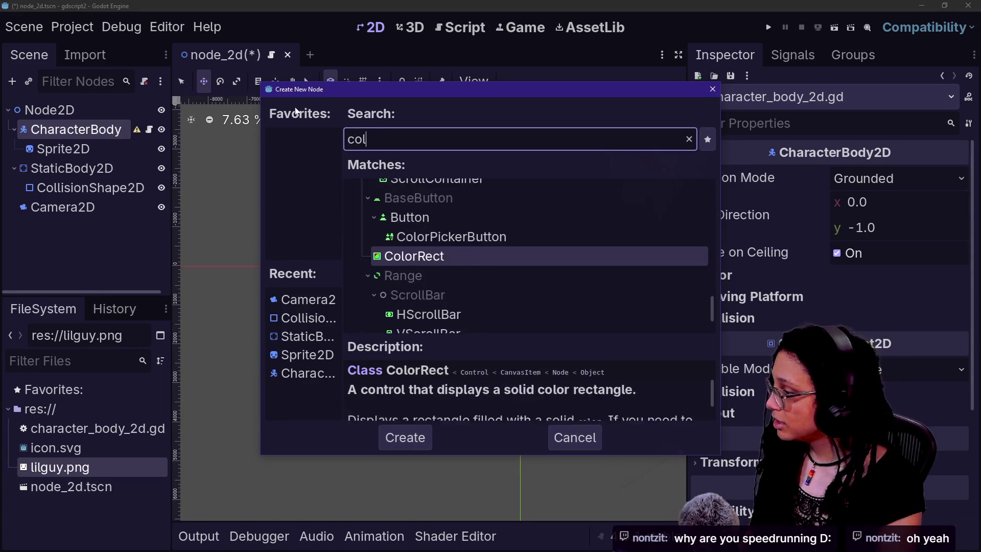
{"action": "type", "text": "lision"}
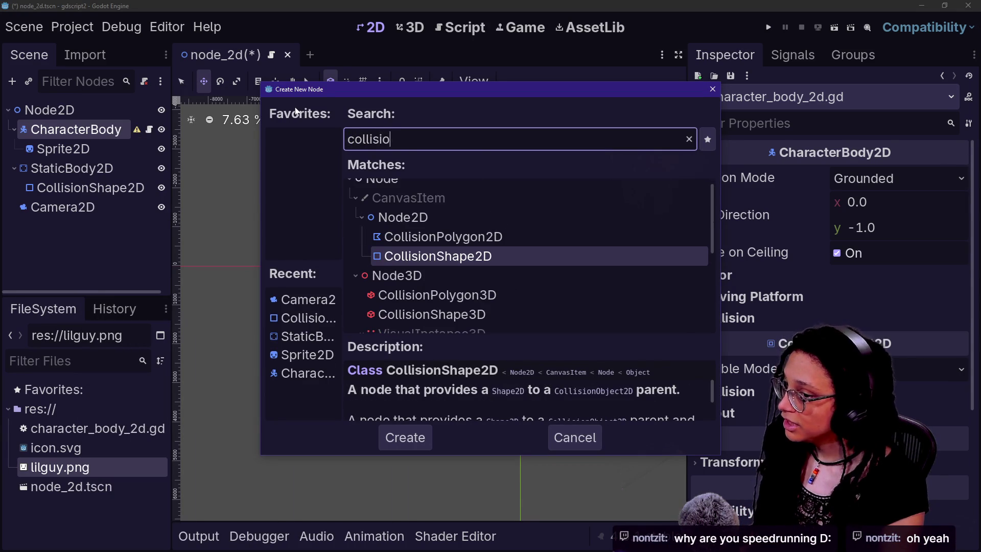
{"action": "left_click", "coordinate": [393, 255]}
{"action": "double_click", "coordinate": [393, 253]}
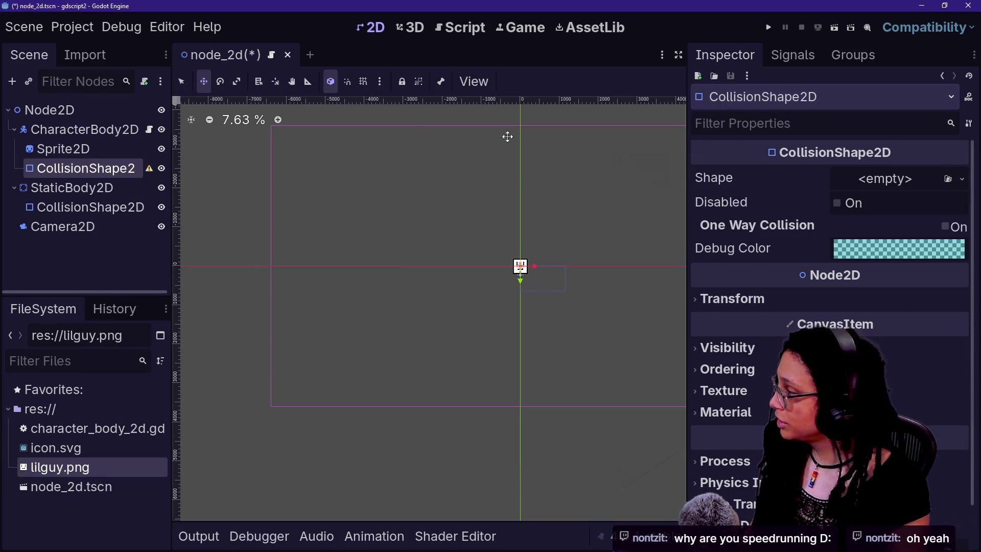
- Set the collision shape to a new RectangleShape2D and frame the character
{"action": "left_click", "coordinate": [963, 179]}
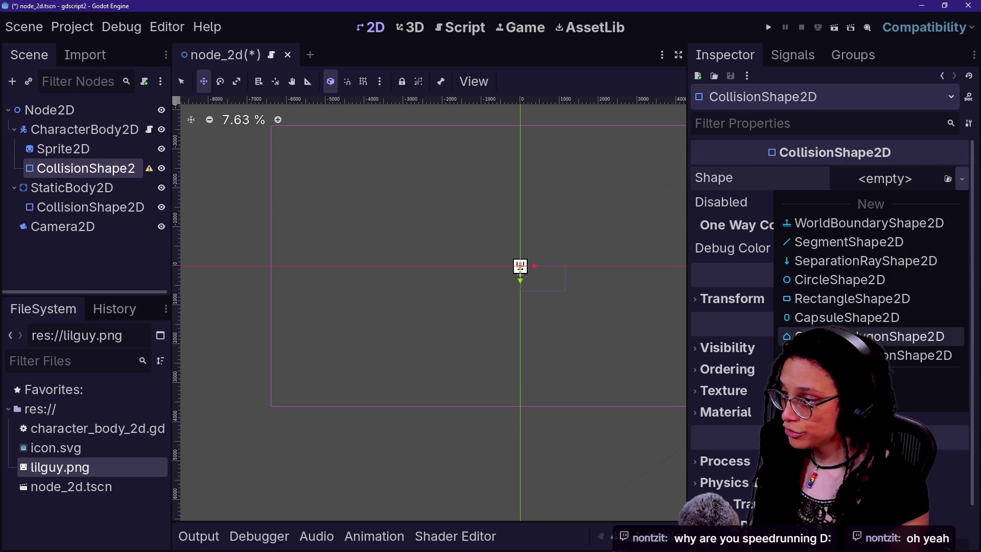
{"action": "left_click", "coordinate": [836, 299]}
{"action": "key", "text": "shift+f"}
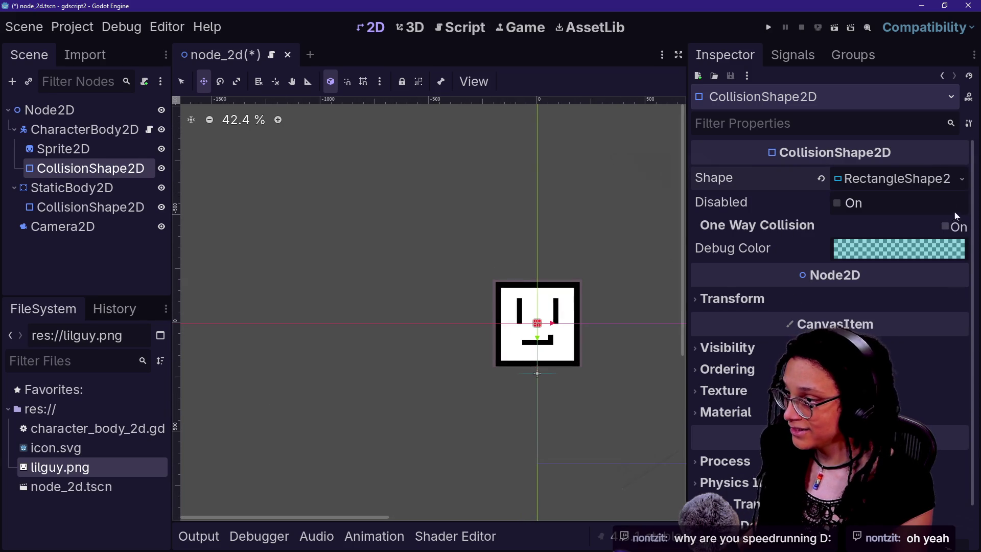
{"action": "left_click", "coordinate": [879, 178]}
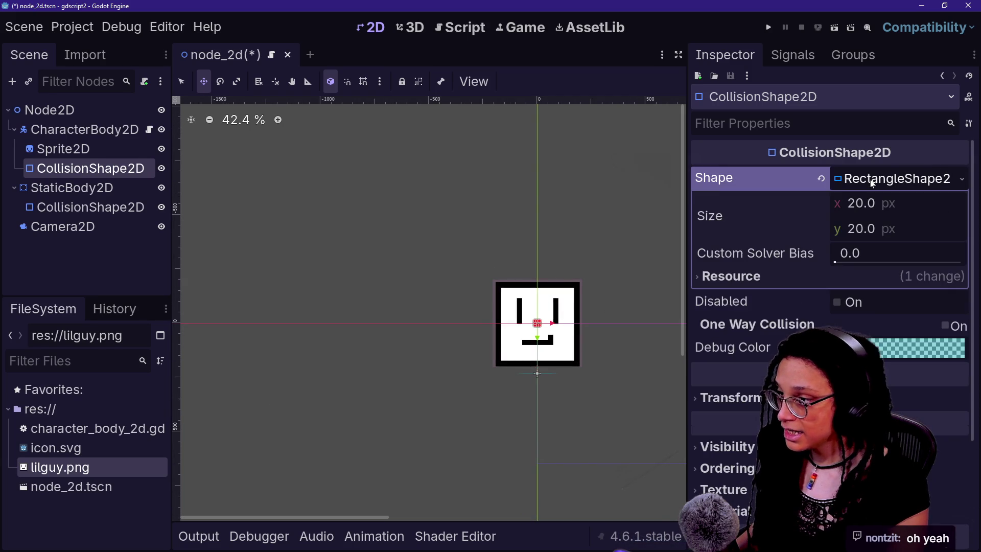
{"action": "left_click_drag", "start_coordinate": [868, 203], "coordinate": [879, 203]}
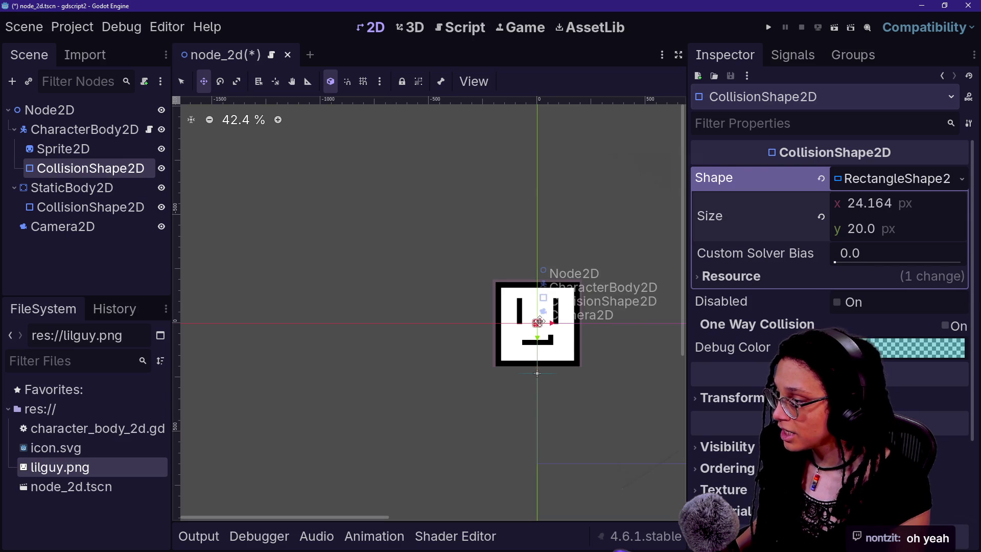
- Drag the rectangle's handles to about 380×387 px over the smiley, then select StaticBody2D
{"action": "left_click_drag", "start_coordinate": [541, 323], "coordinate": [608, 270]}
{"action": "left_click_drag", "start_coordinate": [535, 323], "coordinate": [474, 275]}
{"action": "mouse_move", "coordinate": [535, 321]}
{"action": "left_mouse_down"}
{"action": "mouse_move", "coordinate": [540, 269]}
{"action": "mouse_move", "coordinate": [542, 282]}
{"action": "left_mouse_up"}
{"action": "mouse_move", "coordinate": [575, 330]}
{"action": "left_mouse_down"}
{"action": "mouse_move", "coordinate": [576, 378]}
{"action": "mouse_move", "coordinate": [579, 363]}
{"action": "left_mouse_up"}
{"action": "left_click_drag", "start_coordinate": [579, 367], "coordinate": [580, 366]}
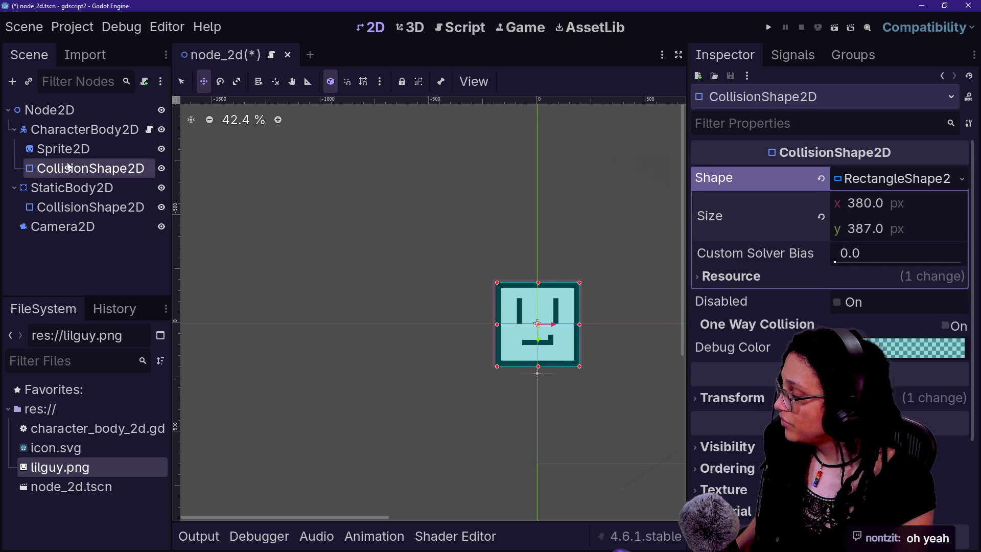
{"action": "left_click", "coordinate": [77, 129]}
{"action": "left_click", "coordinate": [64, 149]}
{"action": "left_click", "coordinate": [76, 187]}
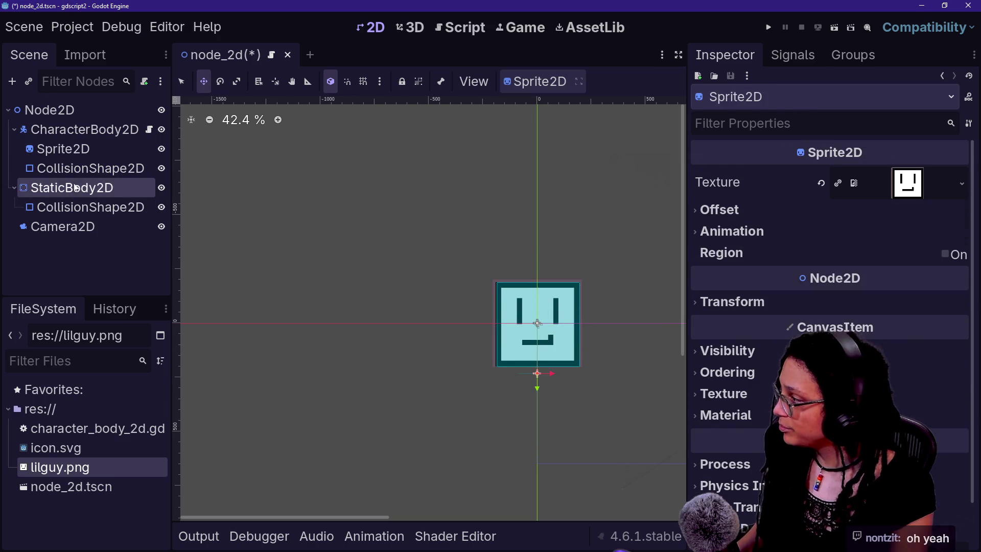
- Rename the StaticBody2D floor node to 'Ground - StaticBody2D'
{"action": "left_click", "coordinate": [62, 226]}
{"action": "double_click", "coordinate": [74, 188]}
{"action": "type", "text": "Gr"}
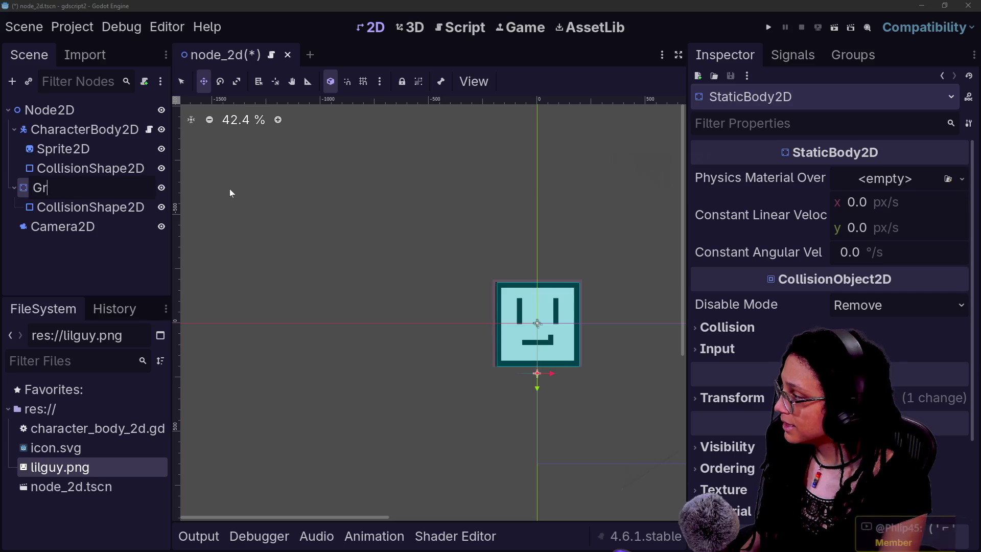
{"action": "type", "text": "ound"}
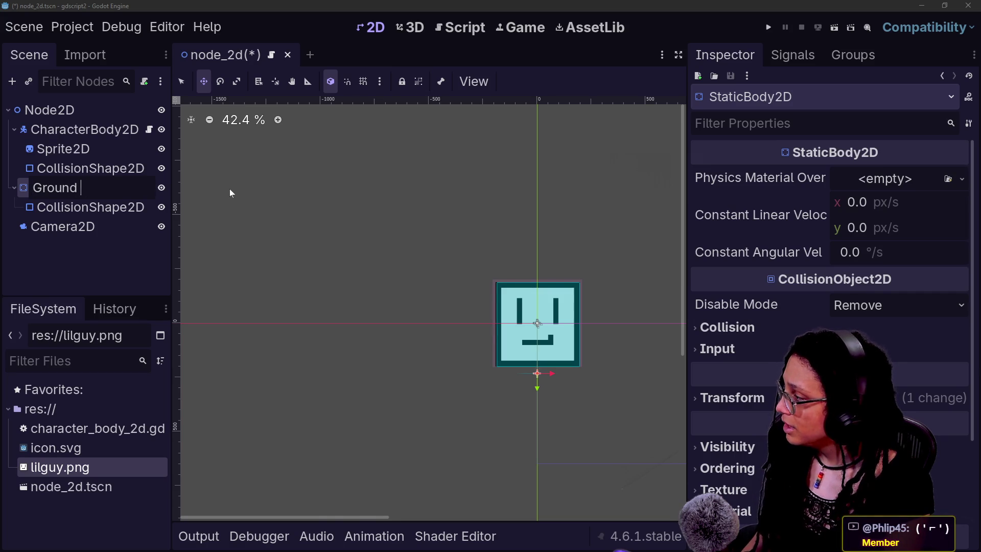
{"action": "type", "text": "- StaticBodt"}
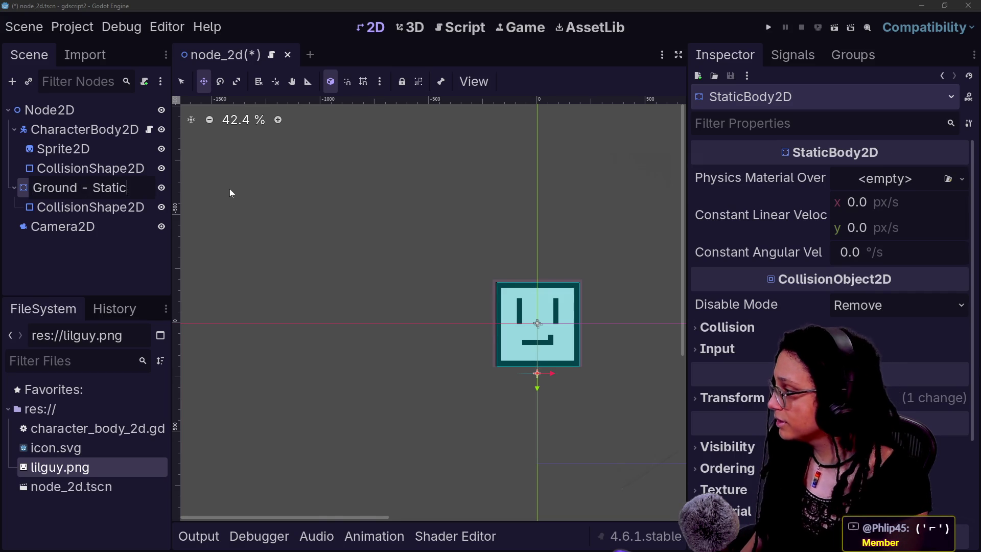
{"action": "key", "text": "BackSpace"}
{"action": "type", "text": "y2S"}
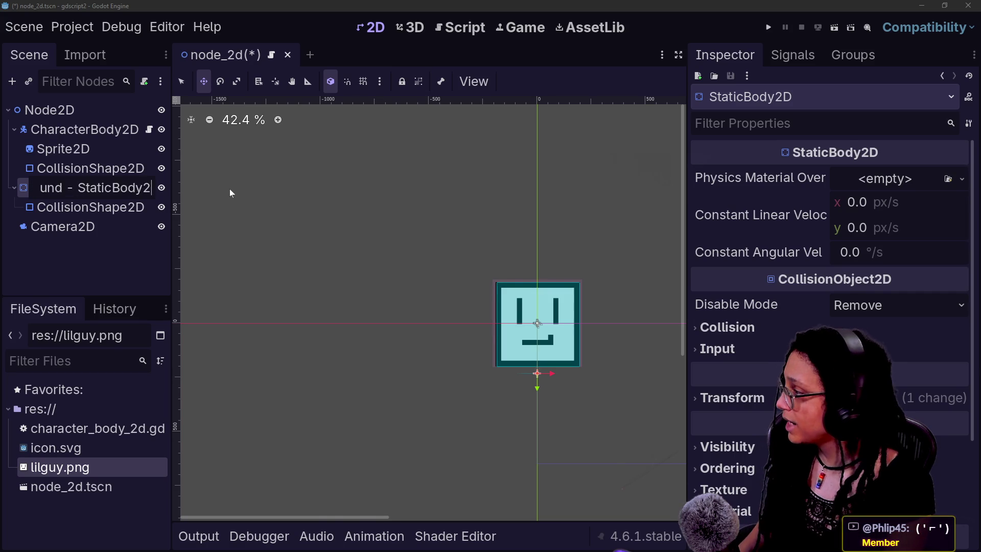
{"action": "key", "text": "Return"}
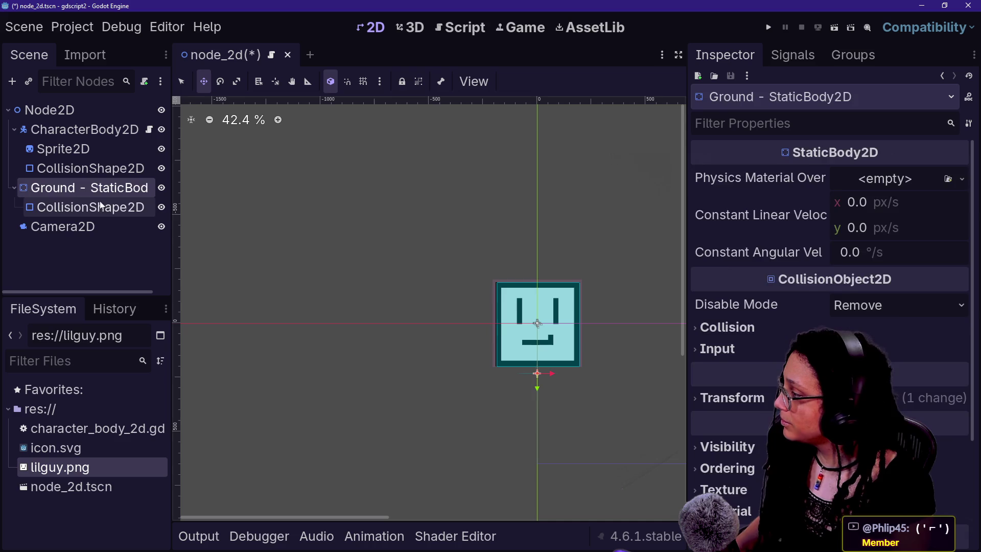
- Save the scene with Ctrl+S and launch the game
{"action": "double_click", "coordinate": [97, 225]}
{"action": "left_click", "coordinate": [97, 212]}
{"action": "key", "text": "ctrl+s"}
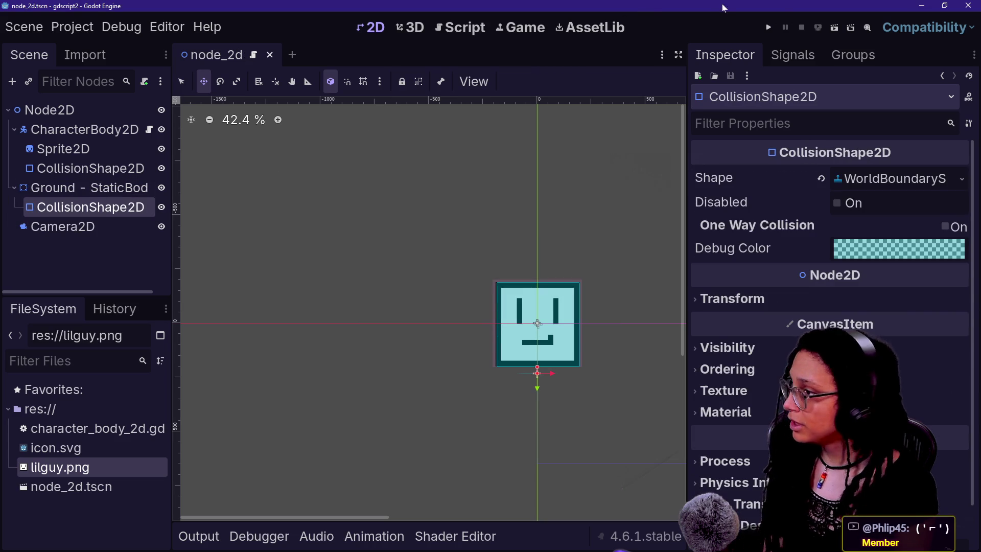
{"action": "left_click", "coordinate": [770, 26]}
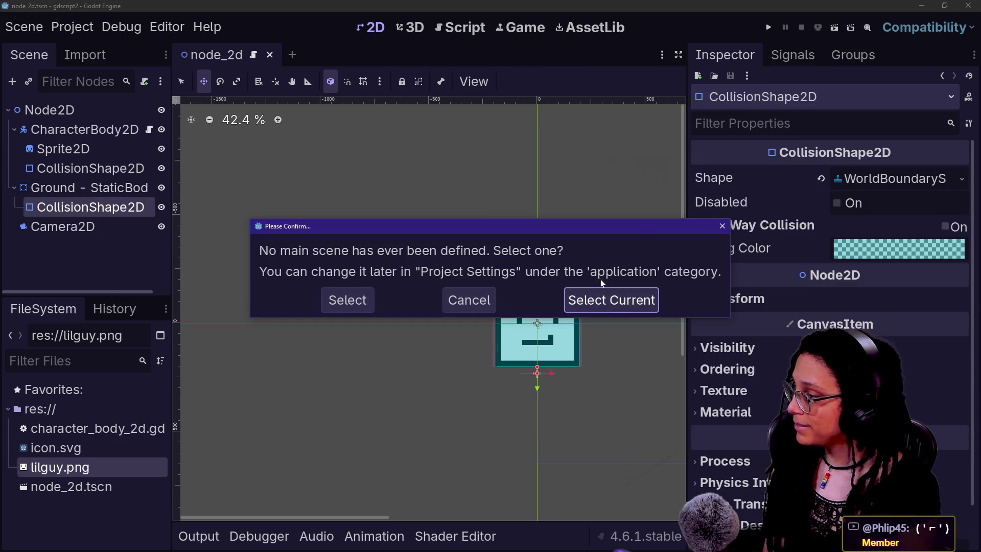
- Make the current scene the main scene and test moving left, right and jumping
{"action": "left_click", "coordinate": [608, 302]}
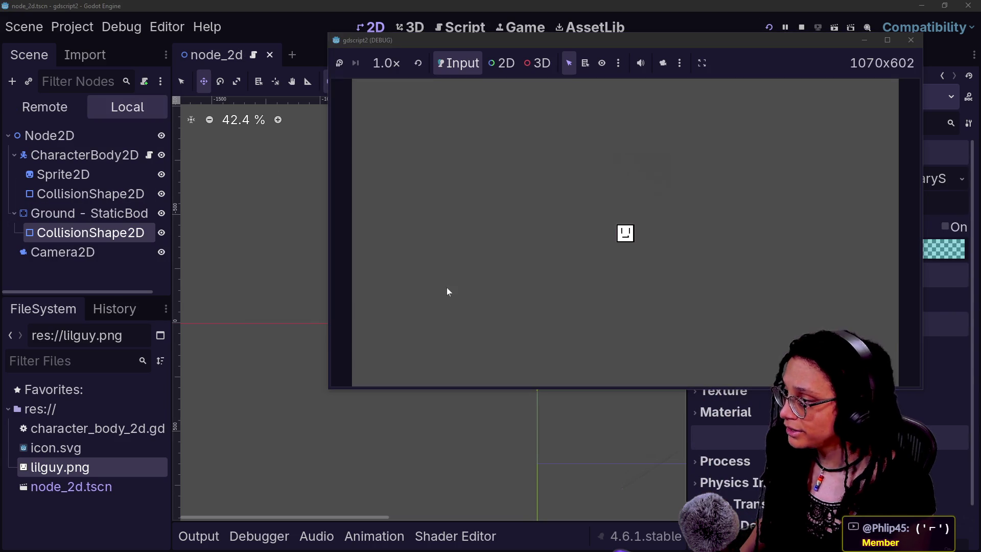
{"action": "key", "text": "Left"}
{"action": "key", "text": "Right"}
{"action": "key", "text": "space"}
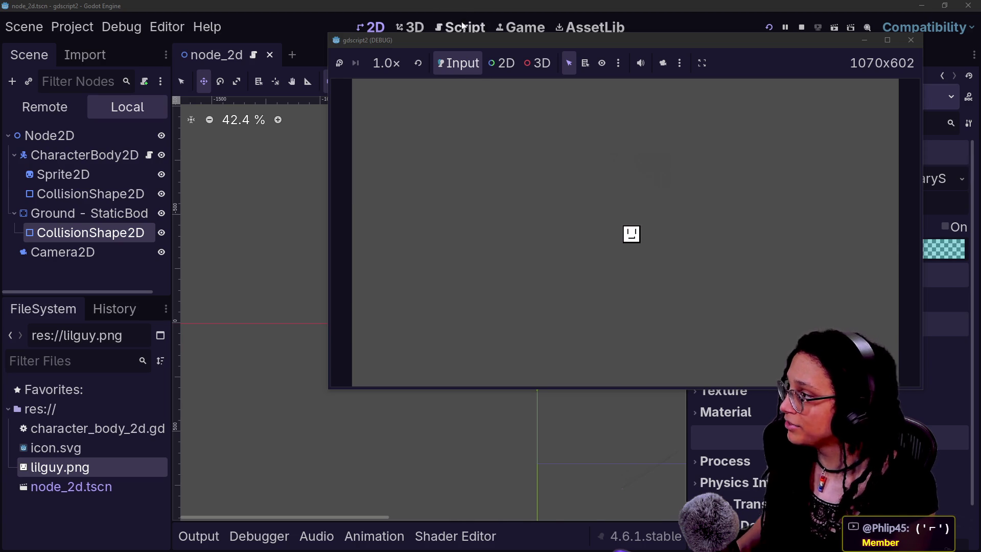
- In the movement script, change SPEED to 1000.0 and JUMP_VELOCITY to -1000.0
{"action": "left_click", "coordinate": [463, 27]}
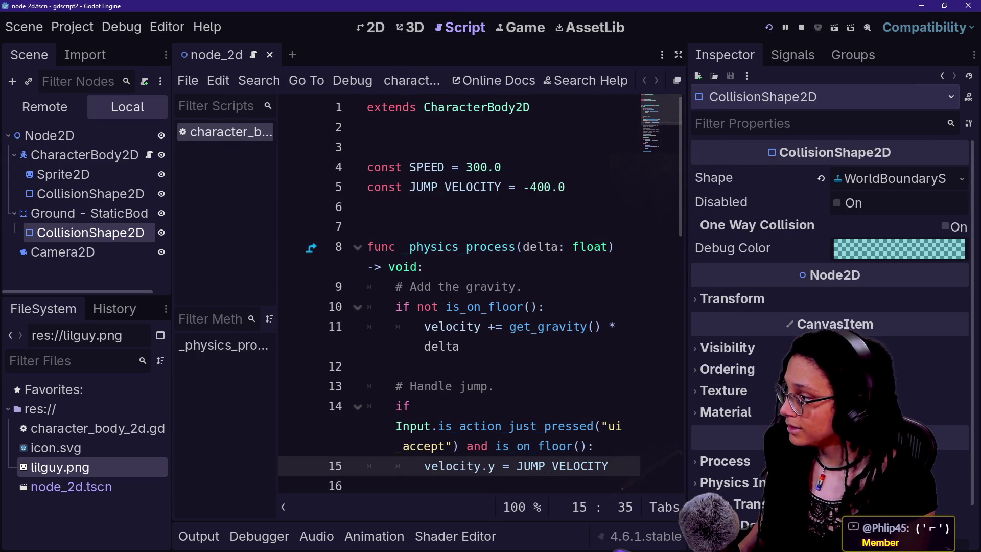
{"action": "left_click", "coordinate": [535, 187]}
{"action": "left_click", "coordinate": [431, 168]}
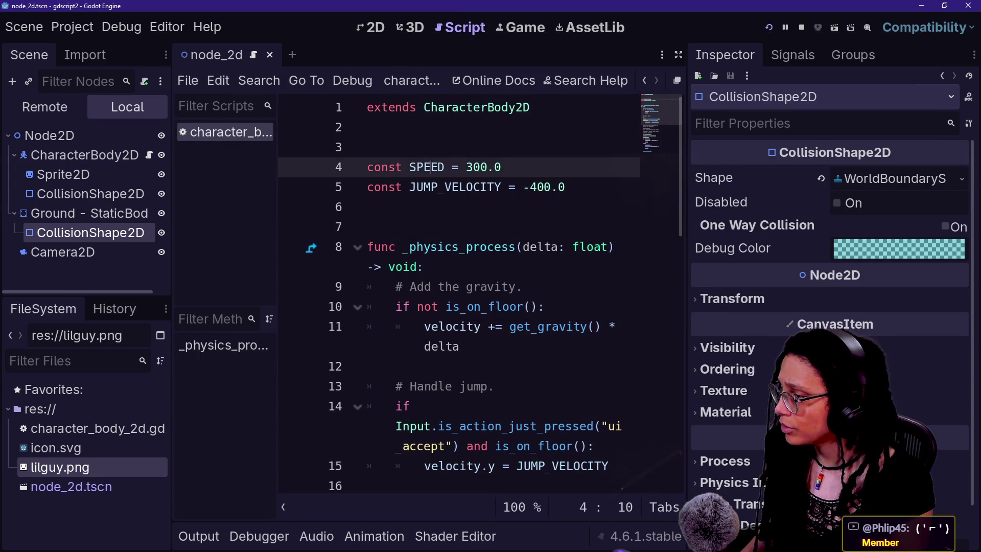
{"action": "left_click", "coordinate": [529, 187]}
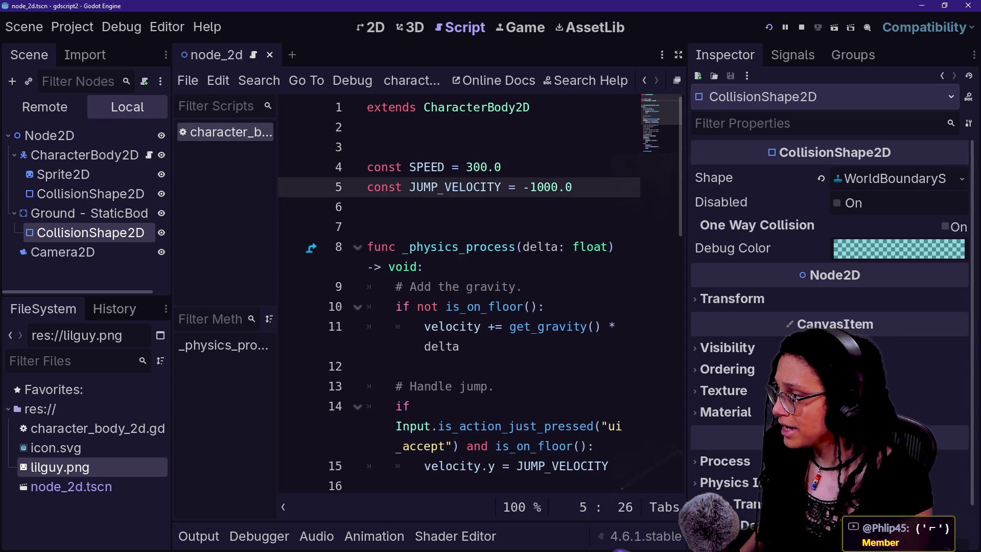
{"action": "left_click", "coordinate": [473, 167]}
- Run the project, test the faster running and jumping, then stop it with F8
{"action": "left_click", "coordinate": [769, 27]}
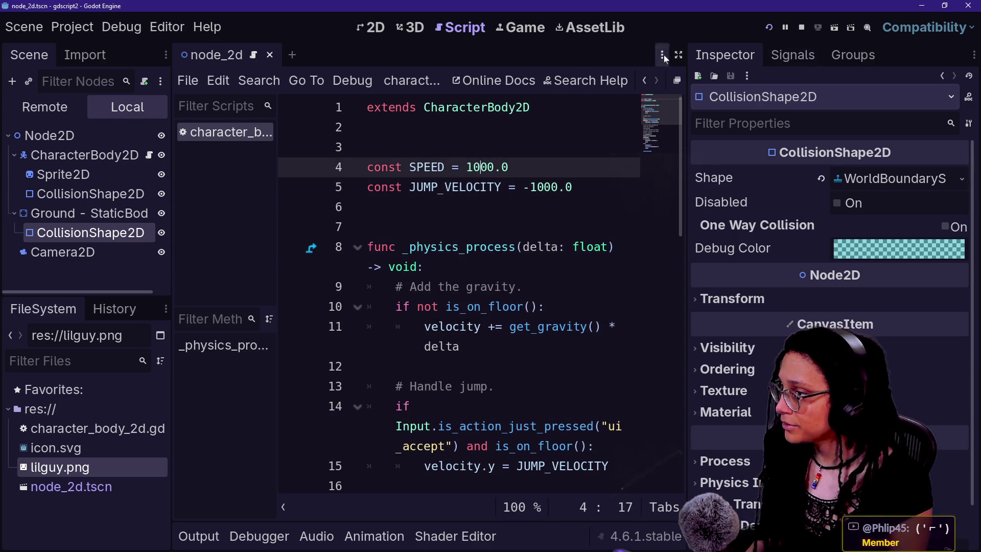
{"action": "key", "text": "space"}
{"action": "key", "text": "Right"}
{"action": "key", "text": "Left"}
{"action": "key", "text": "space"}
{"action": "key", "text": "Right"}
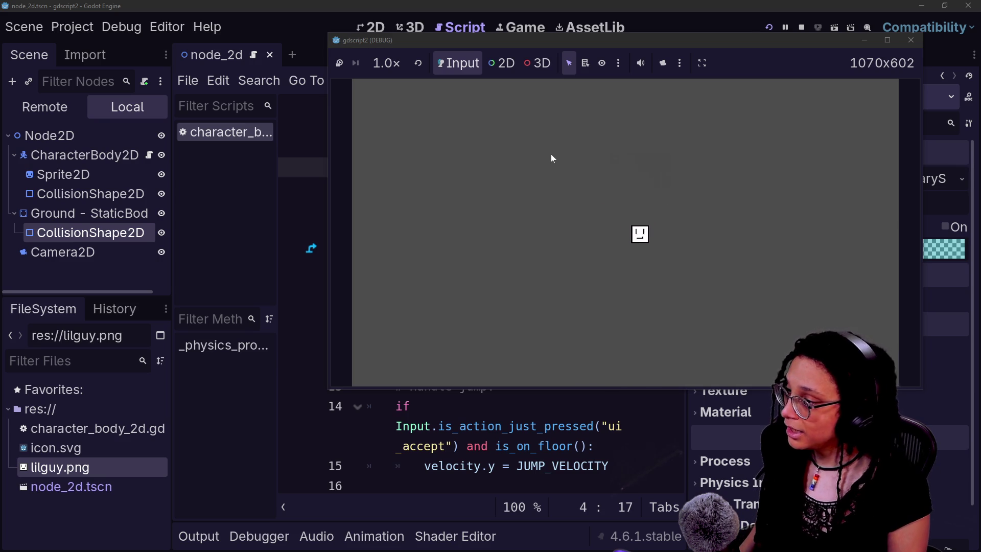
{"action": "key", "text": "space"}
{"action": "key", "text": "Left"}
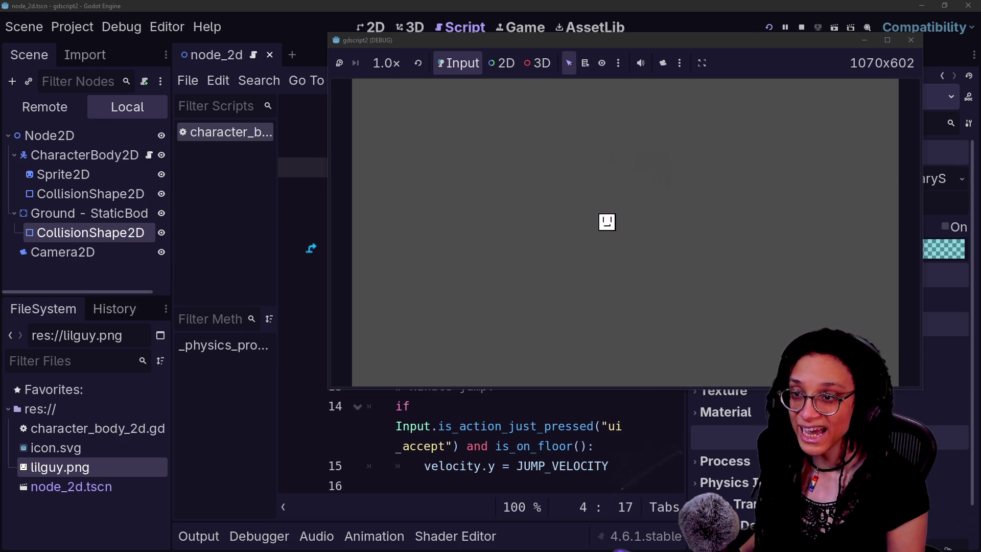
{"action": "key", "text": "space"}
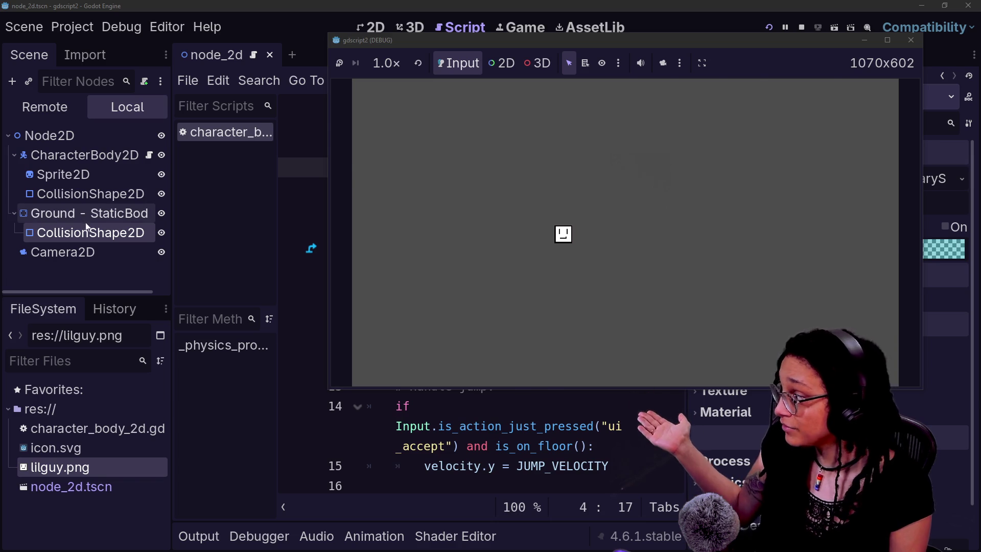
{"action": "key", "text": "F8"}
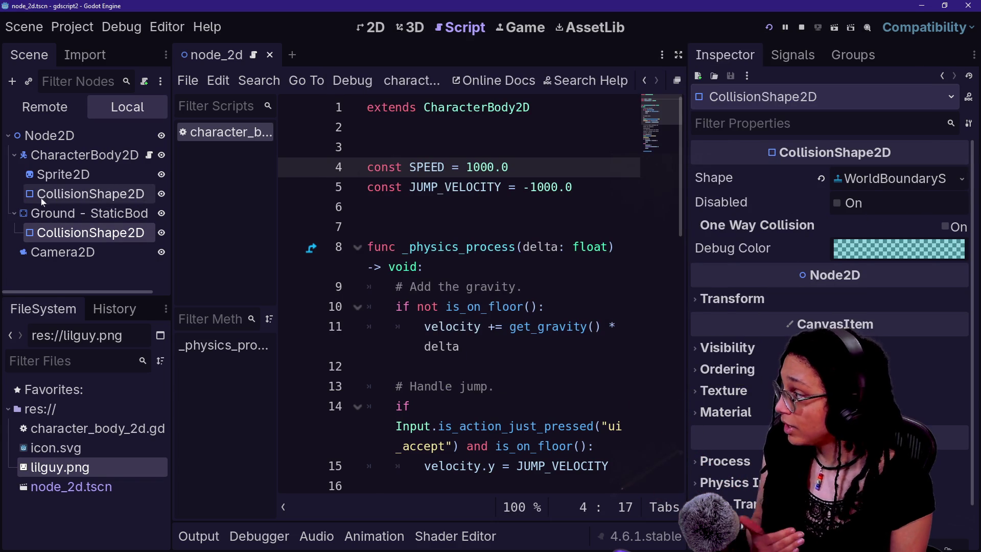
{"action": "left_click", "coordinate": [858, 199]}
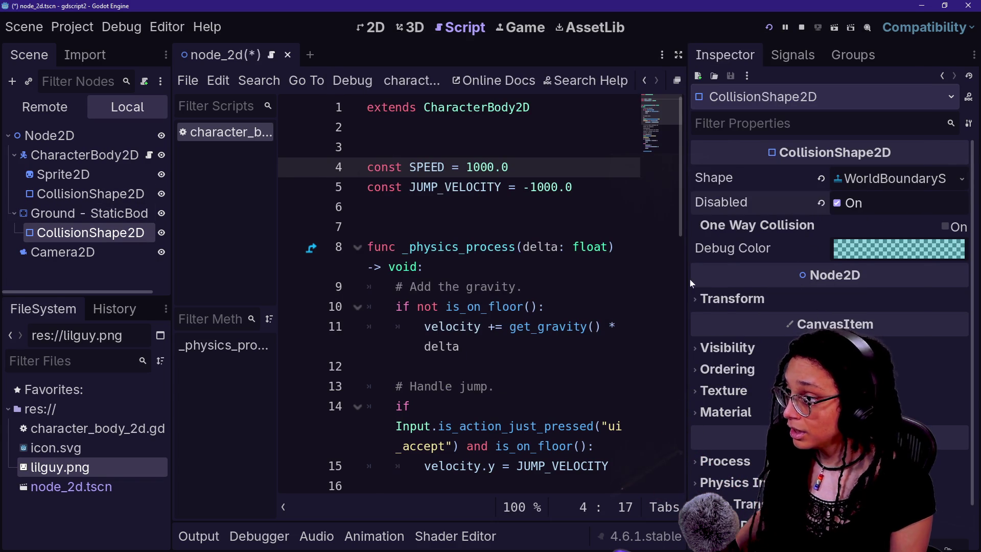
{"action": "key", "text": "F5"}
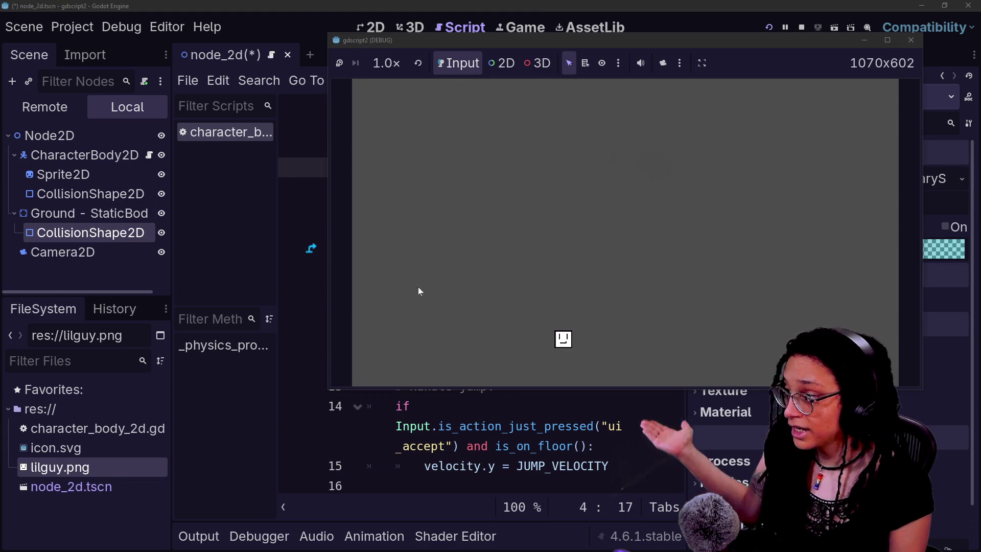
{"action": "key", "text": "F8"}
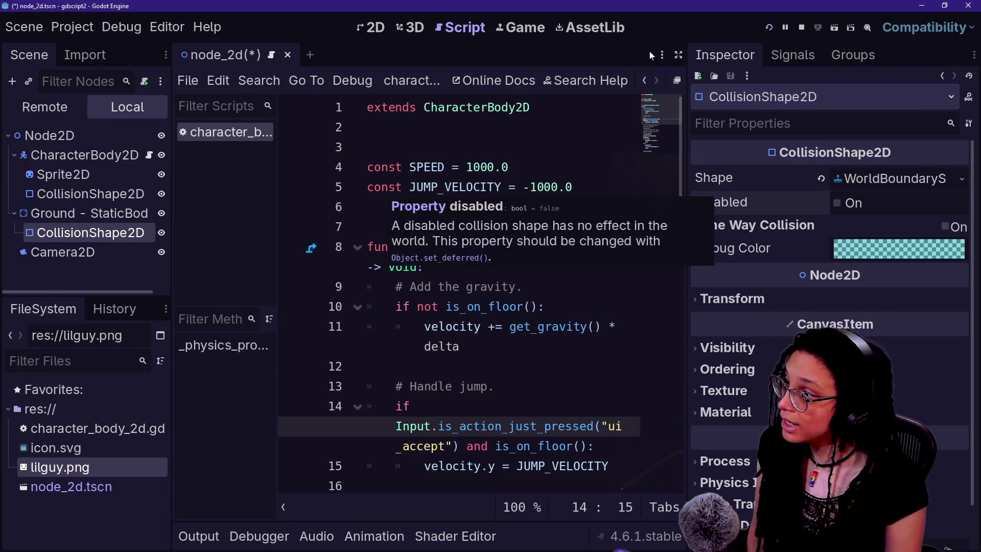
{"action": "left_click", "coordinate": [768, 28]}
{"action": "key", "text": "Left"}
{"action": "key", "text": "Right"}
{"action": "key", "text": "space"}
{"action": "key", "text": "Right"}
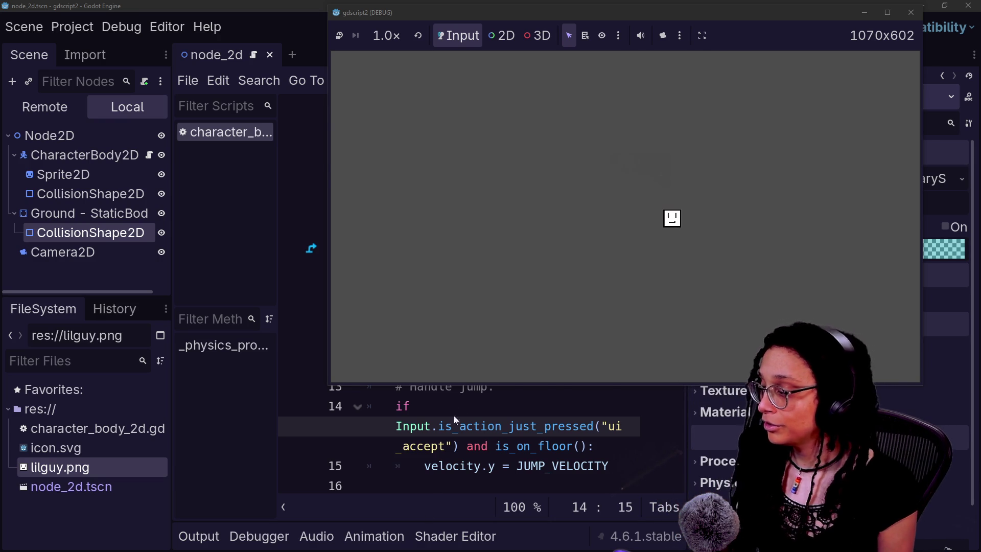
{"action": "left_click", "coordinate": [396, 427]}
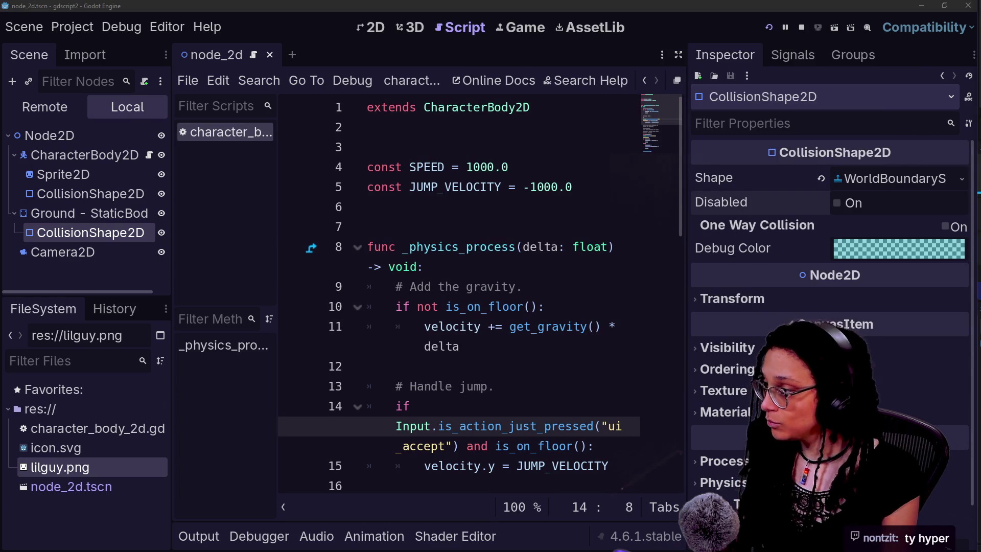
{"action": "left_click", "coordinate": [409, 366]}
{"action": "key", "text": "F8"}
{"action": "left_click", "coordinate": [511, 167]}
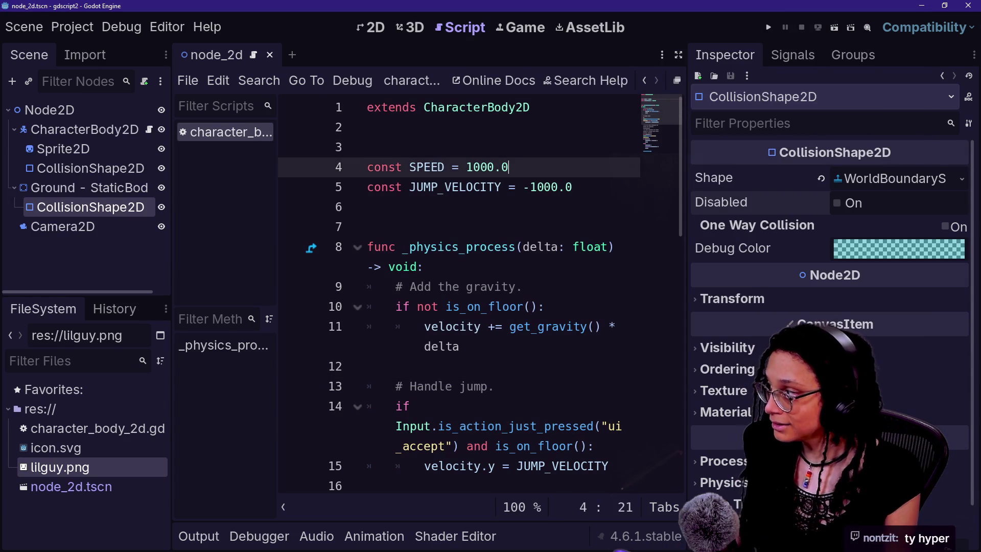
- In Discord's #live_text, enlarge the posted Inverter logo and close it again
{"action": "key", "text": "alt+Tab"}
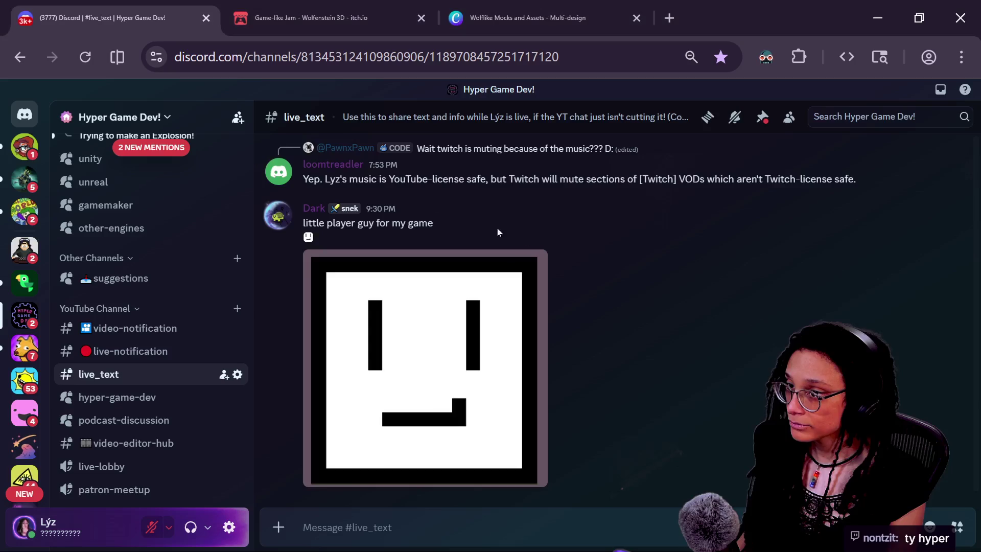
{"action": "scroll", "coordinate": [429, 209], "scroll_direction": "down", "scroll_amount": 2}
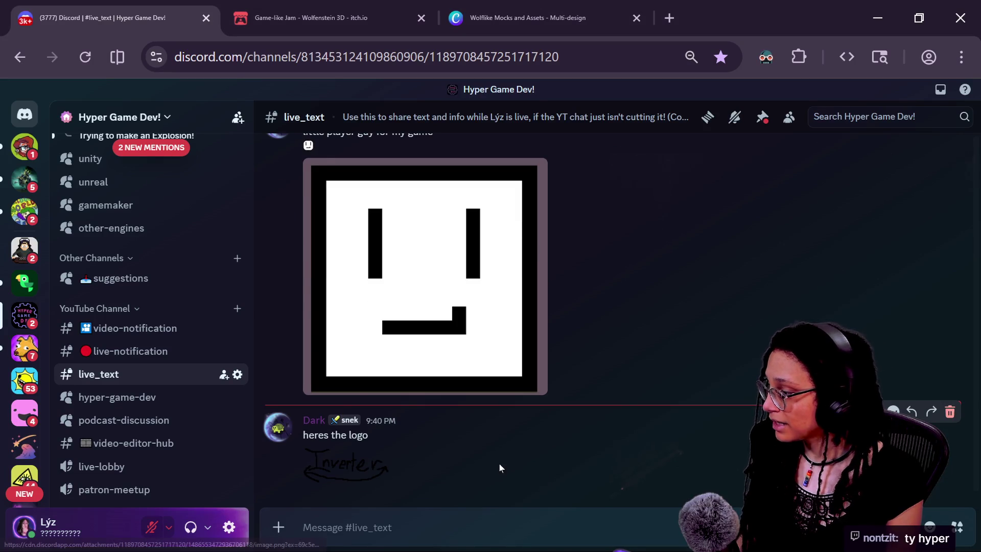
{"action": "left_click", "coordinate": [328, 474]}
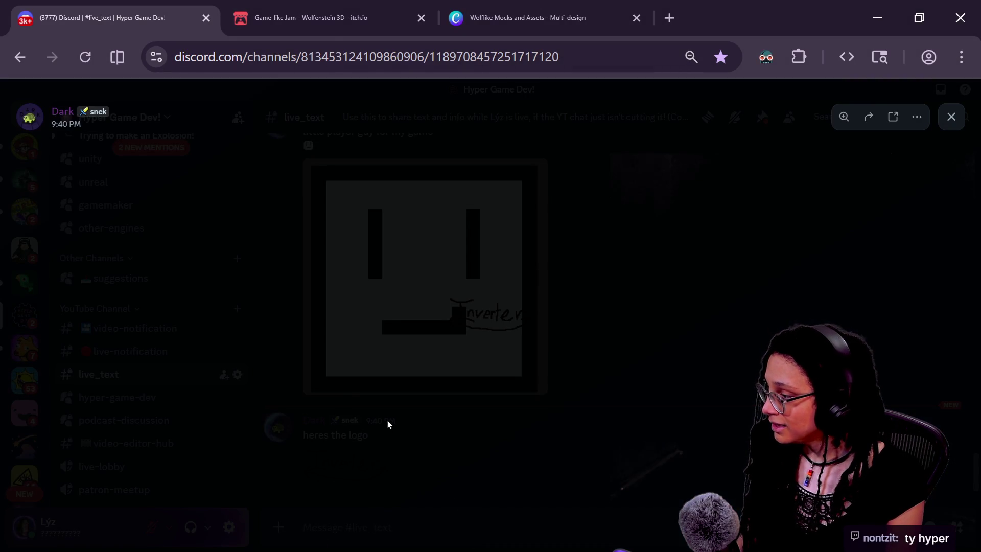
{"action": "left_click", "coordinate": [571, 332]}
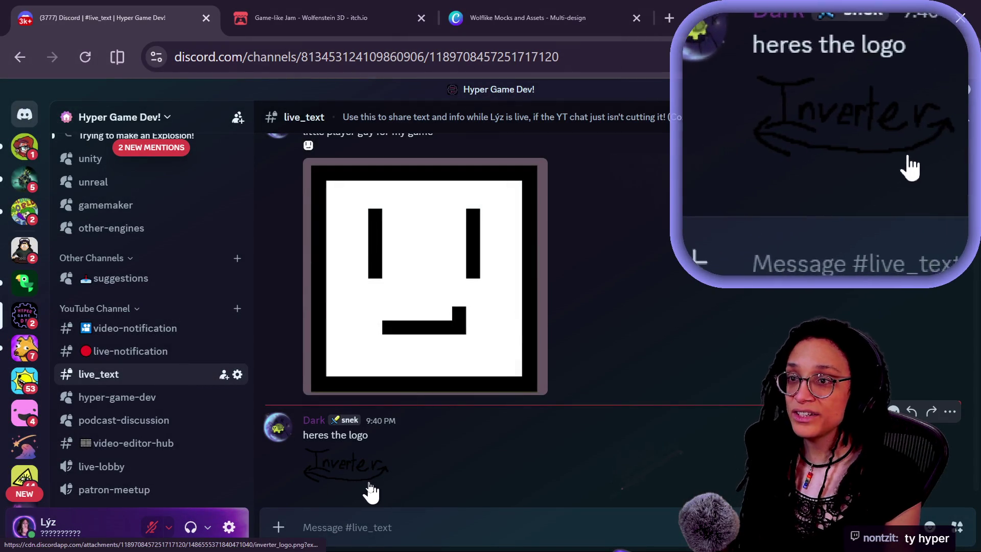
{"action": "left_click_drag", "start_coordinate": [371, 435], "coordinate": [358, 435]}
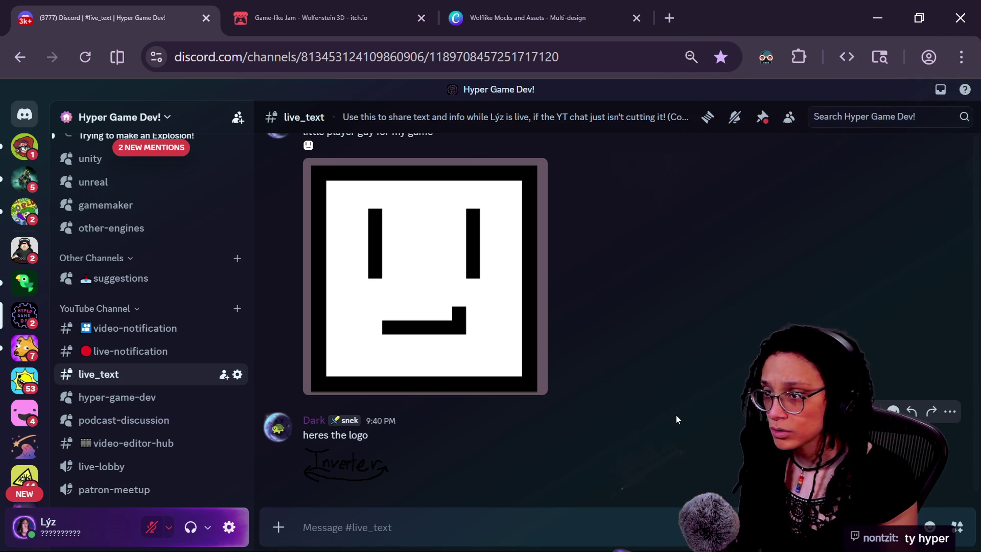
- Close the demo Godot project to return to the wolfensteinlike project
{"action": "key", "text": "alt+Tab"}
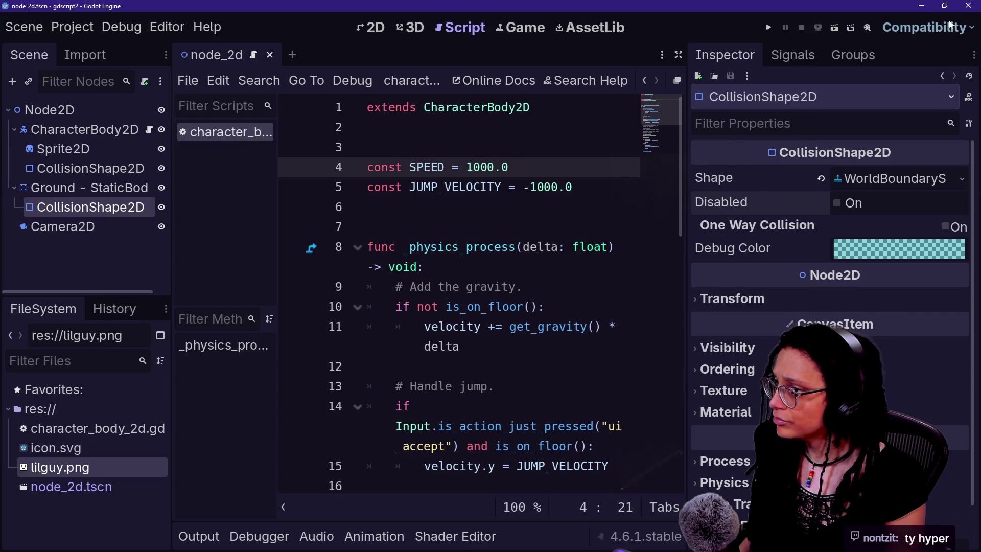
{"action": "left_click", "coordinate": [959, 11]}
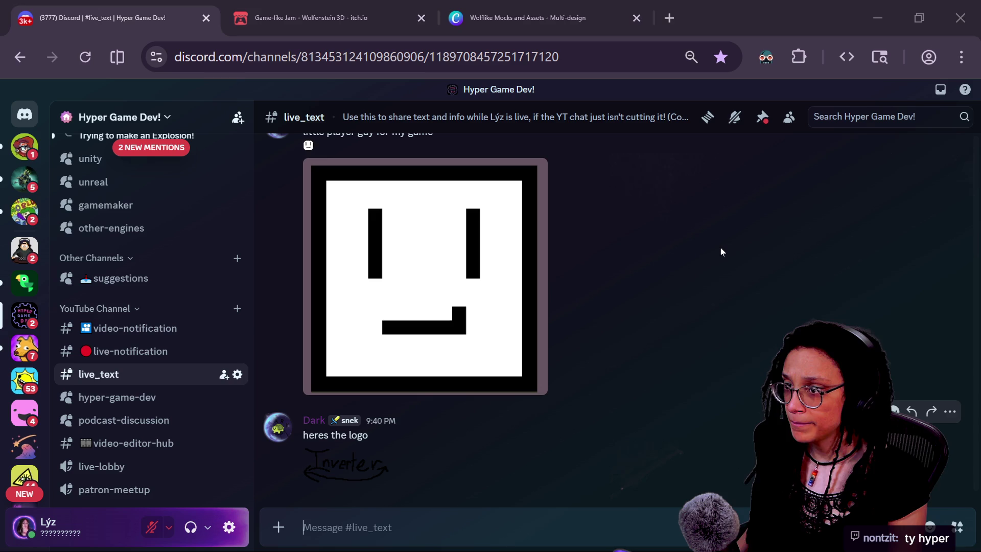
{"action": "key", "text": "alt+Tab"}
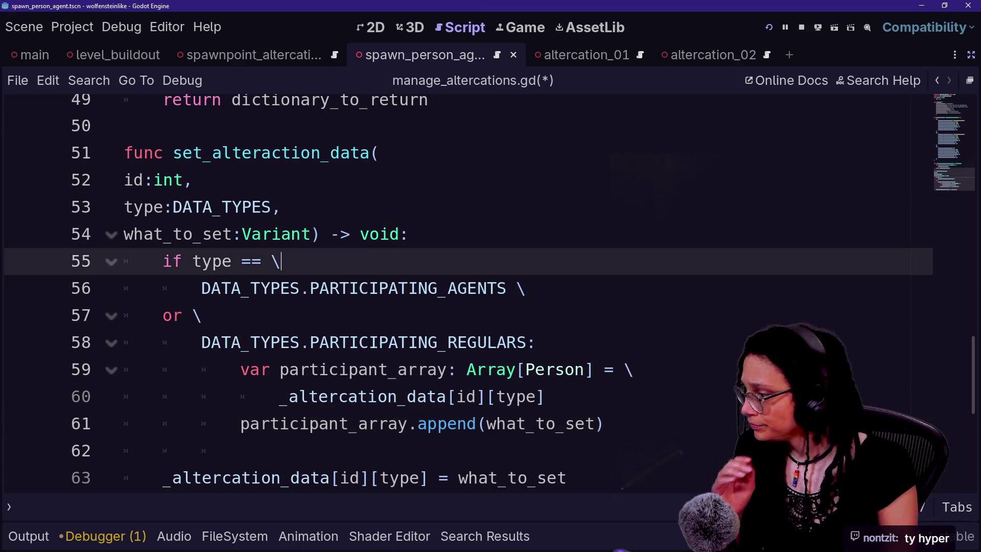
- Insert an else: line after the participant_array append on line 61 of manage_altercations.gd
{"action": "key", "text": "Down"}
{"action": "key", "text": "Down"}
{"action": "key", "text": "Down"}
{"action": "key", "text": "Down"}
{"action": "key", "text": "Down"}
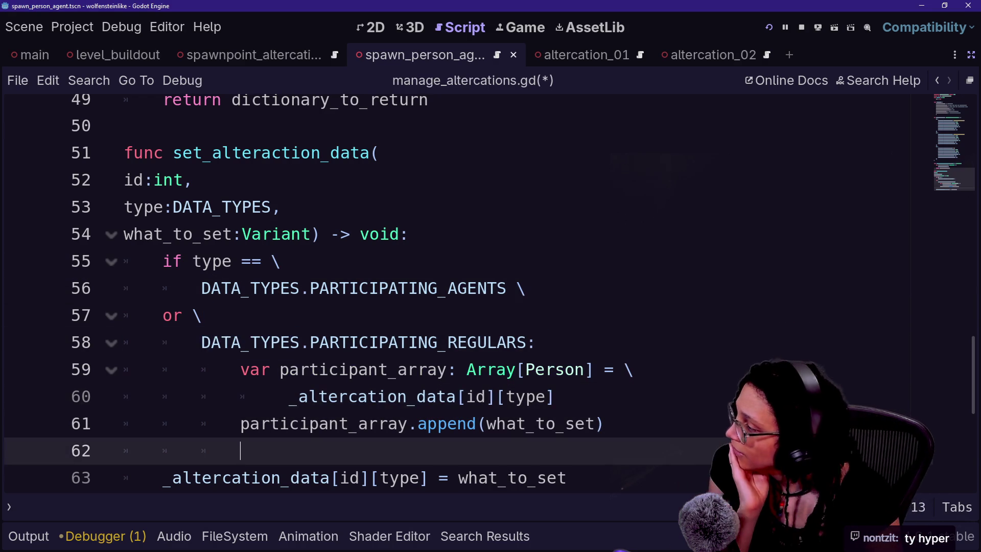
{"action": "key", "text": "Down"}
{"action": "key", "text": "Down"}
{"action": "key", "text": "Up"}
{"action": "key", "text": "Up"}
{"action": "key", "text": "Up"}
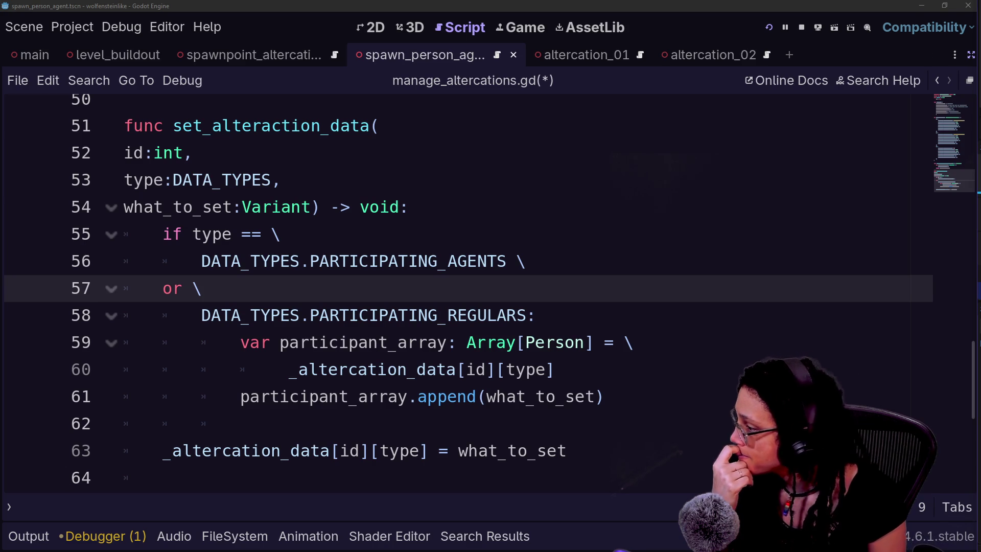
{"action": "left_click", "coordinate": [299, 316]}
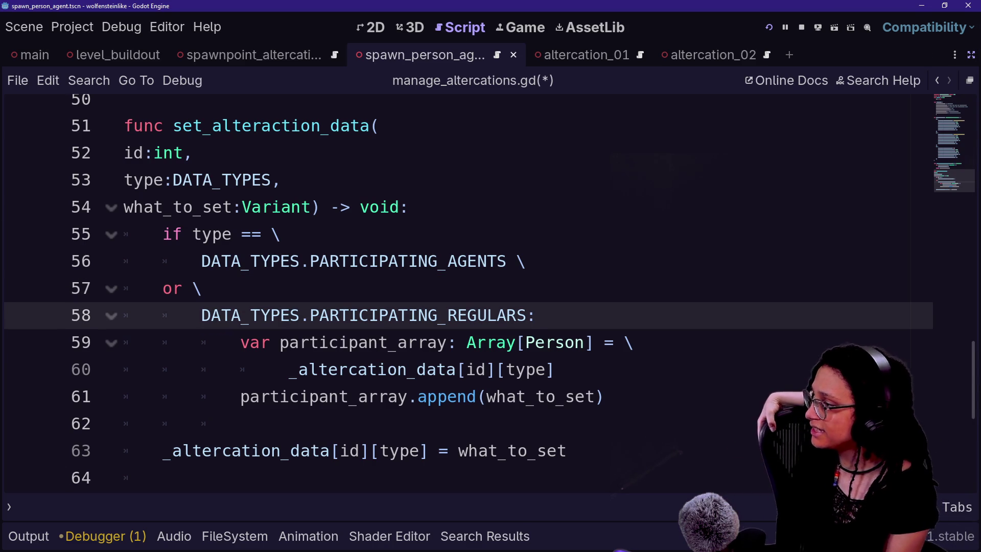
{"action": "left_click", "coordinate": [270, 261]}
{"action": "left_click_drag", "start_coordinate": [273, 235], "coordinate": [271, 261]}
{"action": "left_click", "coordinate": [320, 342]}
{"action": "left_click", "coordinate": [605, 397]}
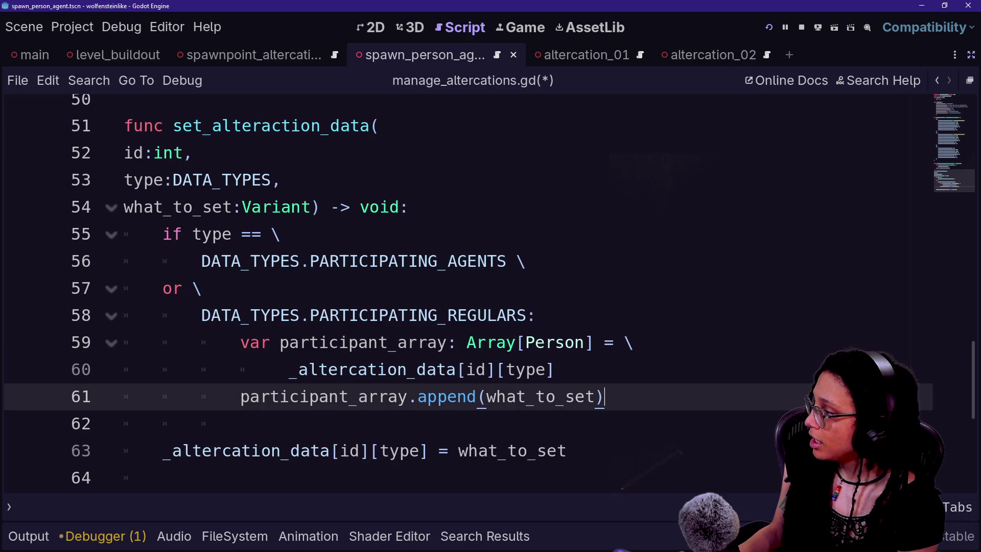
{"action": "key", "text": "Return"}
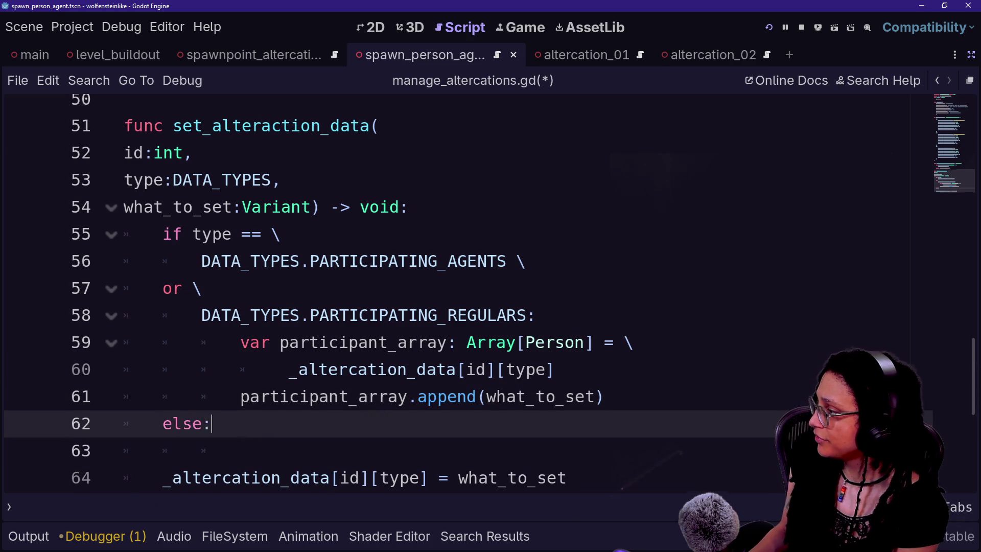
{"action": "key", "text": "Delete"}
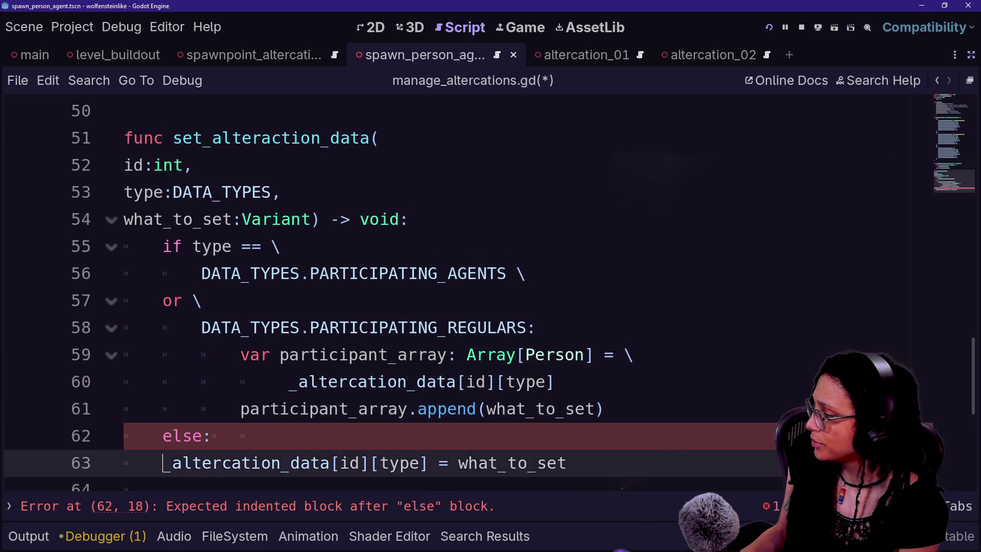